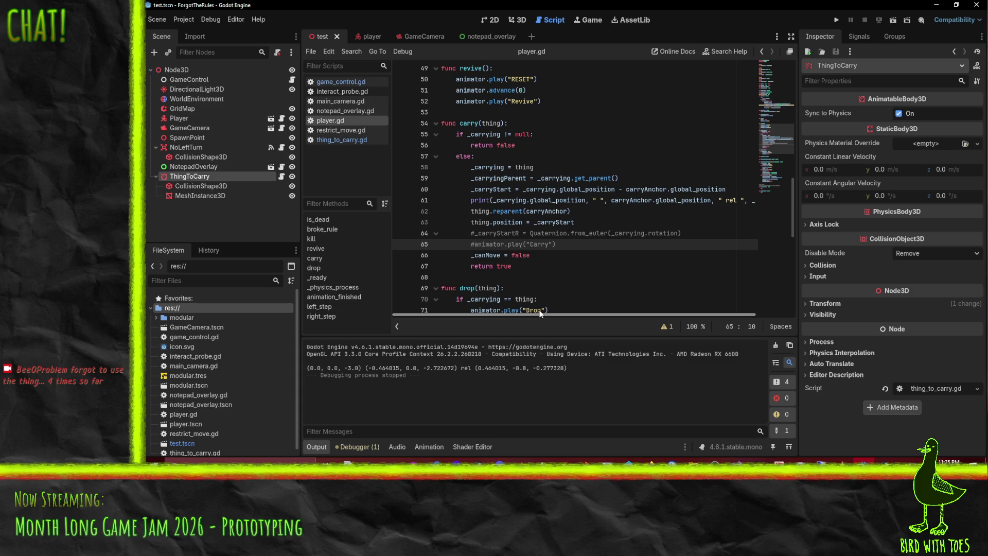
# Step: Mark the (0.0, 0.0, -3.0) position value in the output log
pyautogui.moveTo(540, 313); pyautogui.dragTo(616, 314)
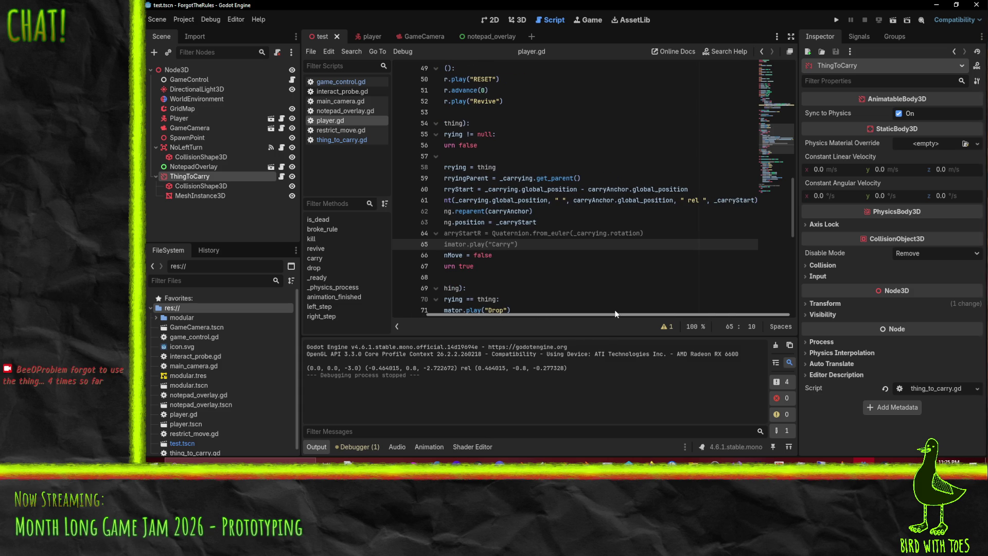
pyautogui.moveTo(616, 314); pyautogui.dragTo(556, 311)
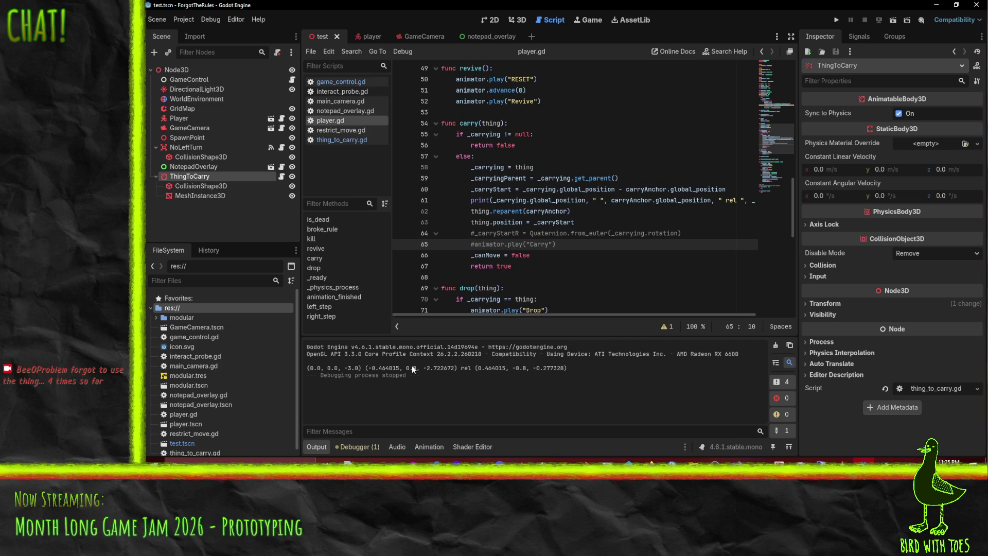
pyautogui.moveTo(309, 368); pyautogui.dragTo(362, 366)
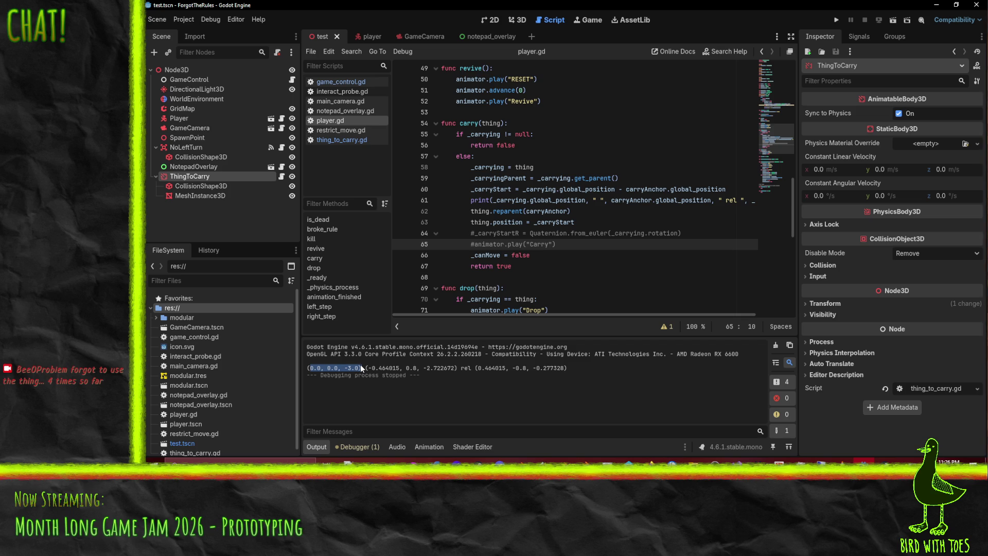
pyautogui.moveTo(511, 315)
pyautogui.mouseDown()
pyautogui.moveTo(548, 315)
pyautogui.moveTo(488, 317)
pyautogui.mouseUp()
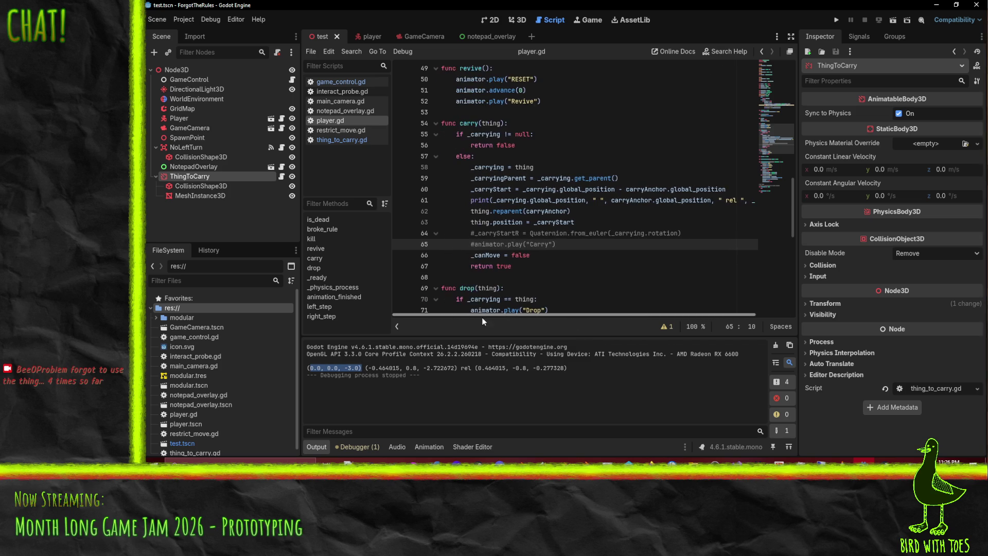
# Step: Delete the thing.position = _carryStart reset line in carry and uncomment the _carryStartR line
pyautogui.click(488, 222)
pyautogui.press('Home')
pyautogui.press('Home')
pyautogui.hotkey('shift', 'Down')
pyautogui.press('Delete')
pyautogui.press('Home')
pyautogui.press('Delete')
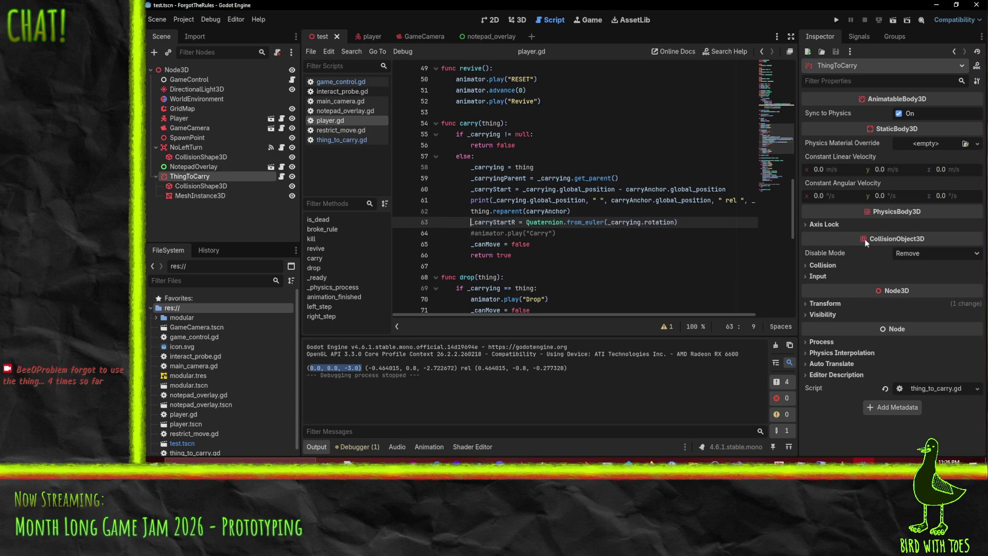
# Step: Add _carryStart to the print call on line 37, save player.gd and run the project
pyautogui.scroll(10, 598, 201)
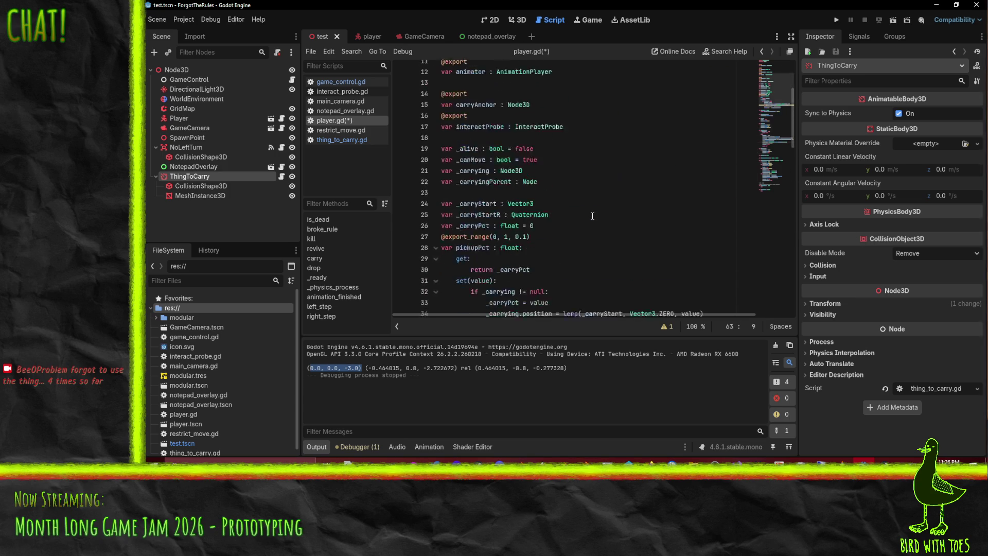
pyautogui.scroll(-3, 608, 207)
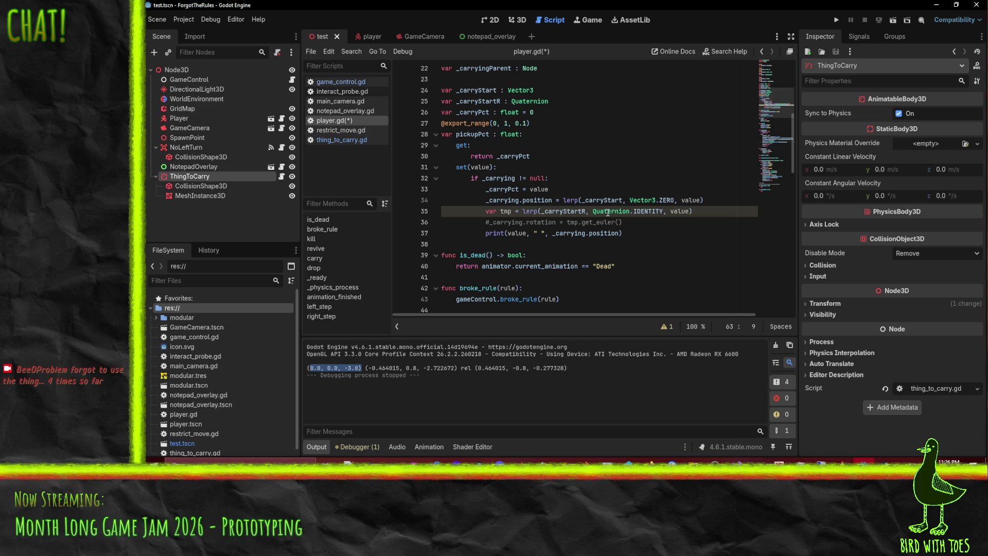
pyautogui.click(486, 232)
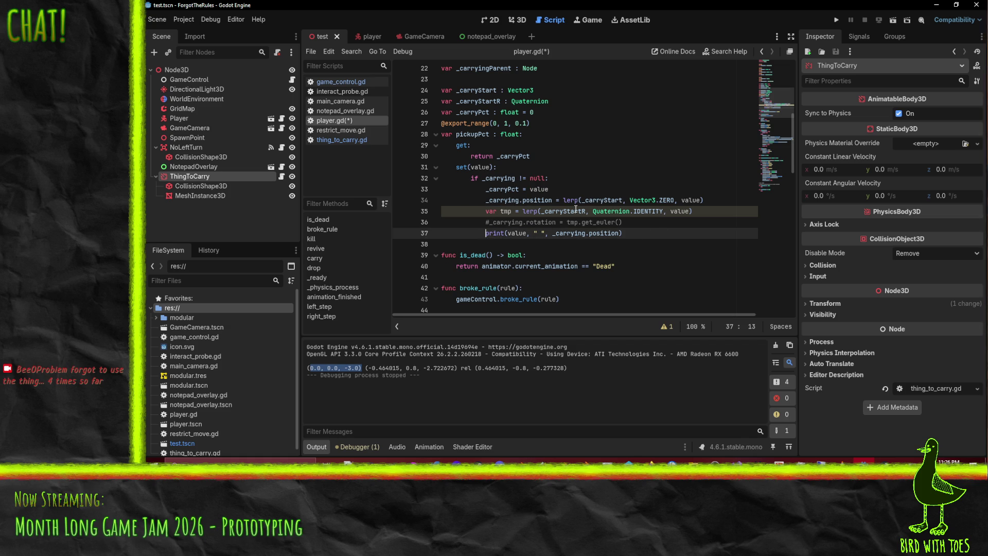
pyautogui.doubleClick(591, 201)
pyautogui.hotkey('ctrl', 'c')
pyautogui.click(554, 234)
pyautogui.hotkey('ctrl', 'v')
pyautogui.write(', " ,')
pyautogui.write(',')
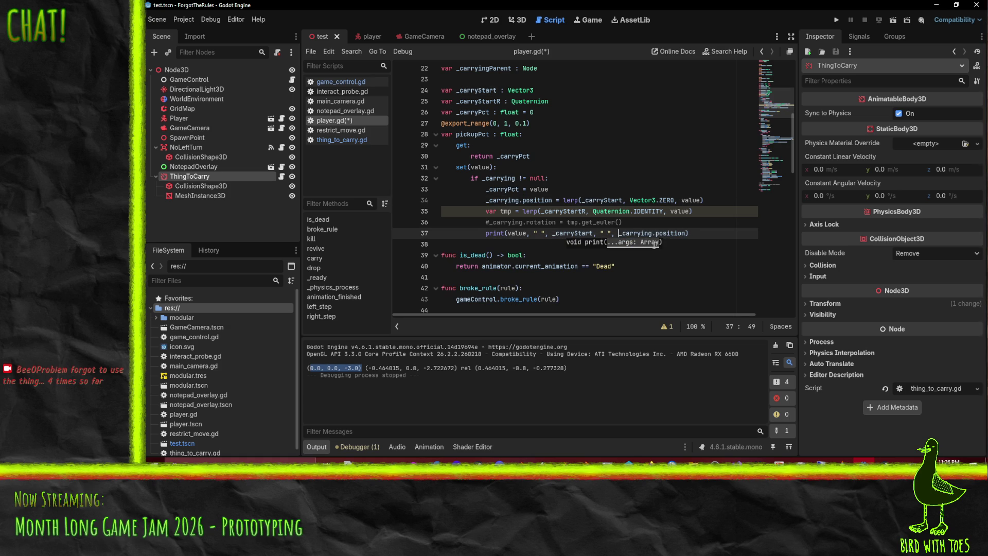
pyautogui.hotkey('ctrl', 's')
pyautogui.click(837, 20)
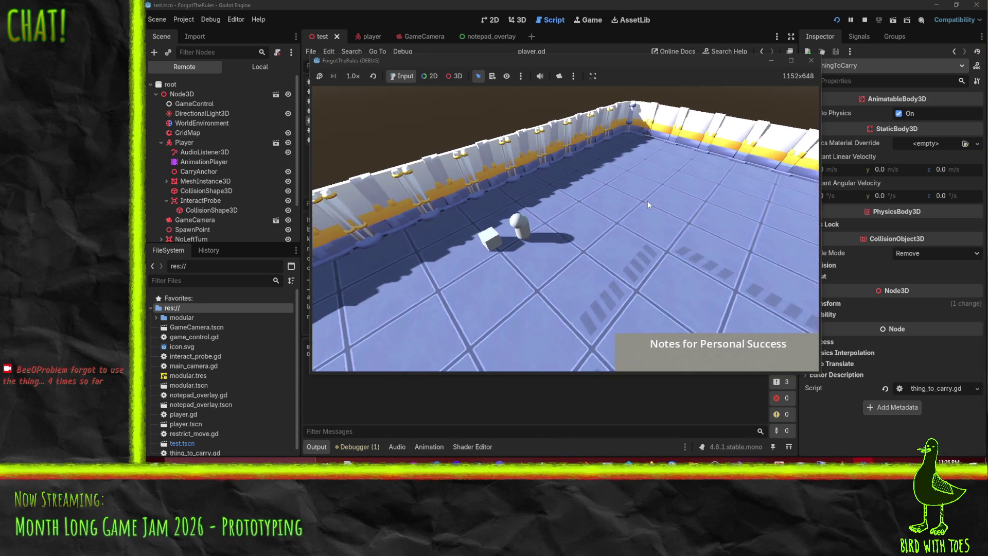
# Step: Pick up the cube in the running game and cancel the new-resource prompt in the editor
pyautogui.press('e')
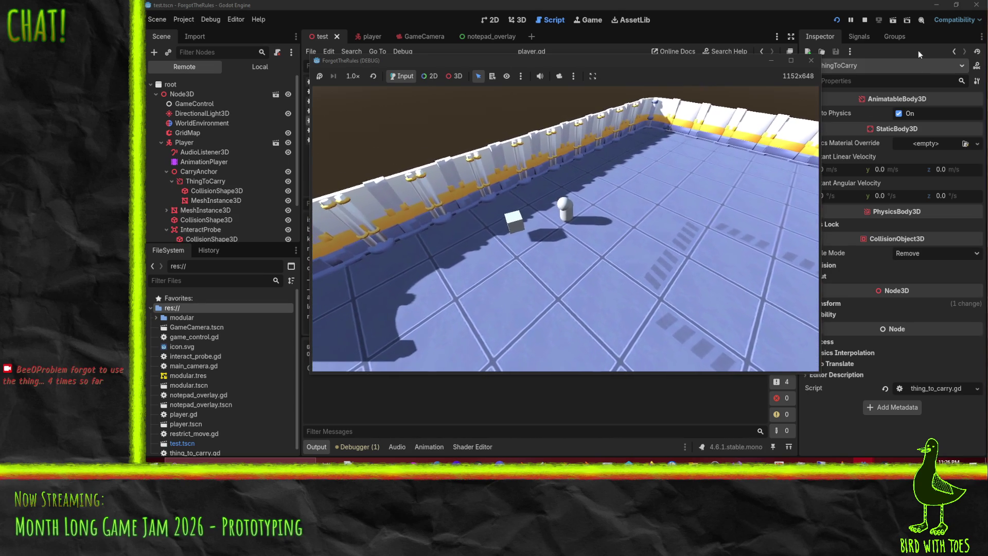
pyautogui.click(807, 51)
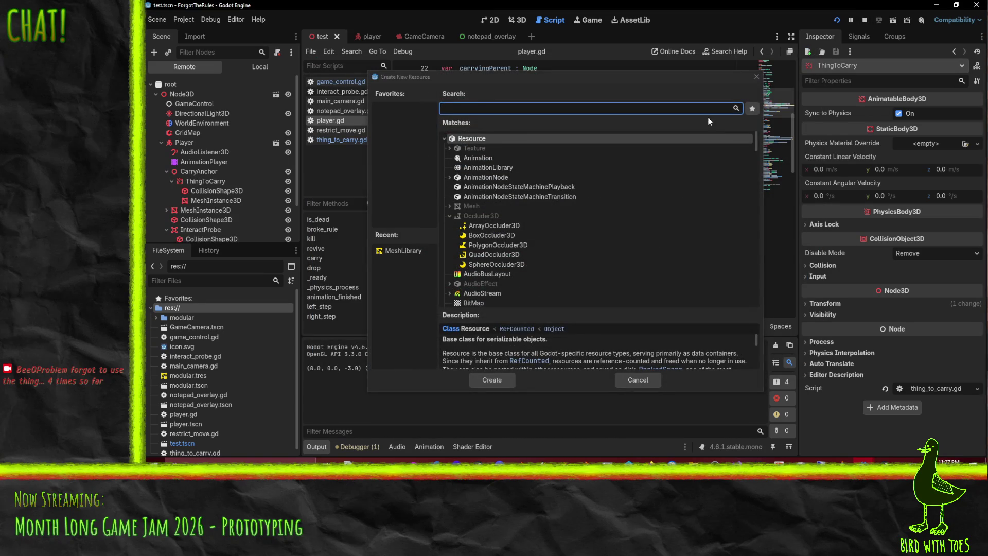
pyautogui.click(757, 77)
# Step: Uncomment animator.play("Carry") on line 64 and relaunch the game
pyautogui.scroll(-4, 563, 190)
pyautogui.click(472, 135)
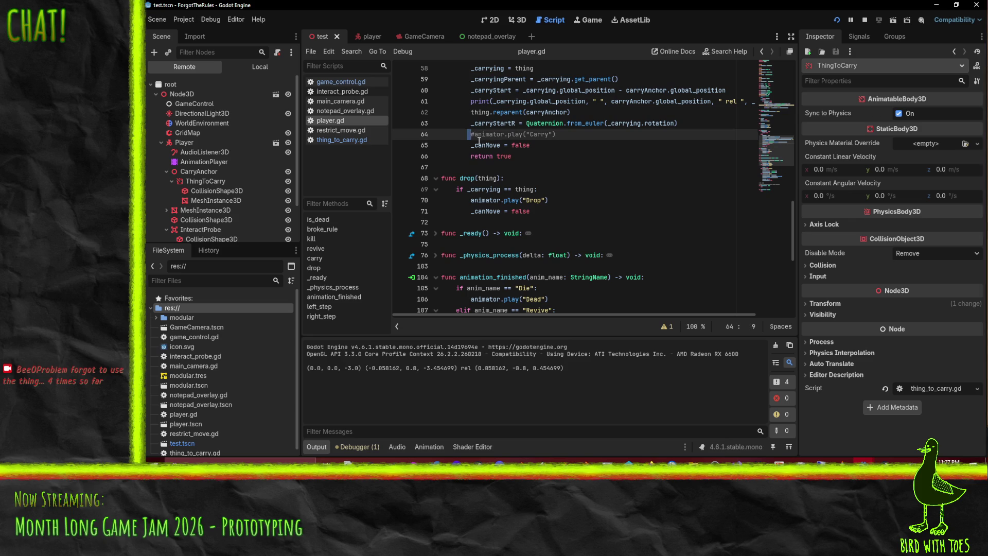
pyautogui.press('Delete')
pyautogui.click(837, 21)
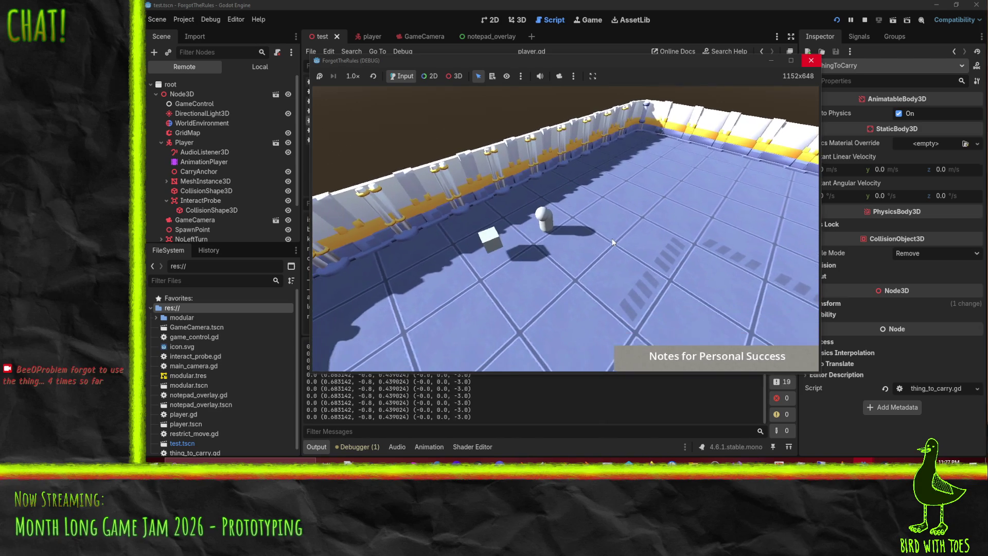
pyautogui.click(553, 405)
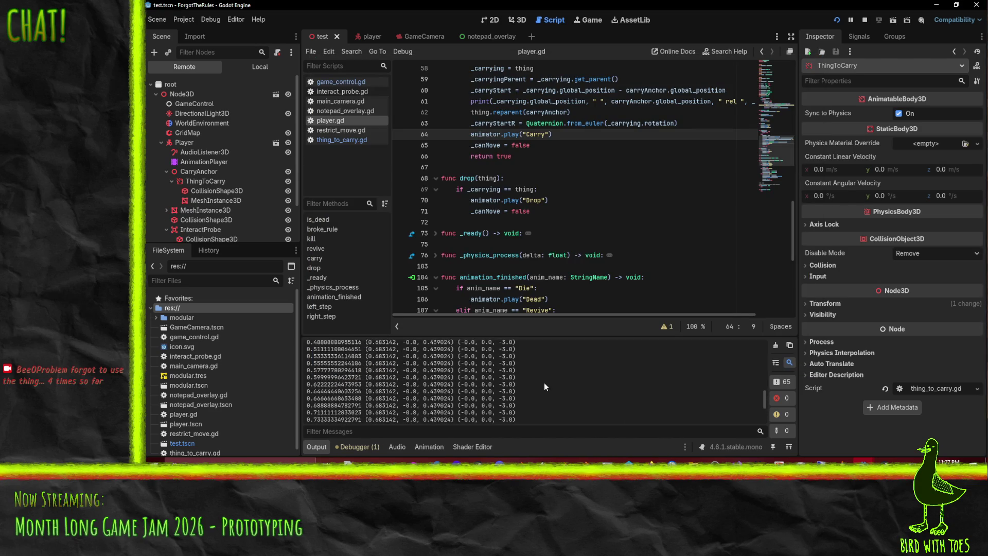
pyautogui.press('F5')
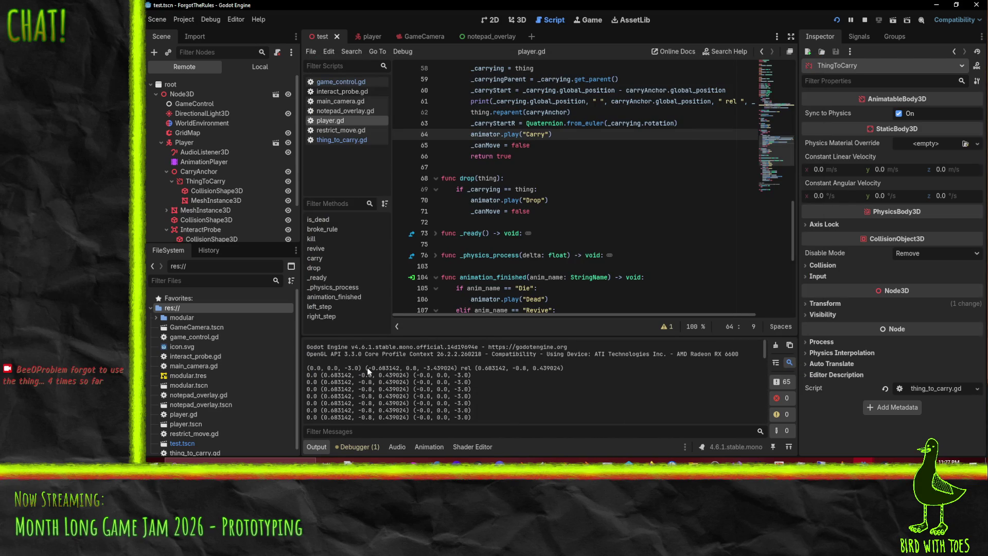
# Step: Mark the fresh (0.683142, -0.8, 0.439024) carry start values in the output log
pyautogui.moveTo(322, 375); pyautogui.dragTo(408, 376)
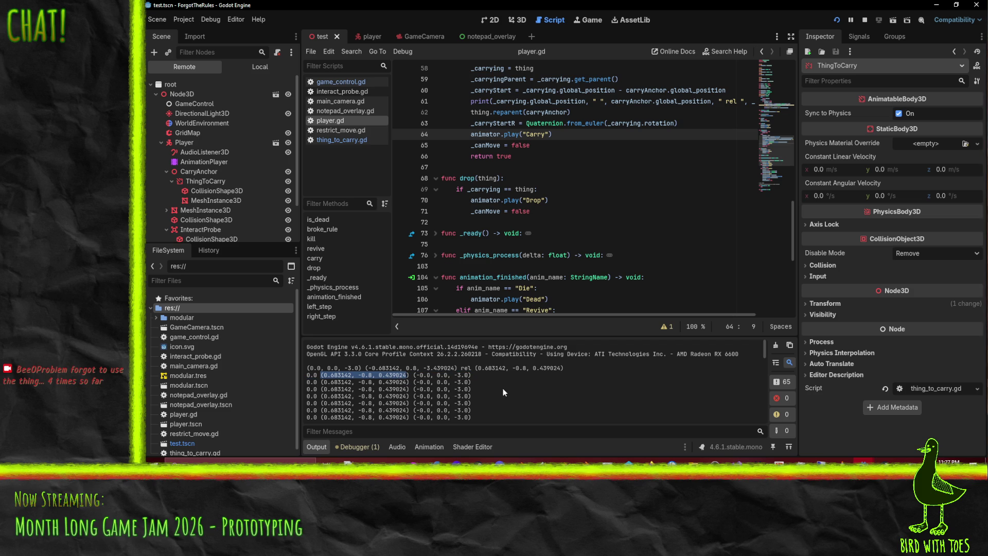
pyautogui.scroll(3, 566, 206)
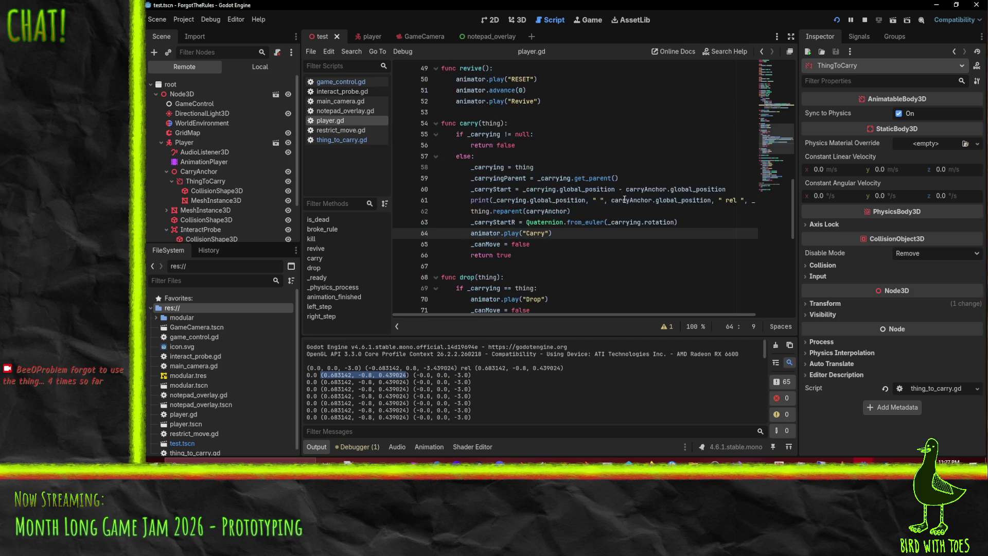
pyautogui.scroll(-2, 428, 375)
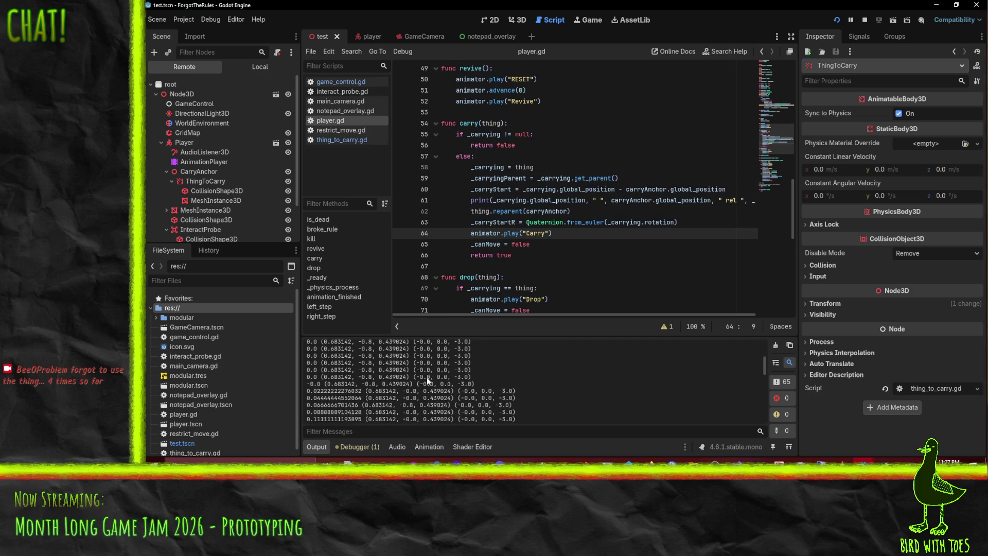
pyautogui.scroll(1, 419, 364)
pyautogui.moveTo(415, 355); pyautogui.dragTo(471, 355)
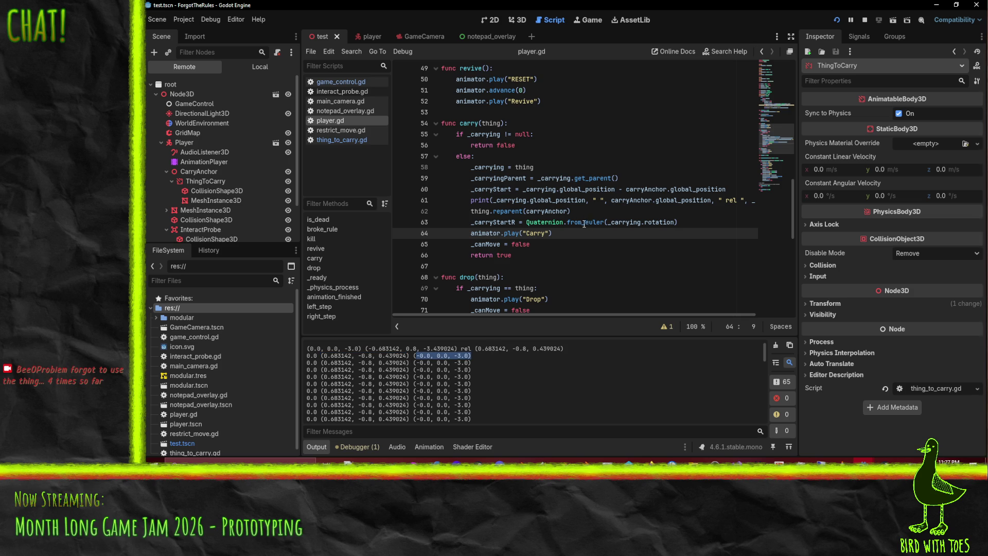
# Step: Scroll player.gd up to the pickupPct setter
pyautogui.scroll(-2, 587, 208)
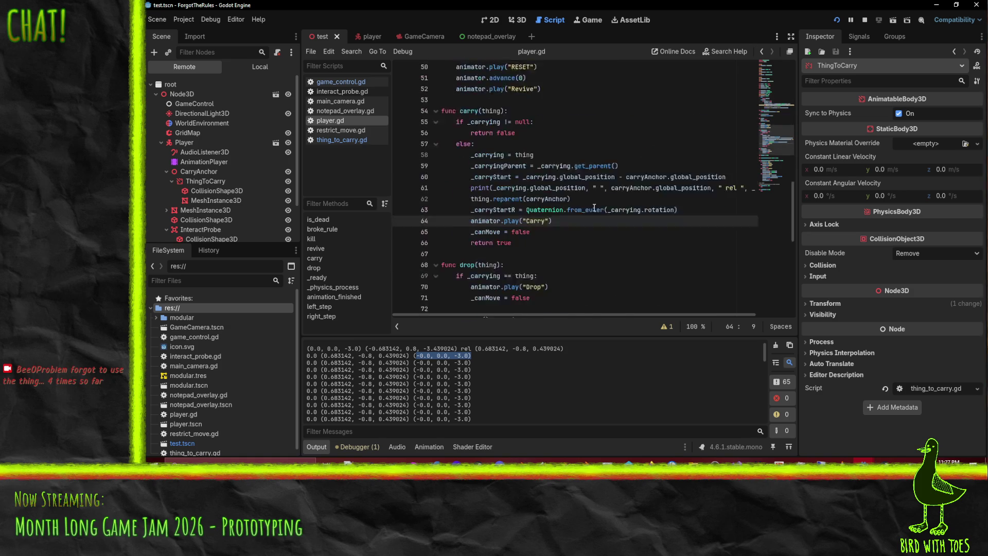
pyautogui.scroll(1, 665, 188)
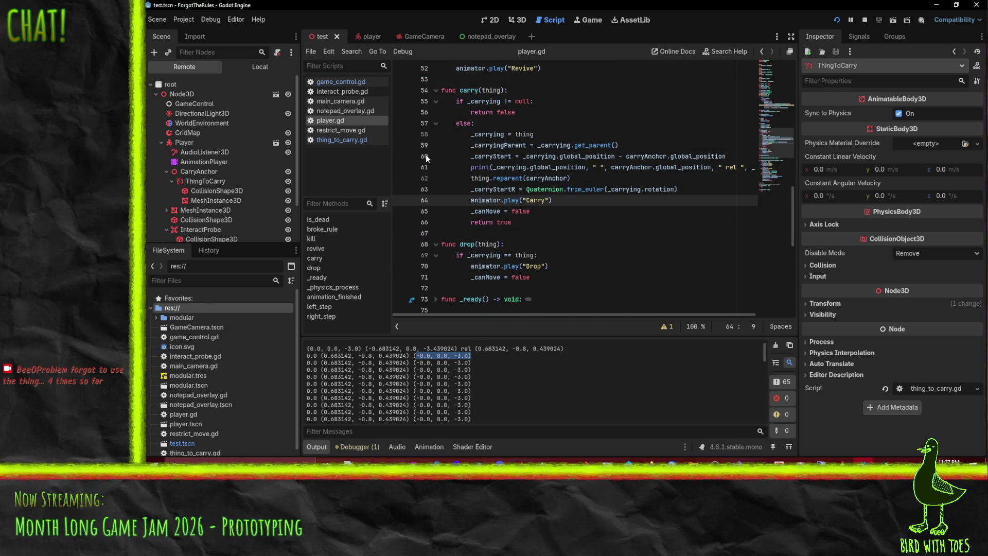
pyautogui.moveTo(484, 199)
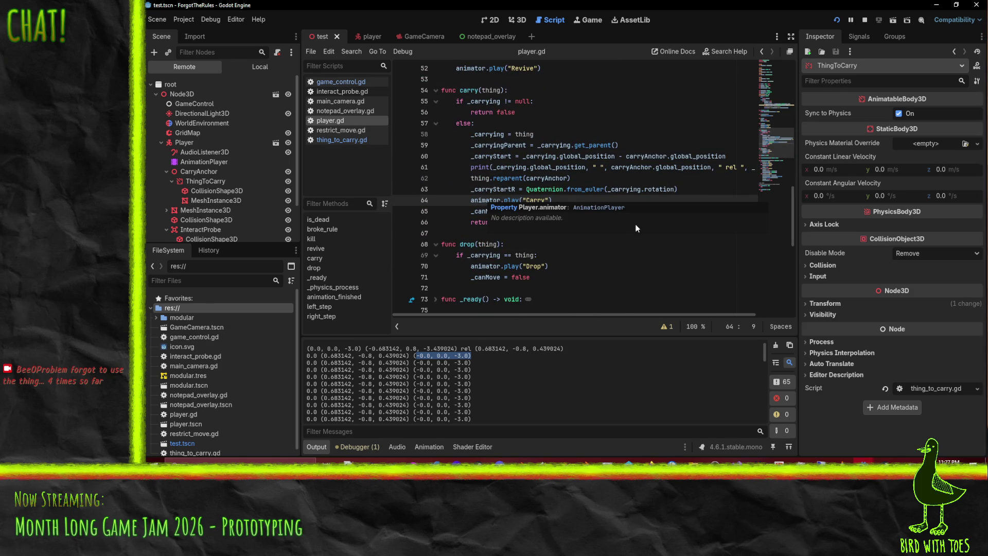
pyautogui.scroll(4, 657, 240)
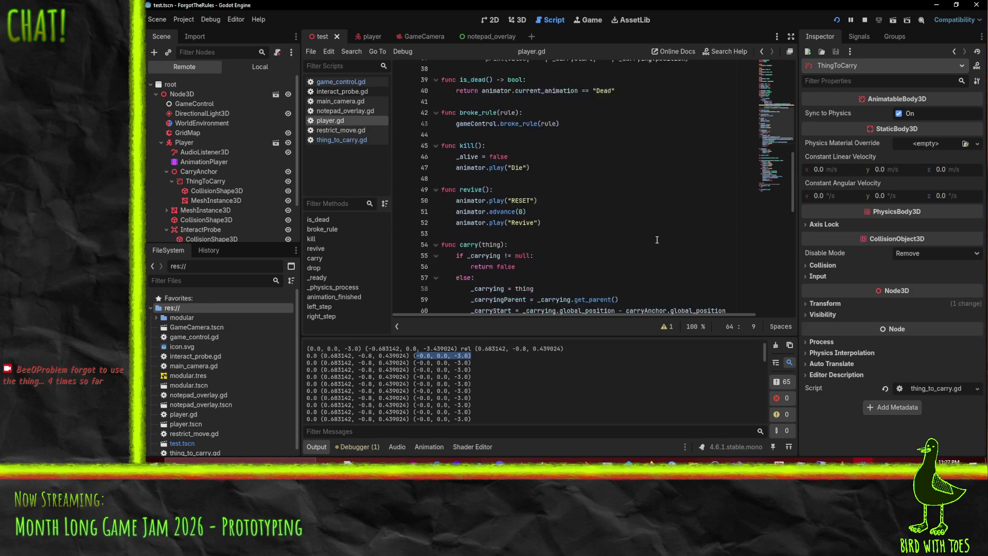
pyautogui.scroll(5, 657, 240)
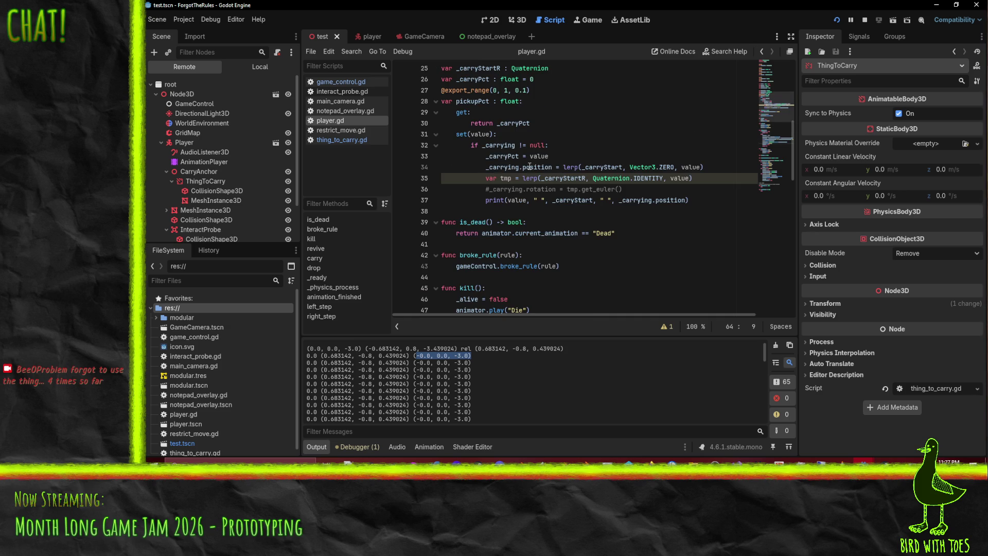
pyautogui.click(563, 169)
pyautogui.write('#')
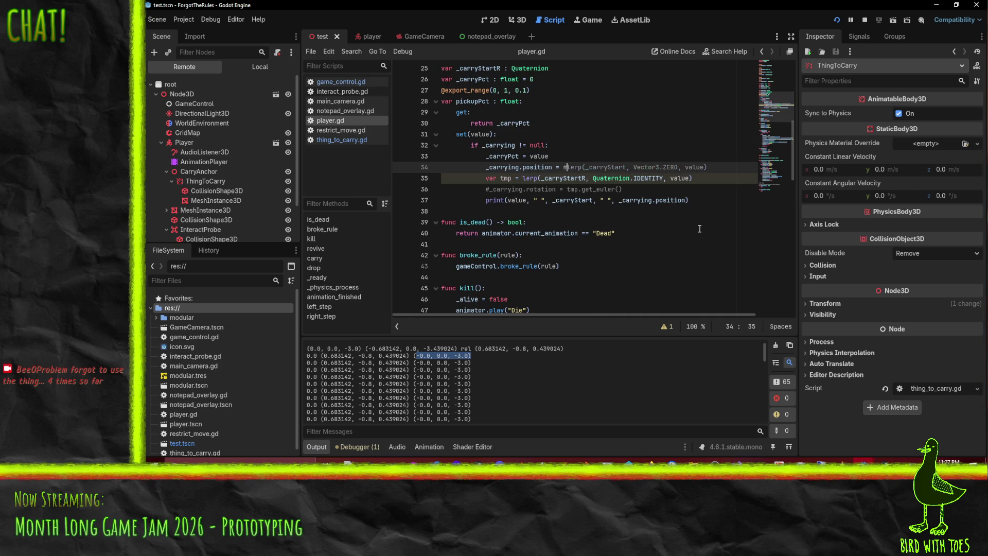
pyautogui.press('Left')
pyautogui.write('_carryStart')
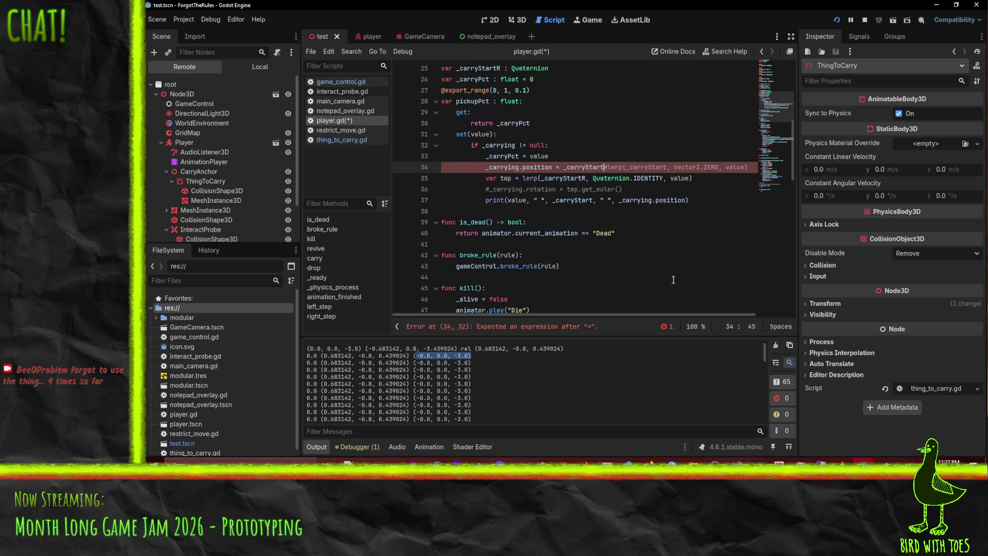
pyautogui.write(' * ')
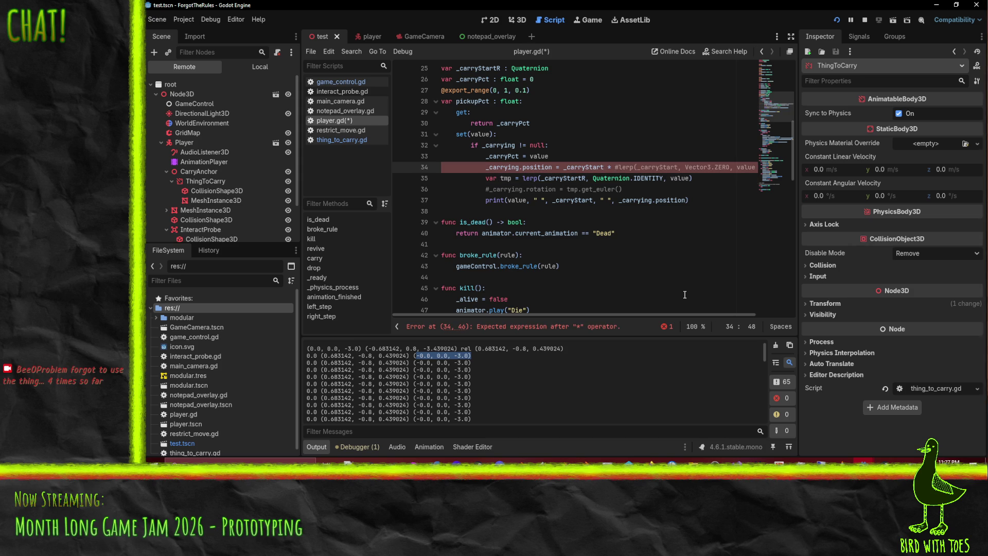
pyautogui.write('(1 - value')
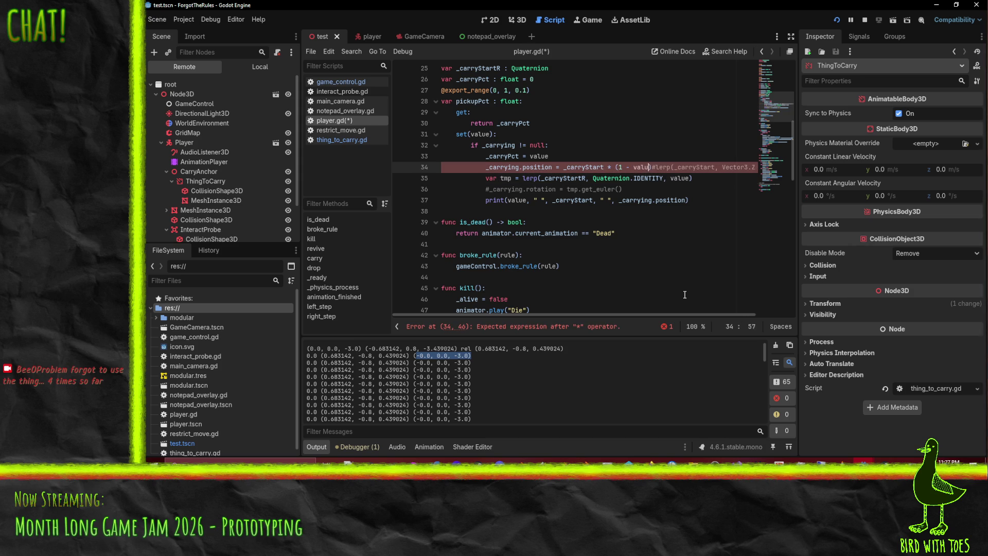
pyautogui.write(')')
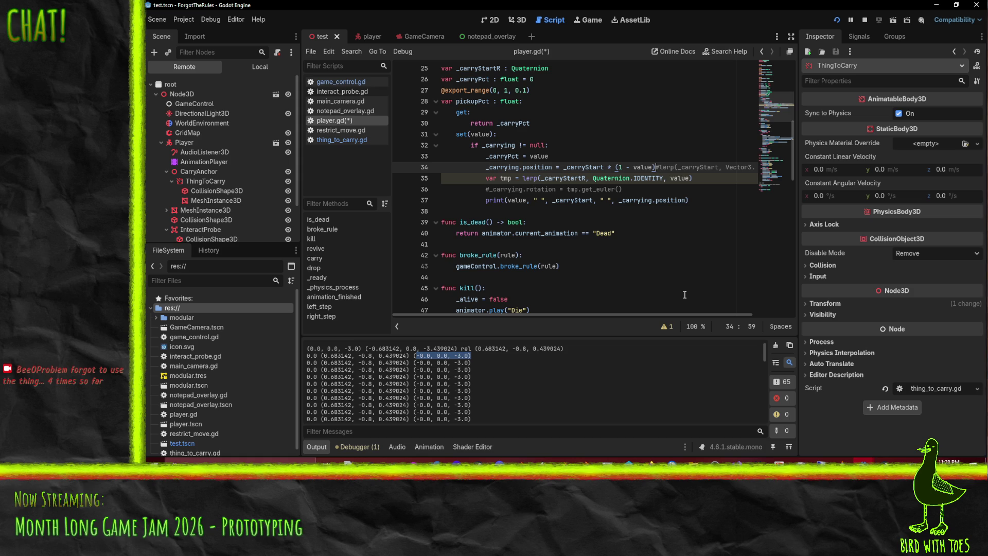
pyautogui.press('Down')
pyautogui.hotkey('ctrl', 's')
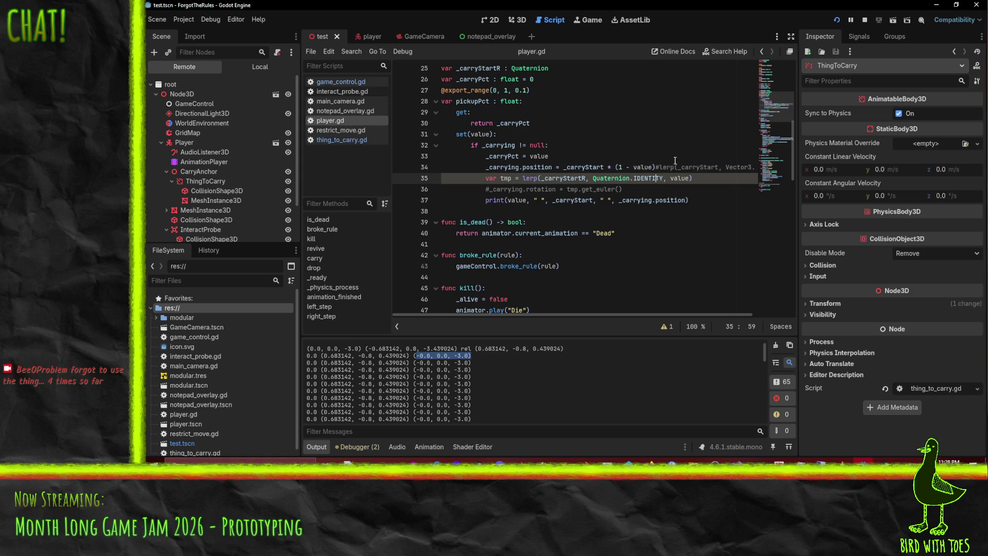
pyautogui.click(839, 22)
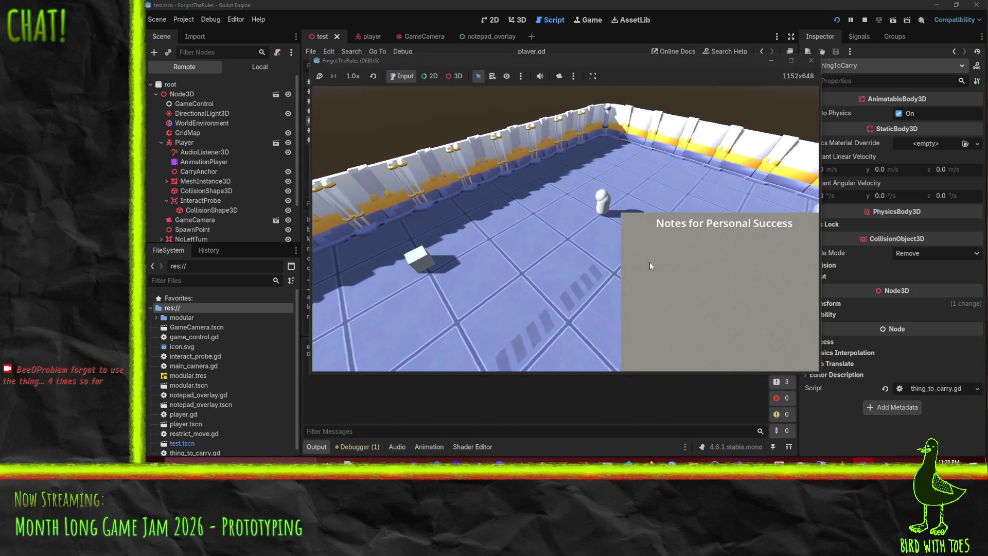
# Step: Walk the player to the cube, pick it up, review the printed carry positions, then stop the game
pyautogui.press('a')
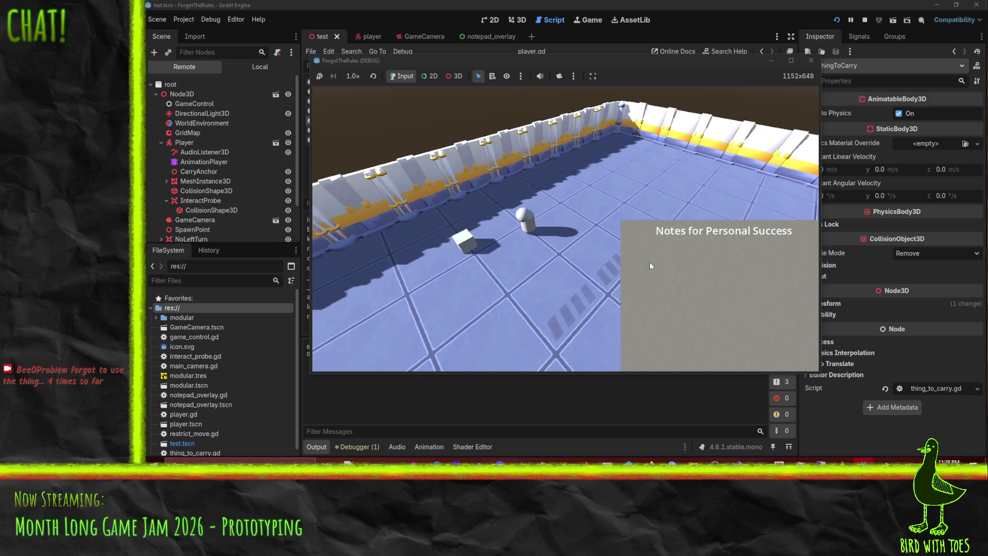
pyautogui.press('e')
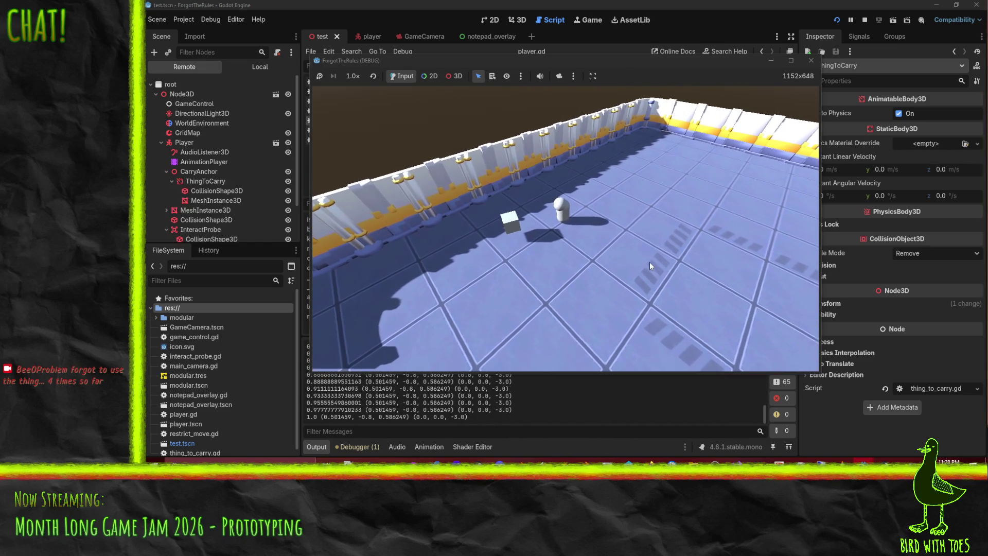
pyautogui.click(528, 427)
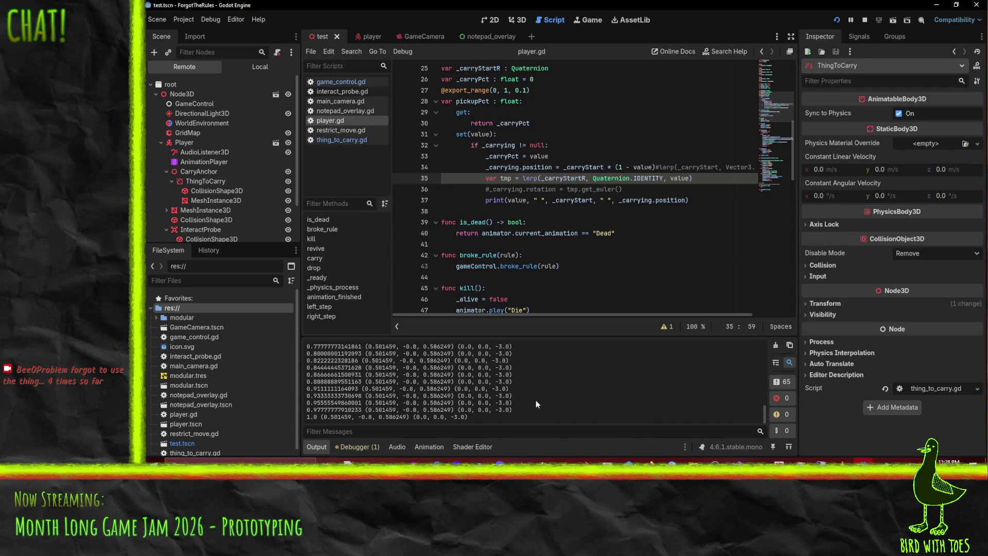
pyautogui.scroll(5, 538, 391)
pyautogui.moveTo(767, 397); pyautogui.dragTo(759, 332)
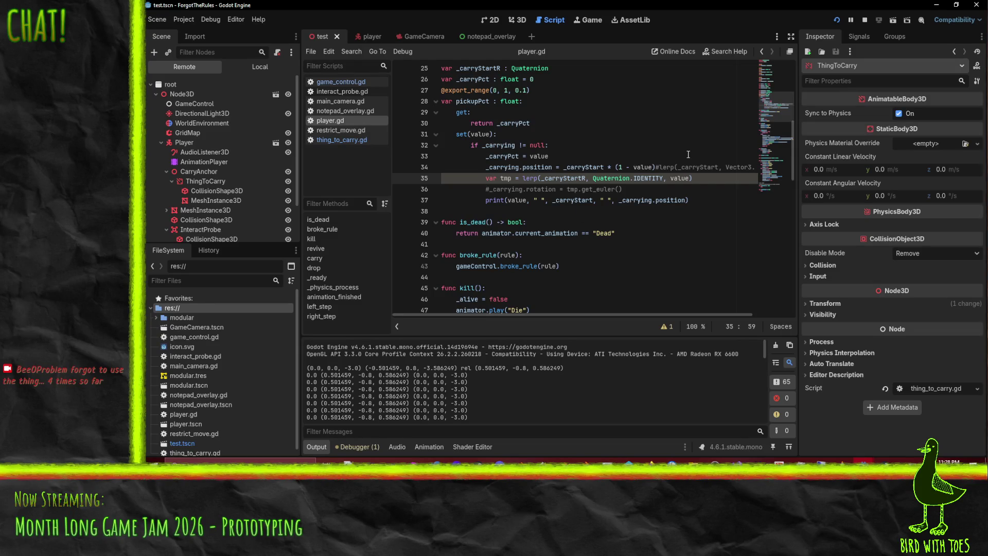
pyautogui.press('F8')
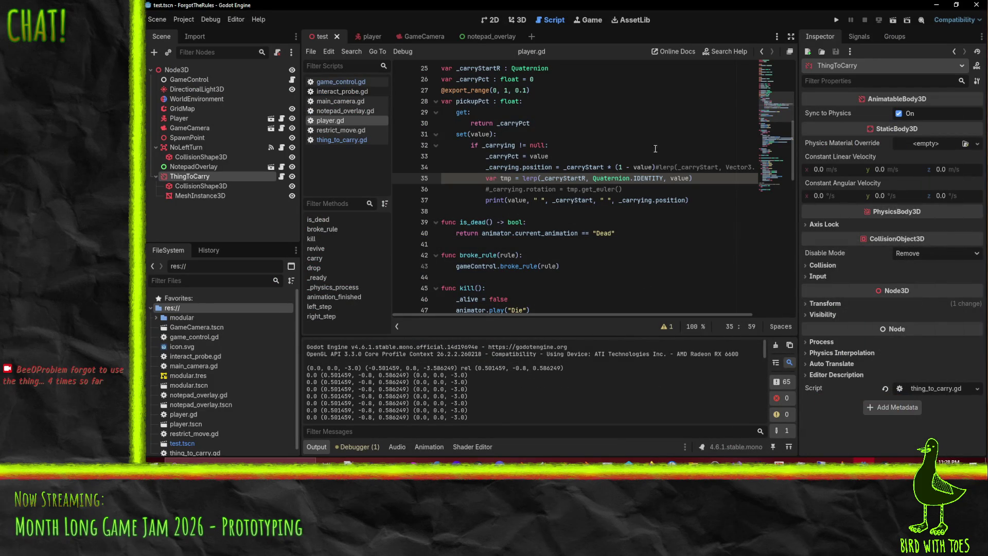
# Step: Comment out '* (1 - value)' on line 34 with a # and relaunch the game
pyautogui.doubleClick(643, 167)
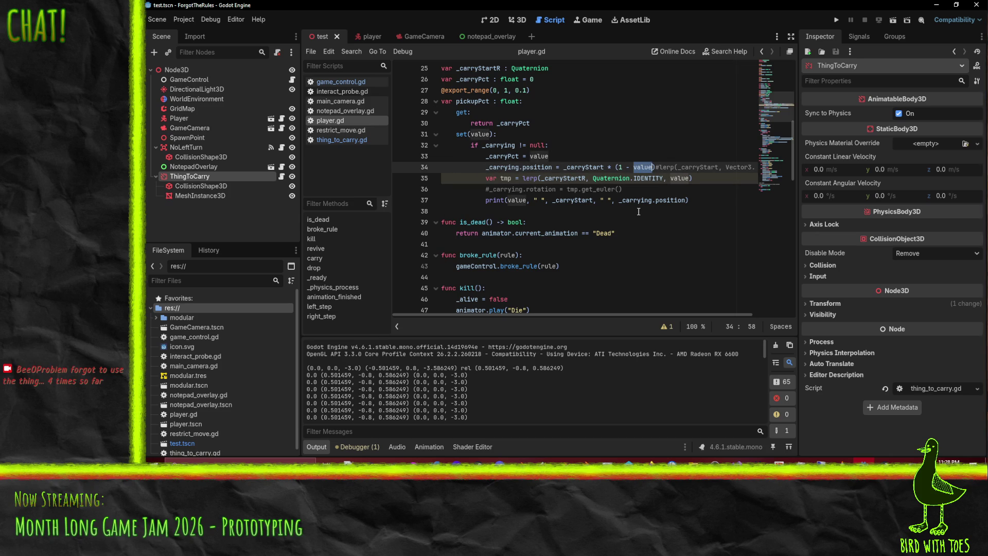
pyautogui.scroll(2, 572, 377)
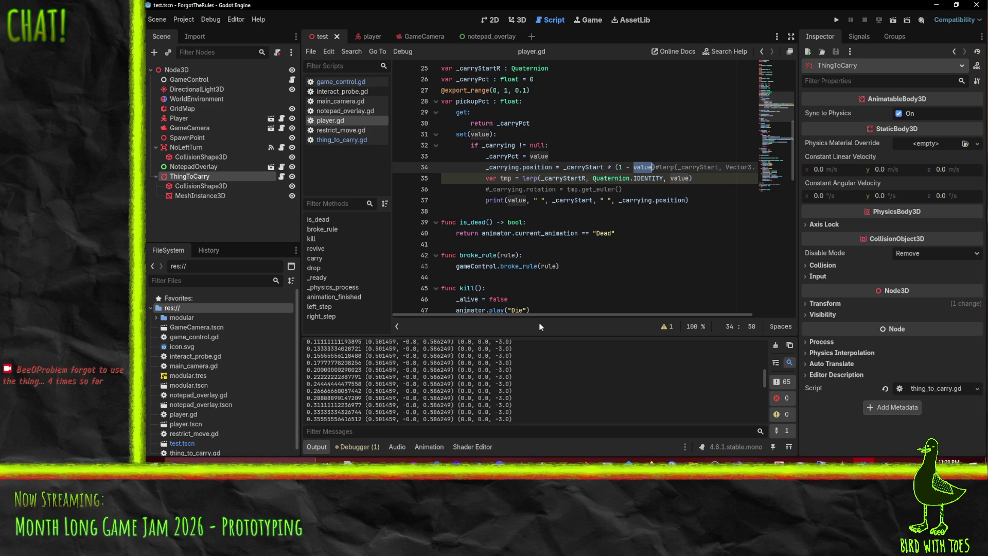
pyautogui.write('.x')
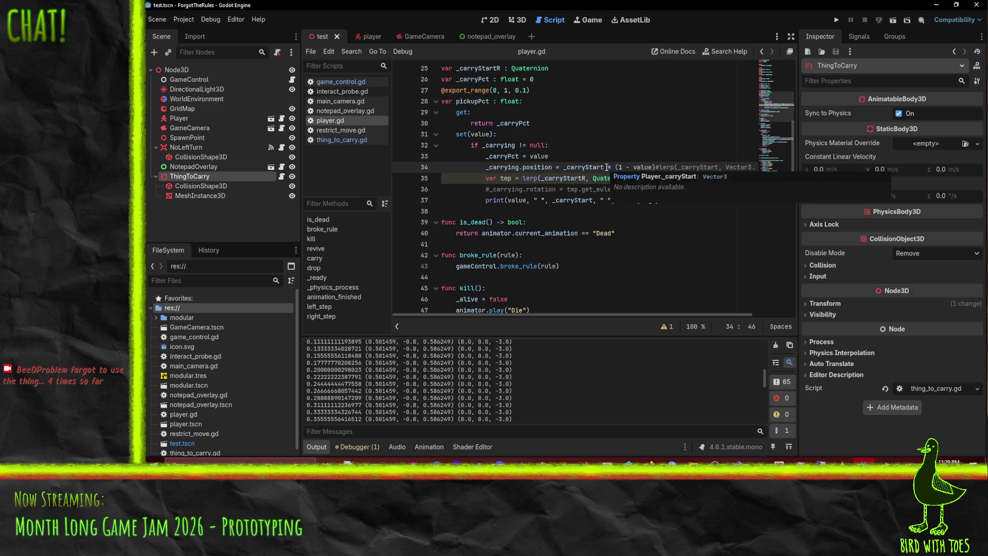
pyautogui.press('BackSpace')
pyautogui.press('BackSpace')
pyautogui.write('#')
pyautogui.click(837, 22)
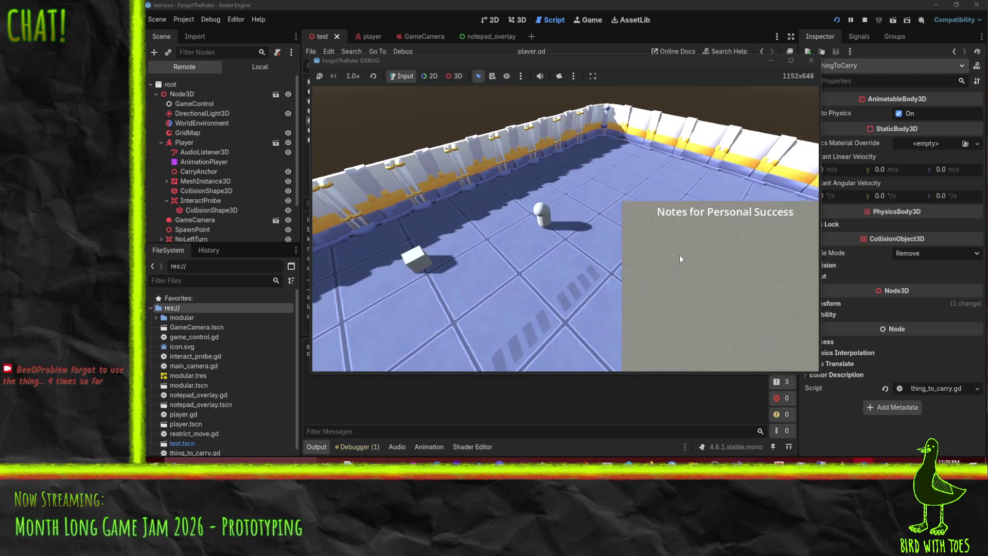
# Step: Pick up the box in-game, then check the printed positions and the Errors list's unused tmp warning
pyautogui.press('e')
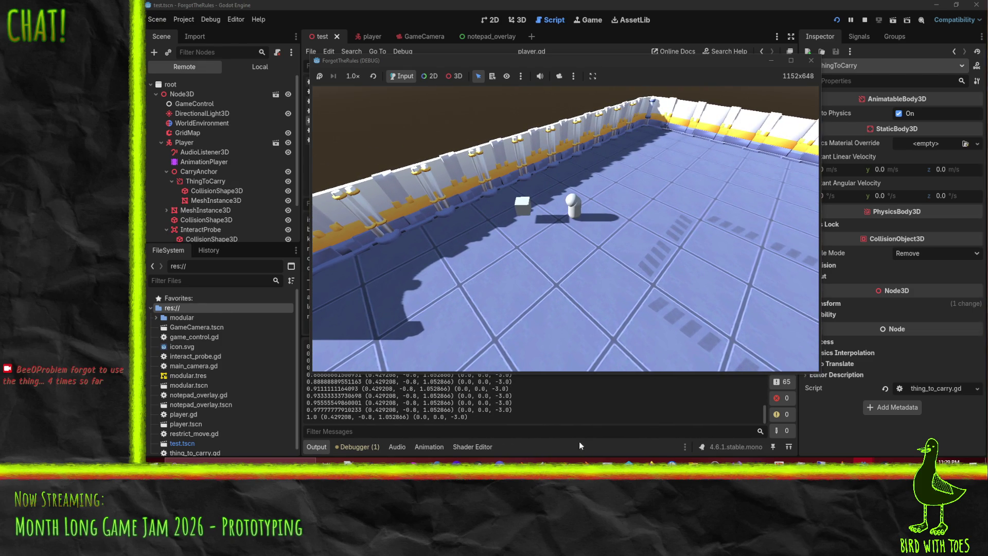
pyautogui.click(585, 396)
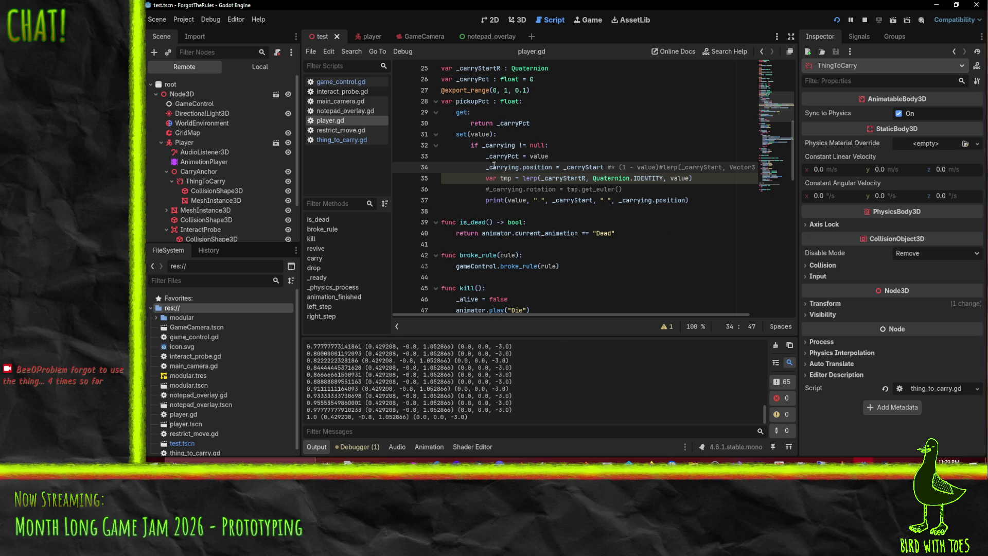
pyautogui.doubleClick(584, 167)
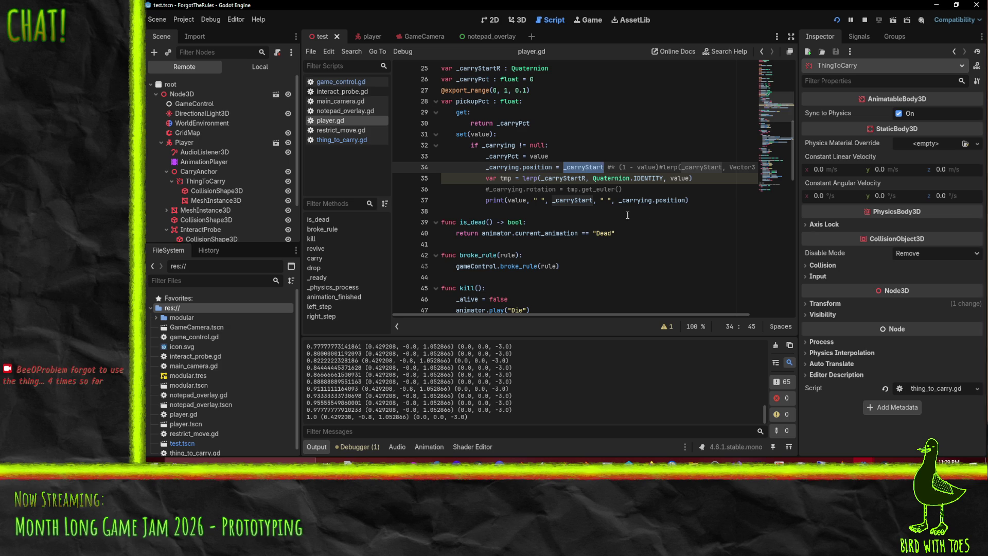
pyautogui.moveTo(364, 411); pyautogui.dragTo(521, 408)
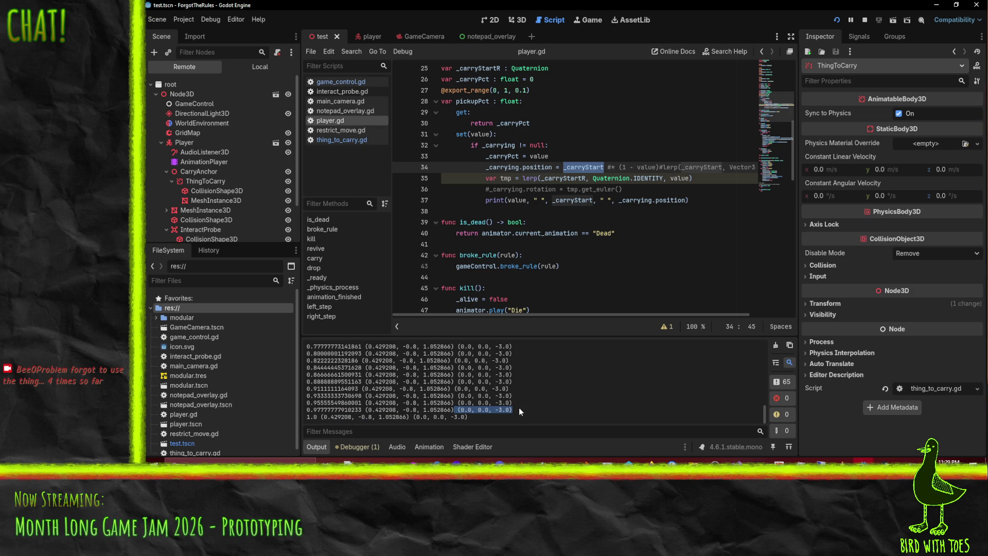
pyautogui.click(358, 447)
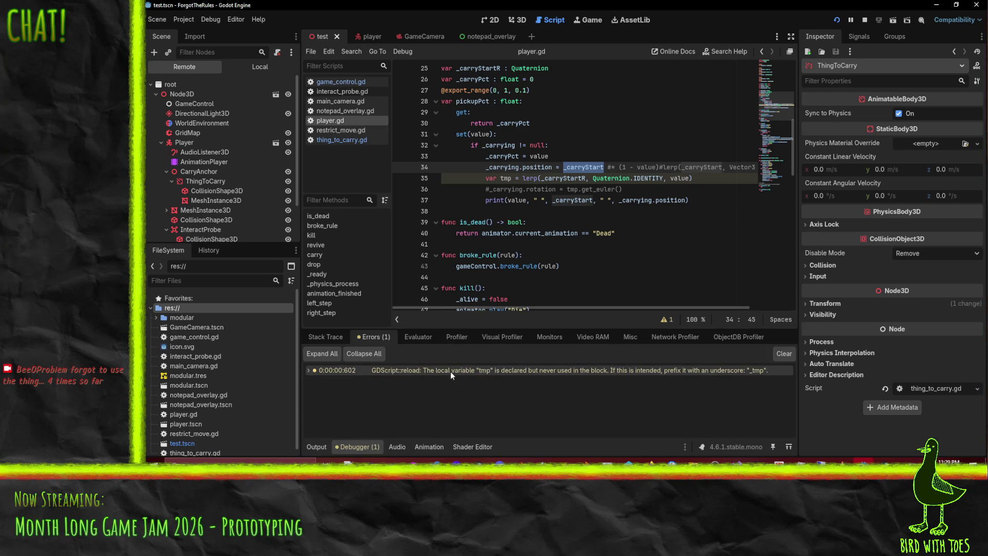
pyautogui.moveTo(452, 372)
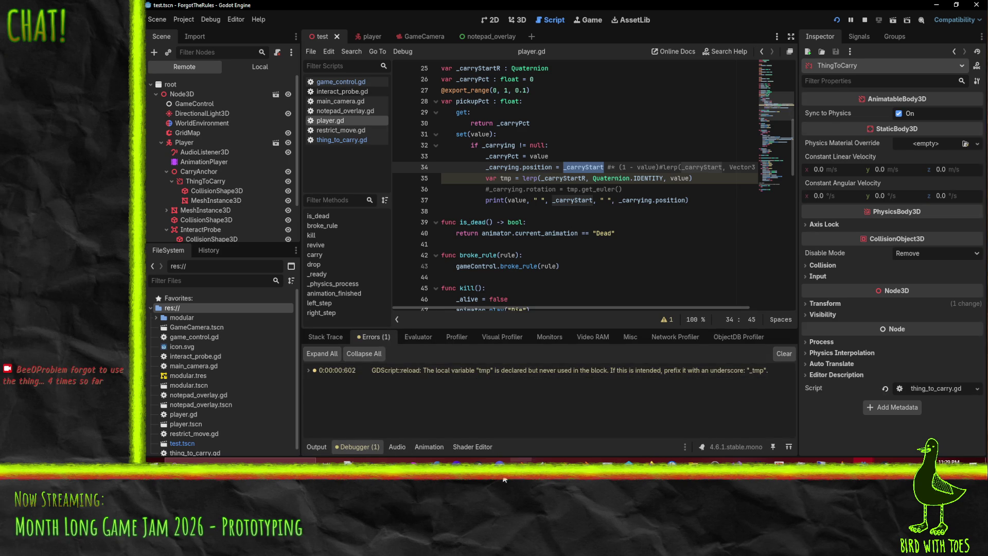
pyautogui.click(317, 447)
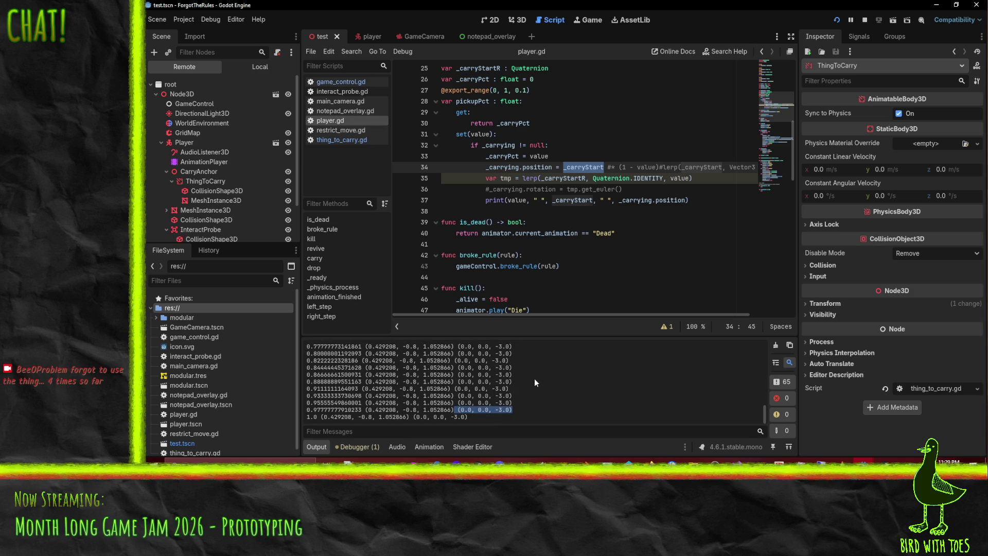
# Step: Duplicate the line 34 position line ten times, rerun, pick up the box, and close the game
pyautogui.click(523, 166)
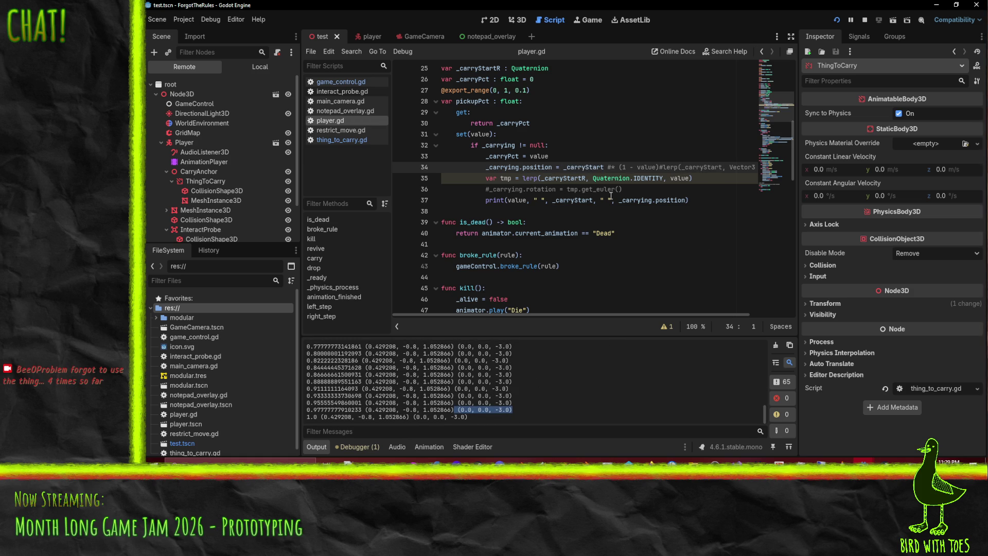
pyautogui.hotkey('ctrl', 'shift', 'd')
pyautogui.hotkey('ctrl', 'shift', 'd')
pyautogui.hotkey('ctrl', 'shift', 'd')
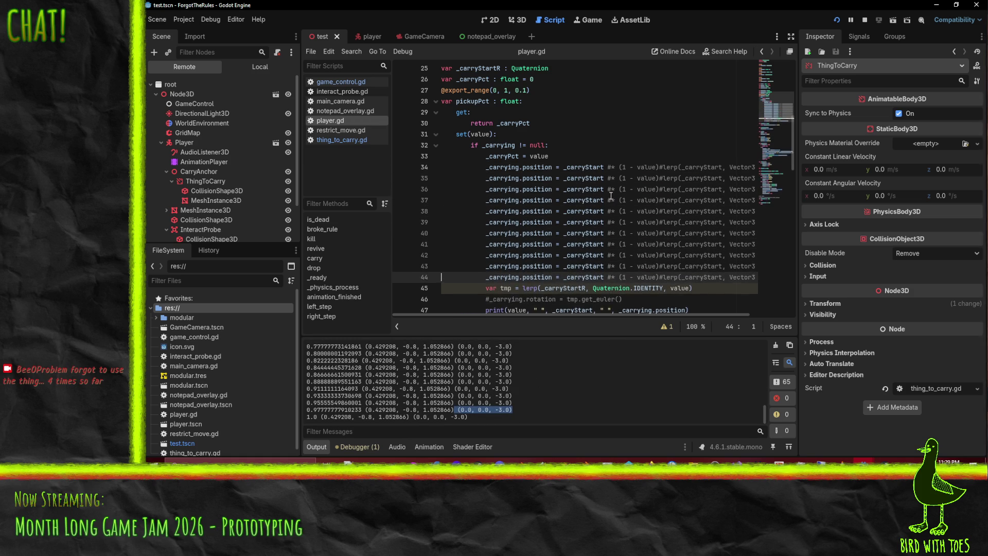
pyautogui.scroll(1, 627, 255)
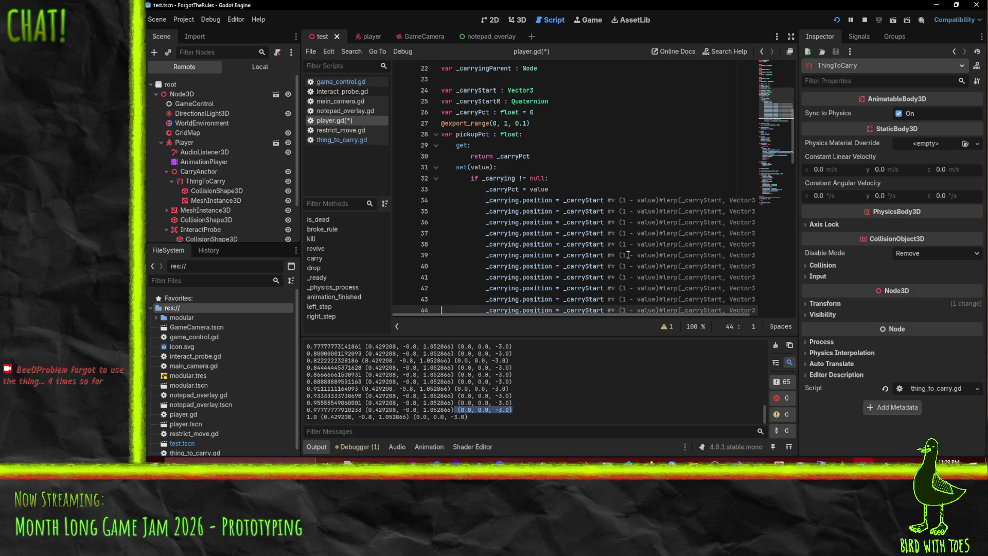
pyautogui.scroll(-2, 627, 256)
pyautogui.click(837, 20)
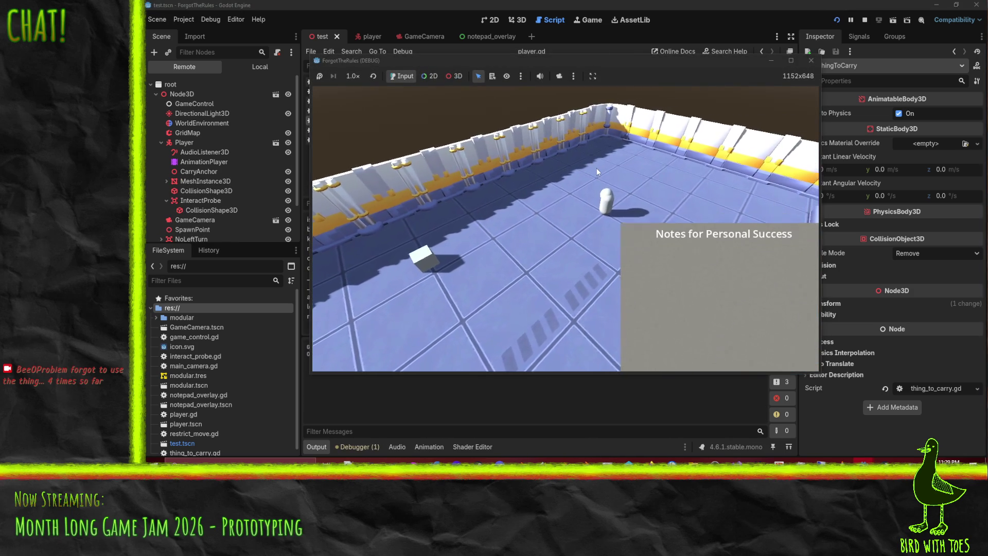
pyautogui.press('a')
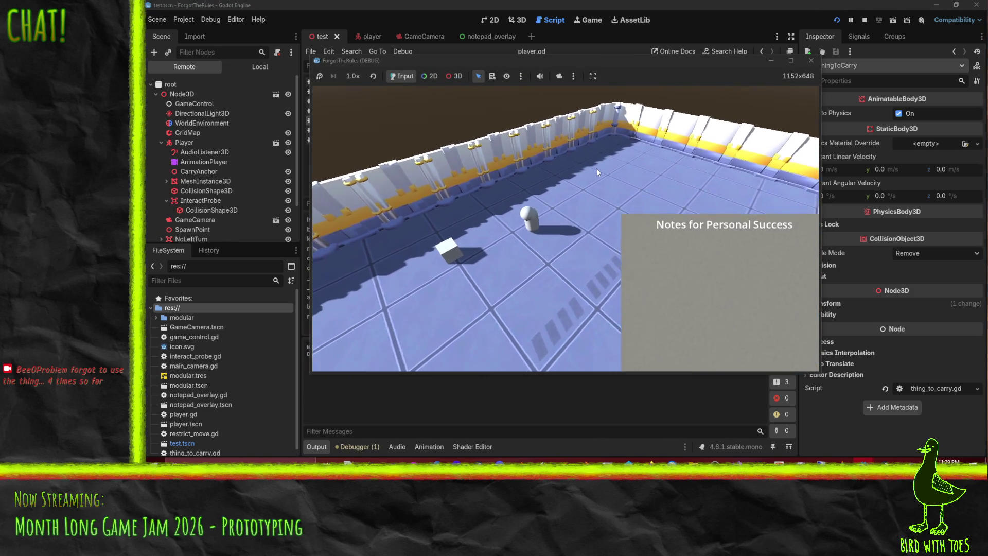
pyautogui.press('e')
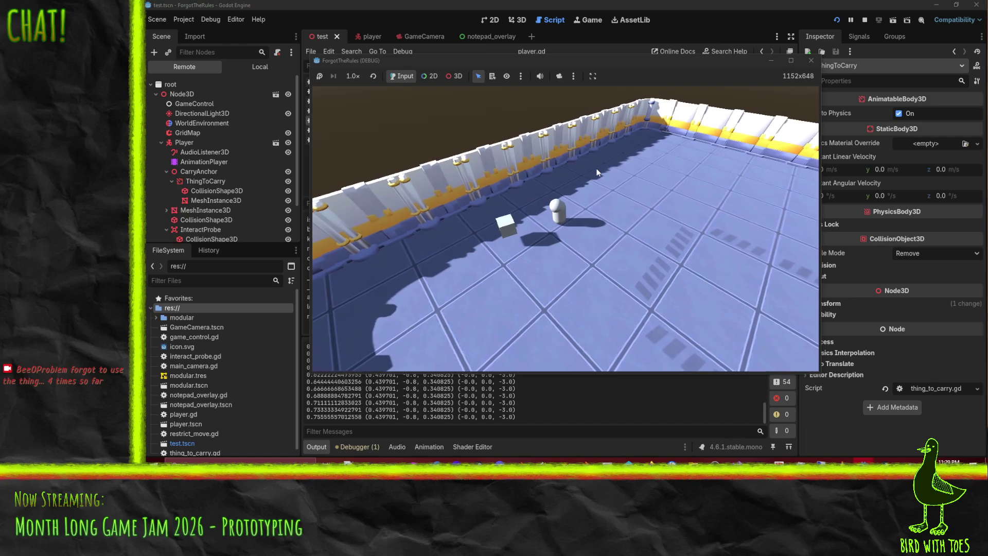
pyautogui.click(811, 60)
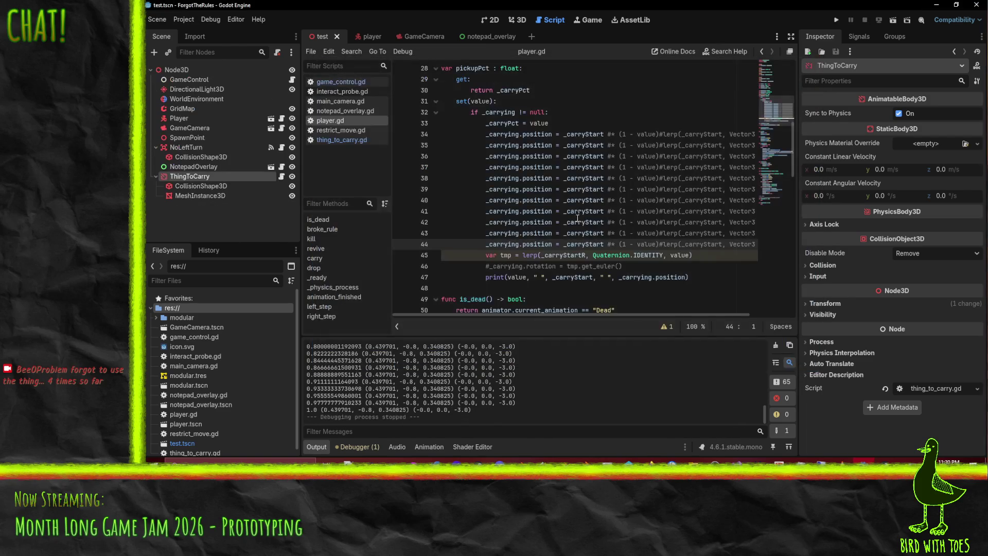
# Step: Delete the ten duplicated position lines and open the player scene
pyautogui.press('Down')
pyautogui.hotkey('shift', 'Up')
pyautogui.hotkey('shift', 'Up')
pyautogui.hotkey('shift', 'Up')
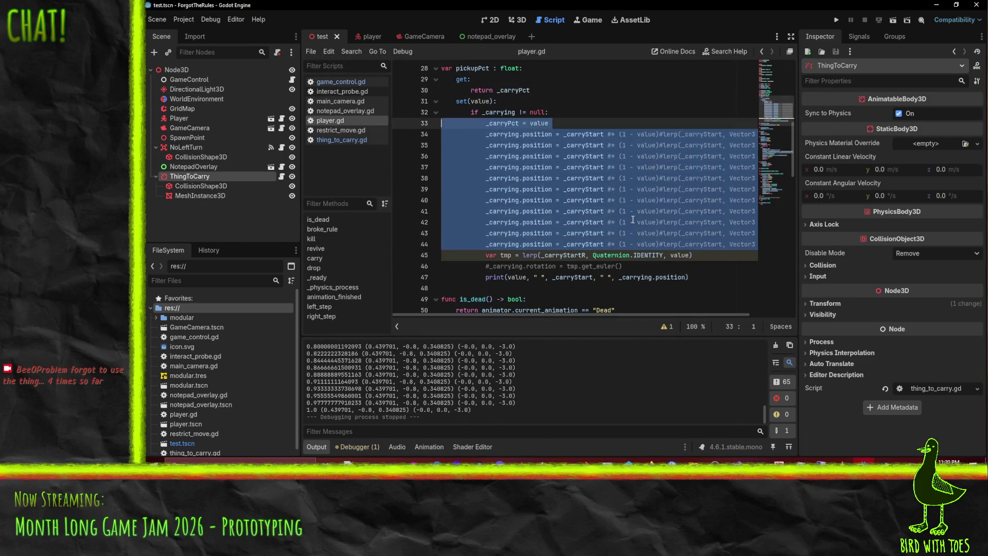
pyautogui.press('Delete')
pyautogui.scroll(10, 618, 222)
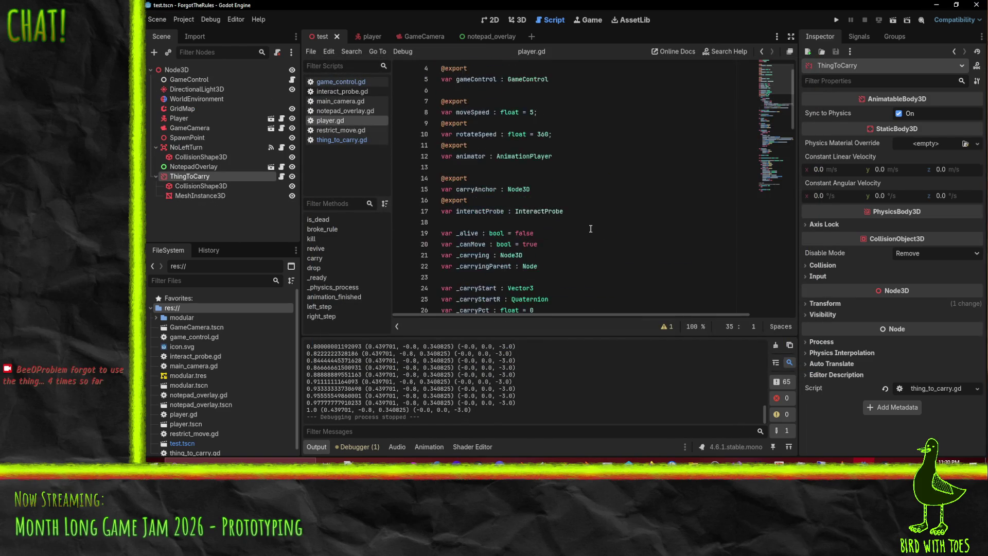
pyautogui.scroll(-7, 617, 260)
pyautogui.click(363, 36)
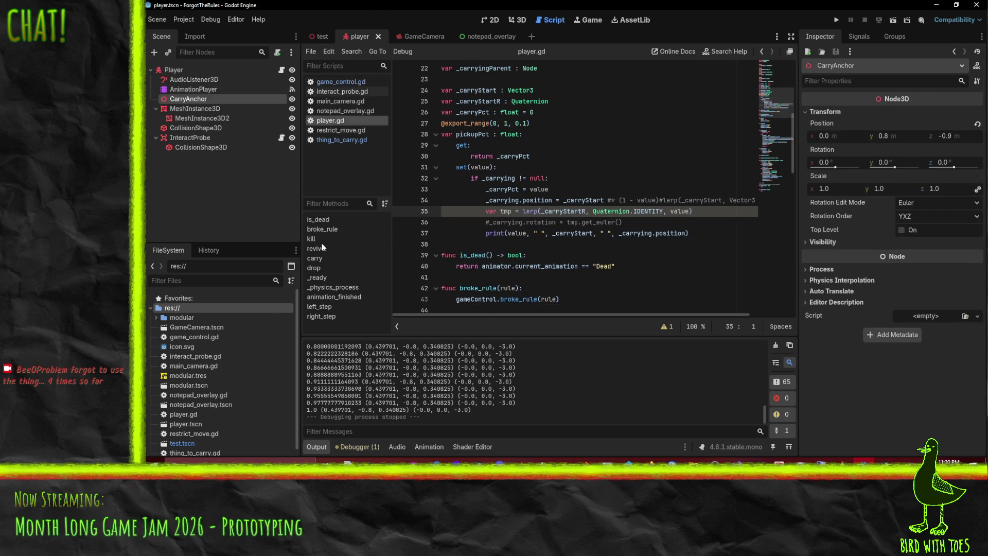
# Step: Select the AnimationPlayer and browse its Callback Mode, Root Motion and Playback Options sections
pyautogui.click(193, 89)
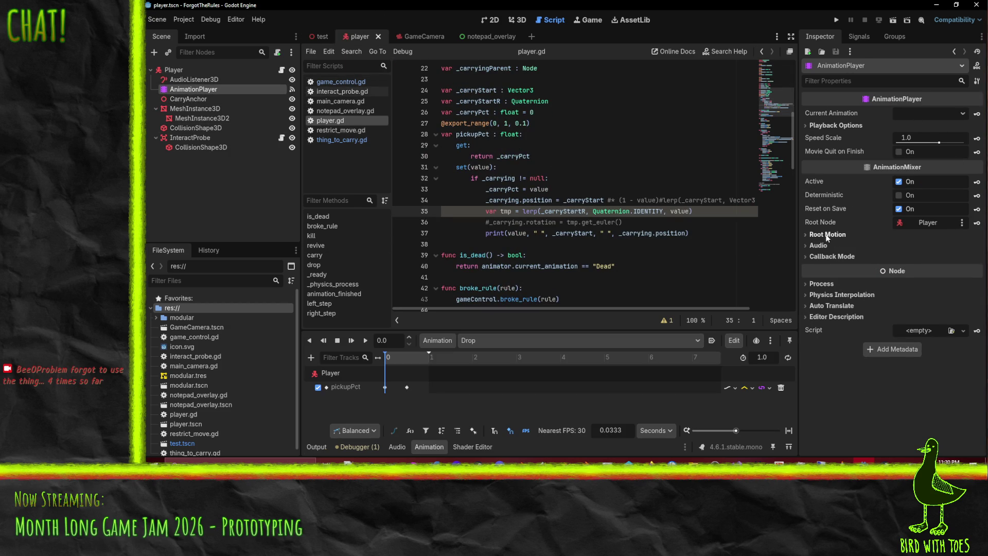
pyautogui.click(837, 257)
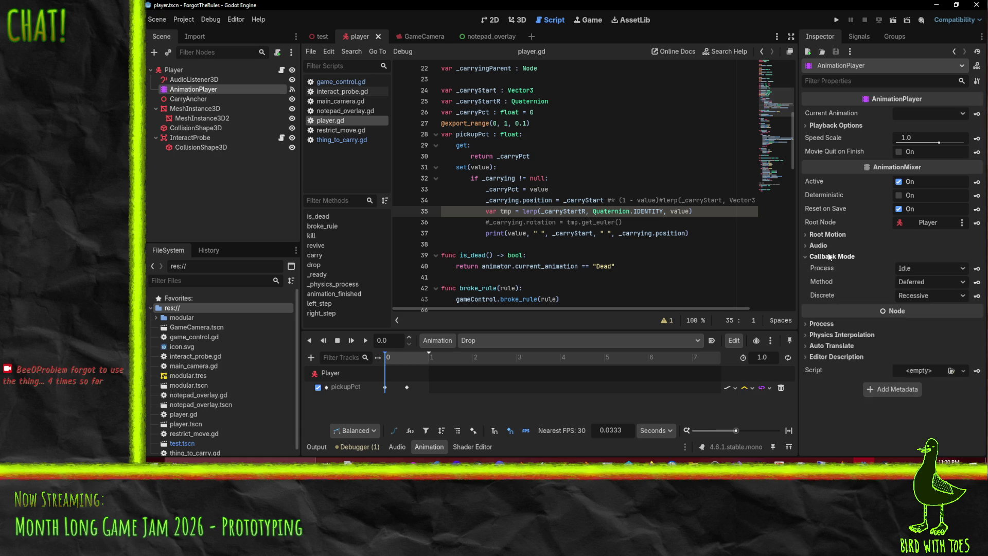
pyautogui.click(905, 270)
pyautogui.click(905, 269)
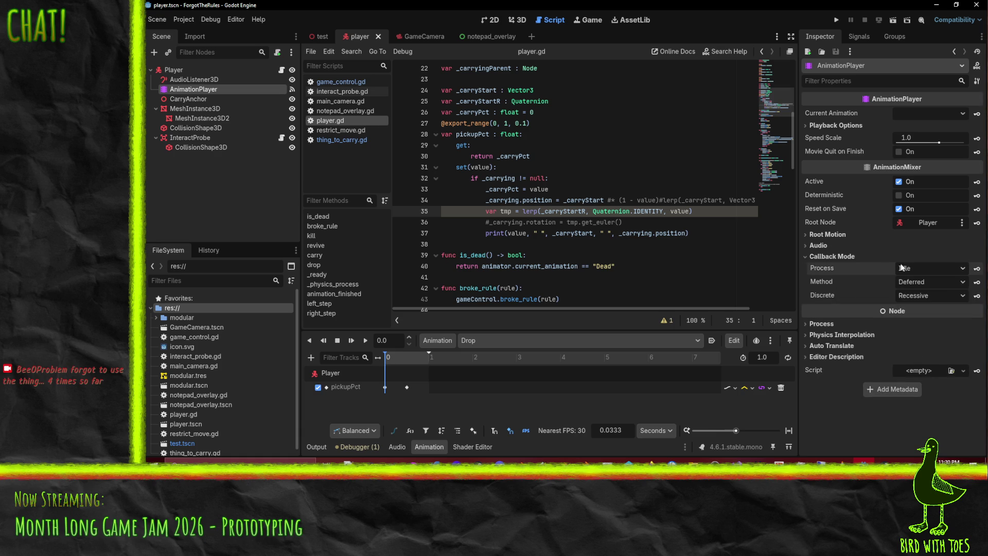
pyautogui.click(826, 235)
pyautogui.click(827, 235)
pyautogui.click(826, 256)
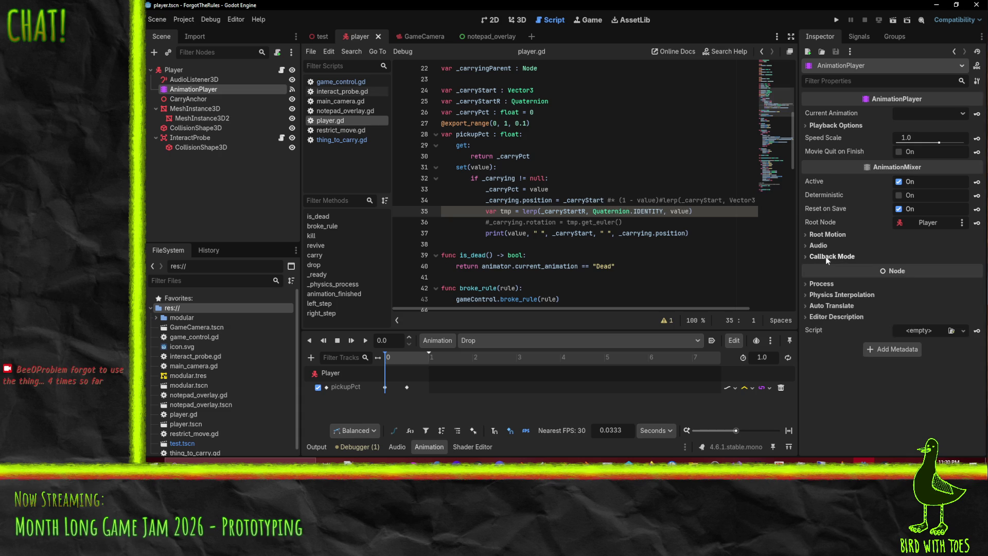
pyautogui.click(814, 235)
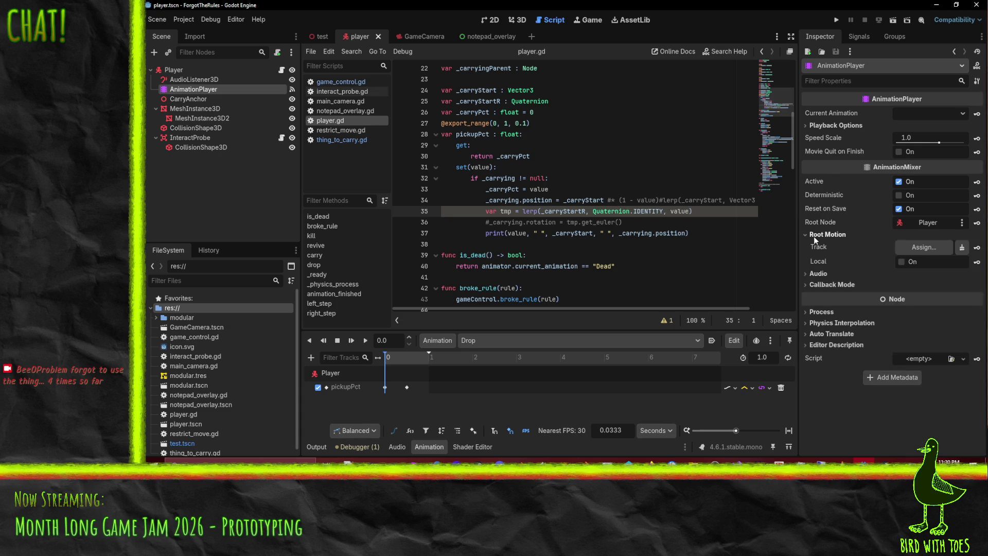
pyautogui.click(814, 235)
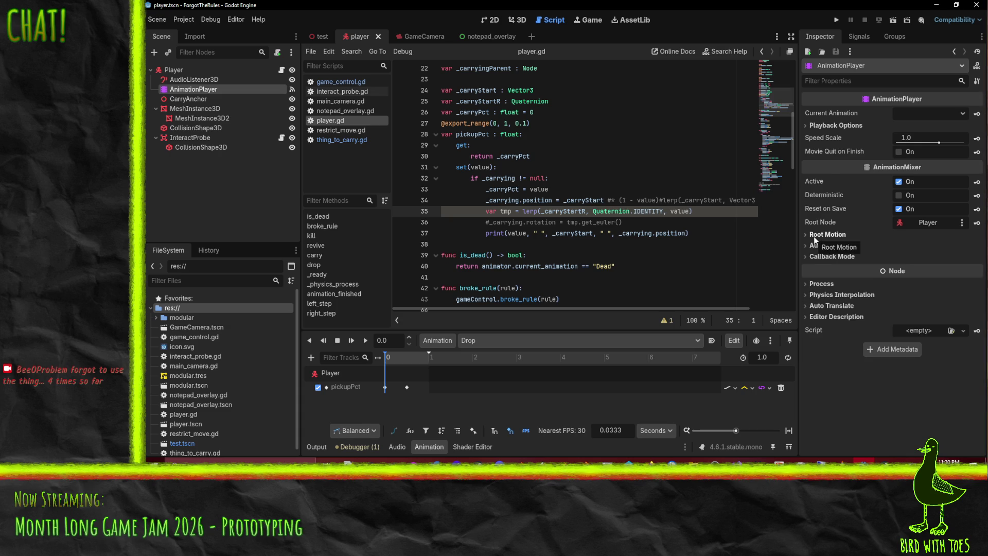
pyautogui.click(837, 125)
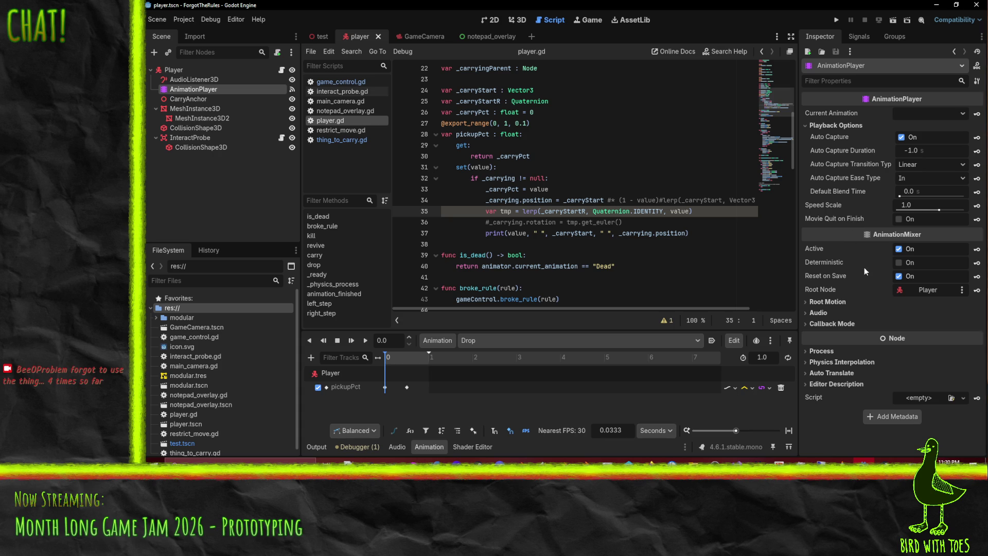
pyautogui.moveTo(867, 266)
# Step: Set the AnimationPlayer's callback process mode to Physics and run the game
pyautogui.click(826, 303)
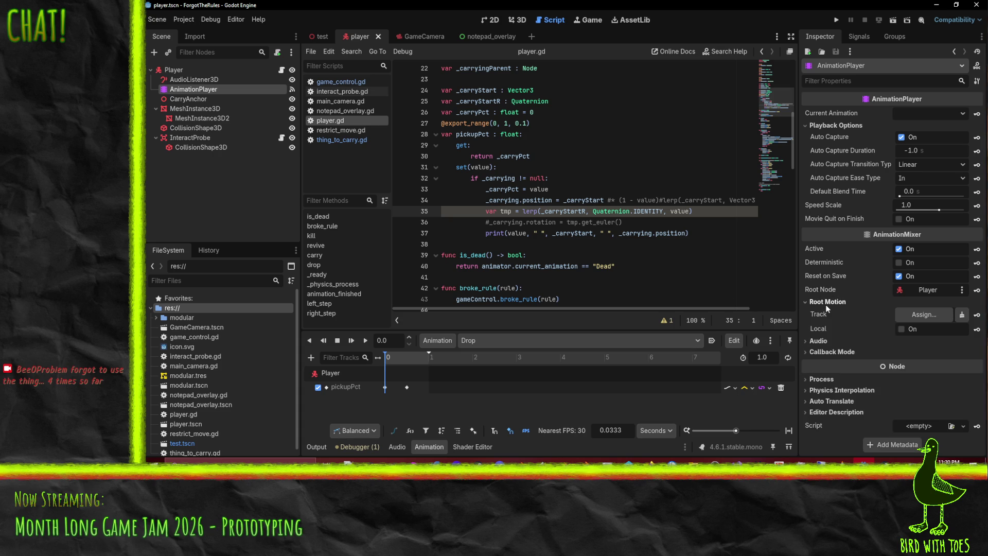
pyautogui.click(835, 352)
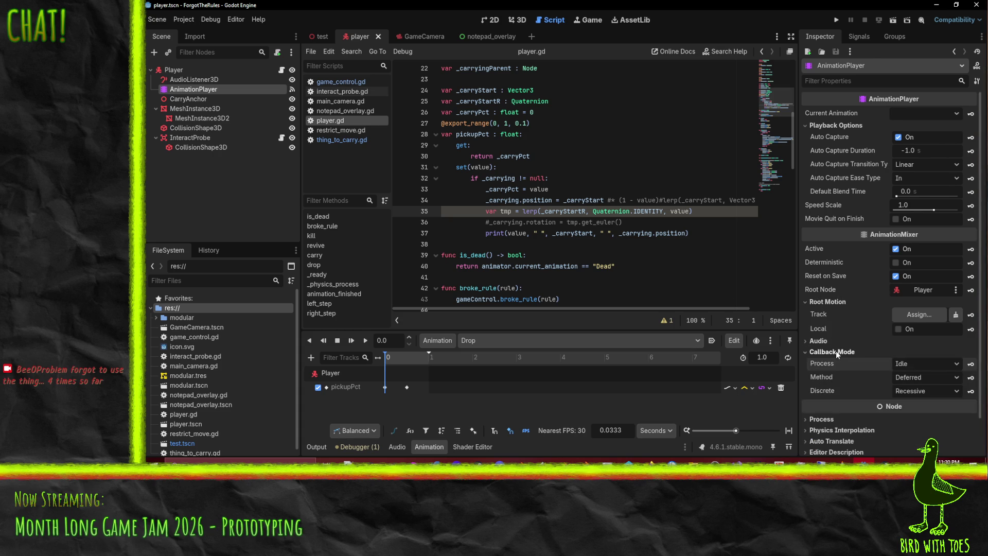
pyautogui.click(905, 365)
pyautogui.click(913, 377)
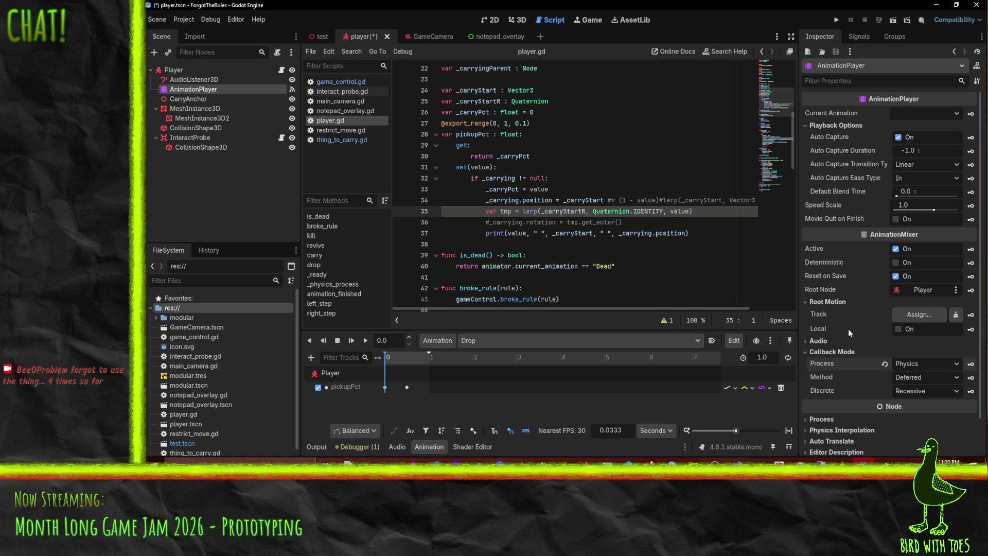
pyautogui.click(838, 21)
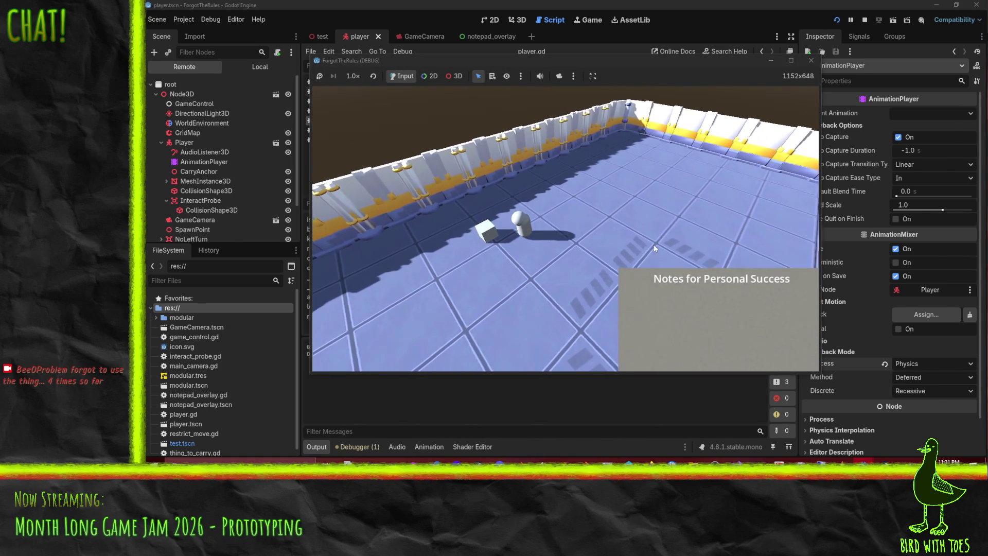
# Step: Walk the player to the cube and pick it up, stop the game, and switch to test.tscn
pyautogui.press('w')
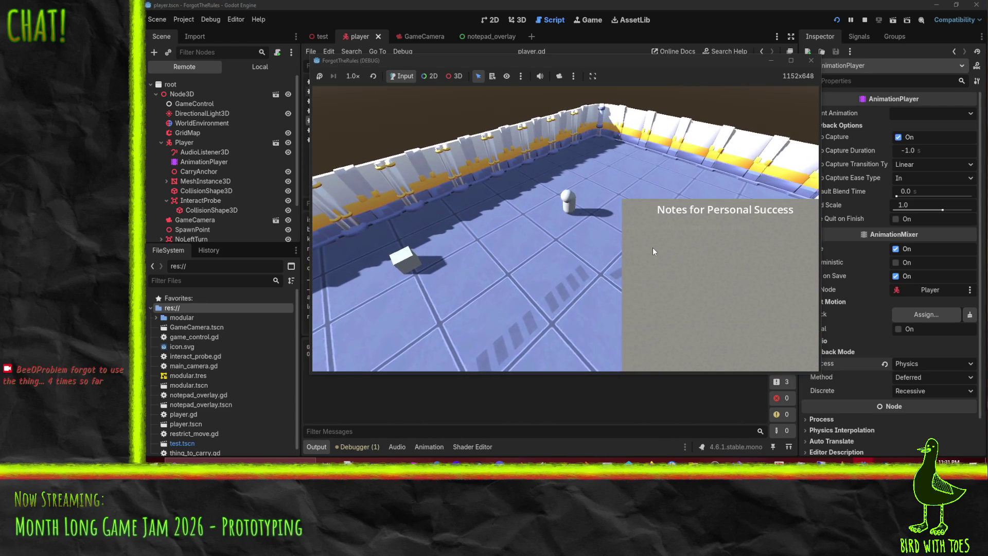
pyautogui.press('e')
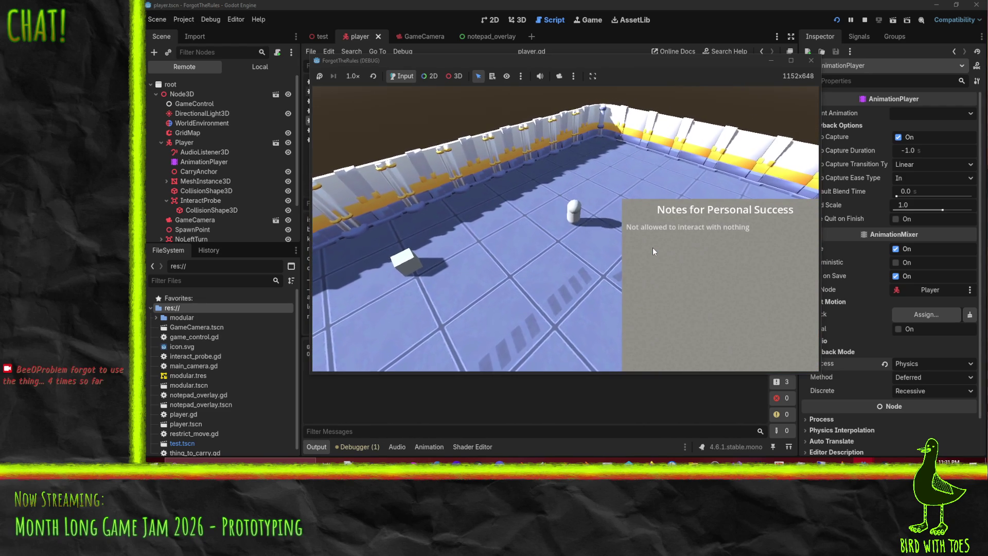
pyautogui.press('w')
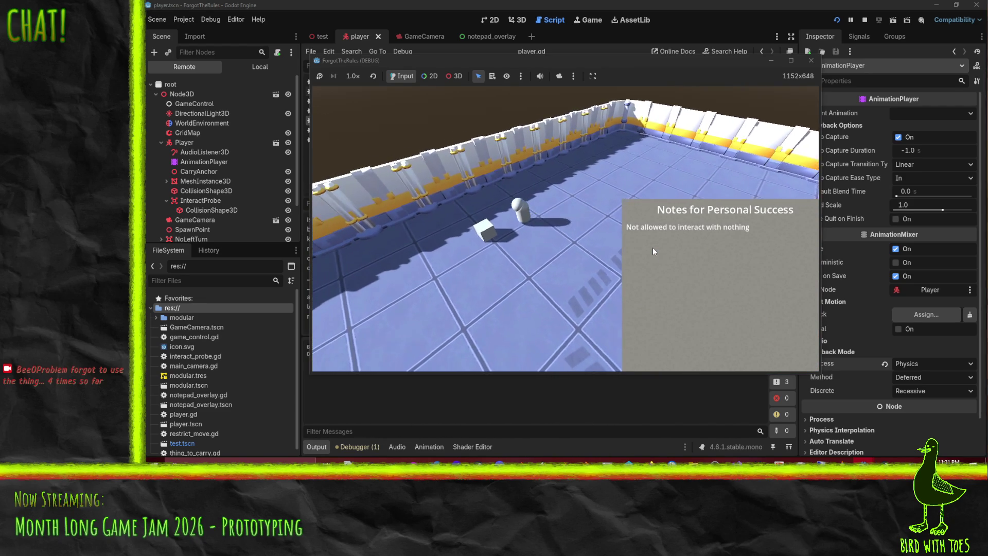
pyautogui.press('e')
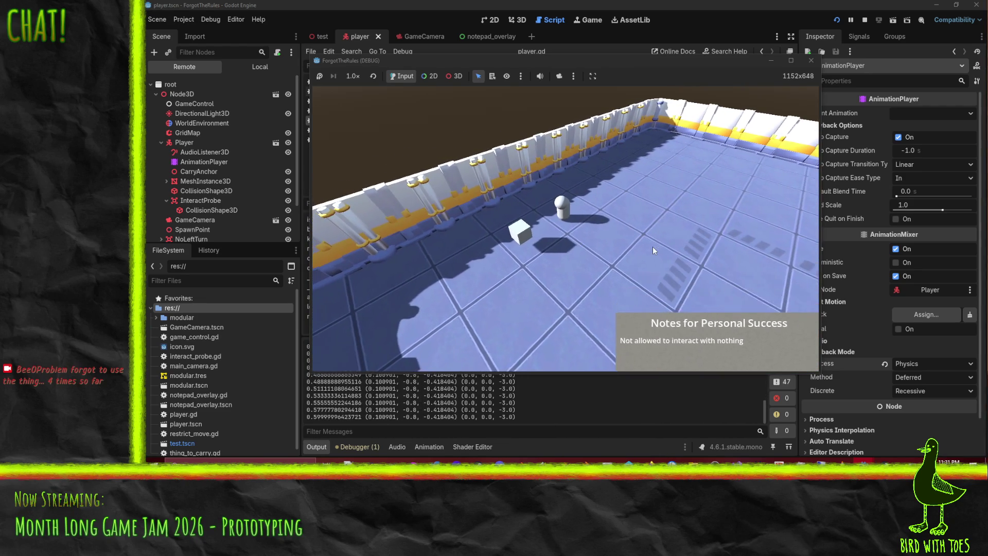
pyautogui.click(811, 61)
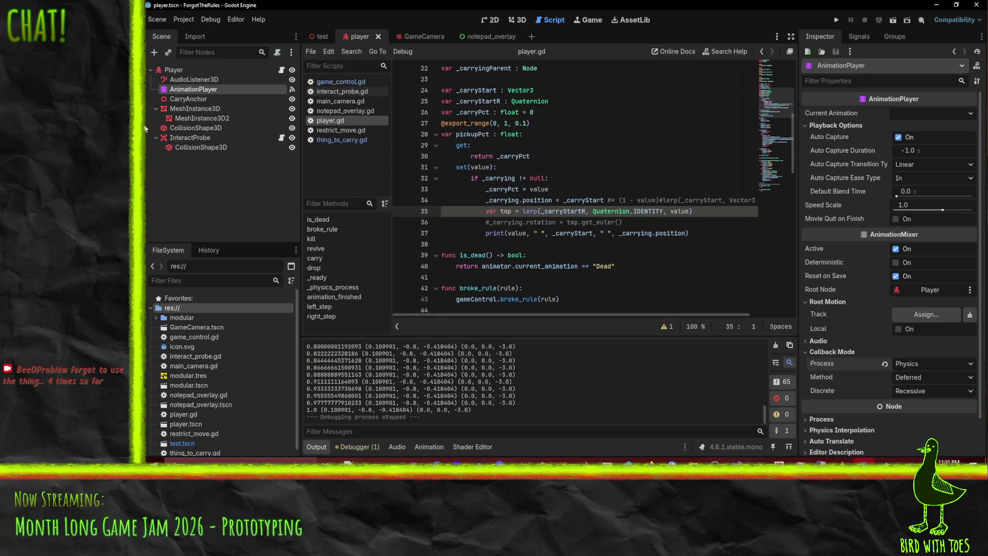
pyautogui.click(319, 36)
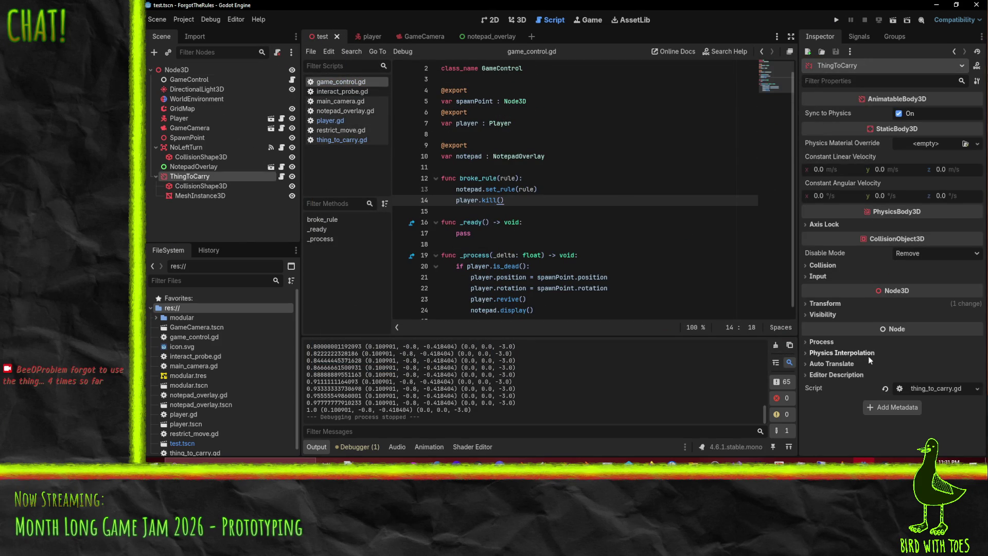
# Step: Delete the else: process_mode branch from thing_to_carry.gd
pyautogui.click(368, 36)
pyautogui.click(348, 139)
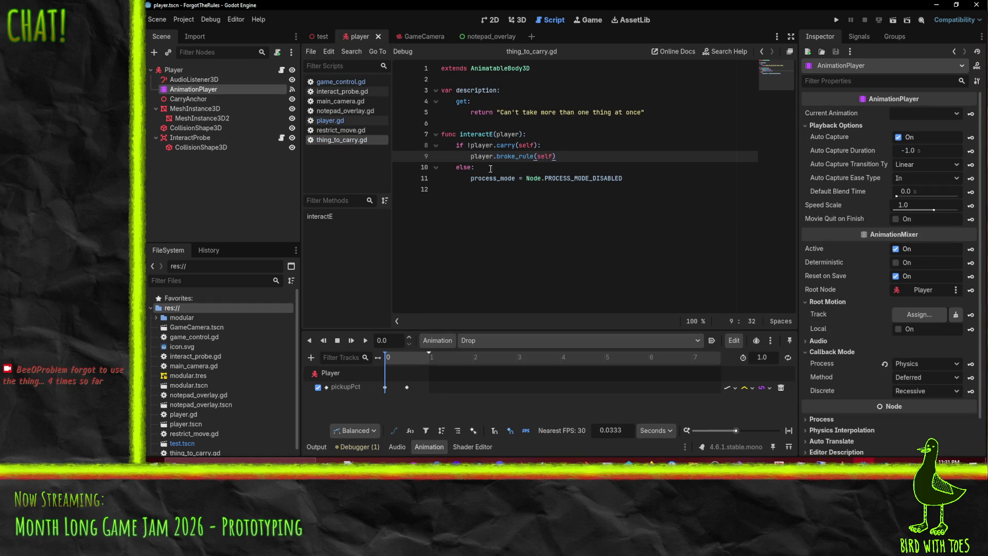
pyautogui.click(513, 178)
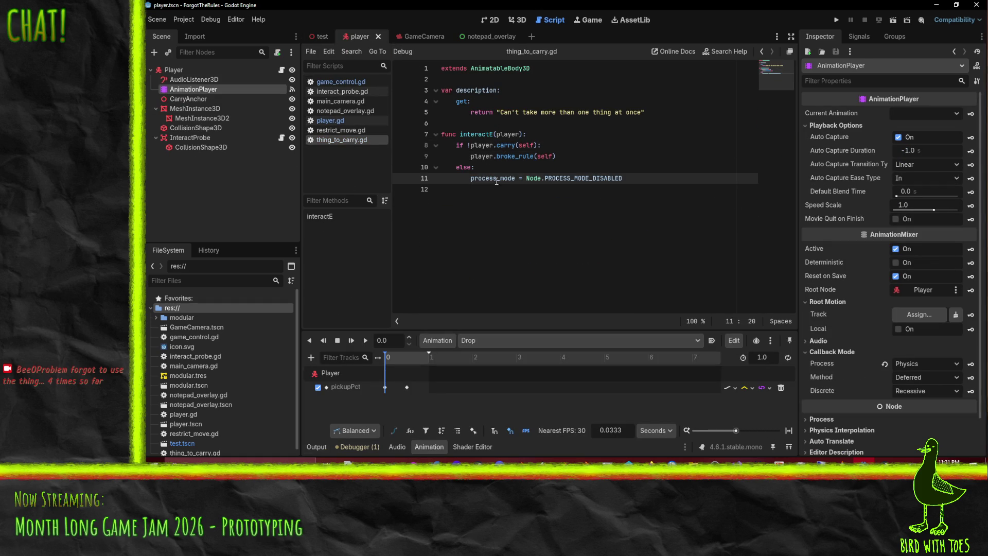
pyautogui.click(469, 167)
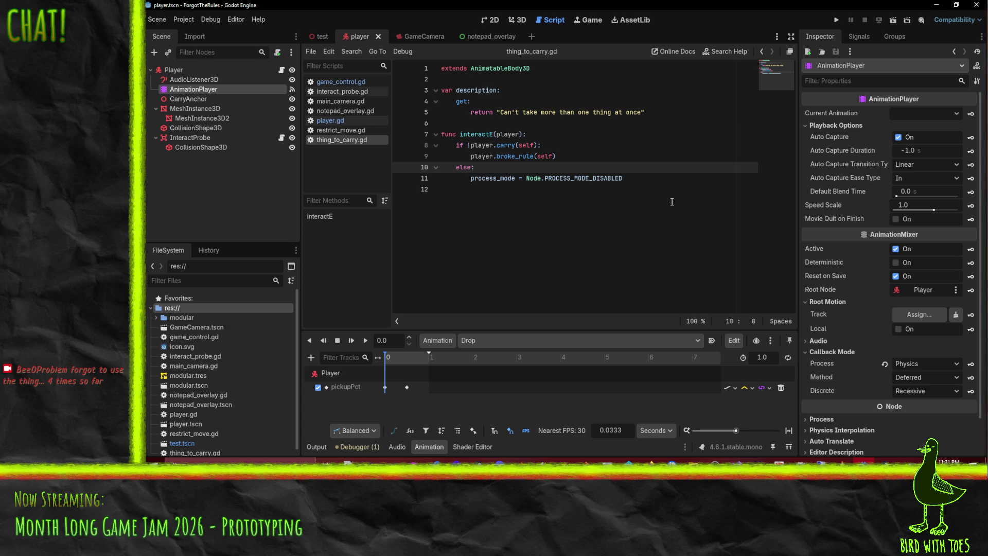
pyautogui.hotkey('ctrl', 'shift', 'k')
pyautogui.hotkey('ctrl', 'shift', 'k')
# Step: Playtest picking up, carrying and dropping the cube, then close the game
pyautogui.click(839, 19)
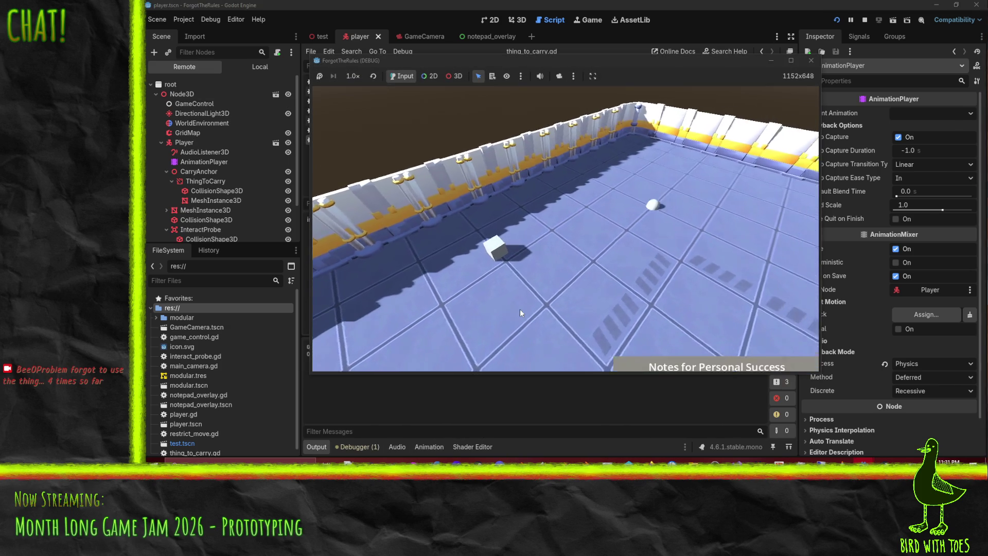
pyautogui.press('a')
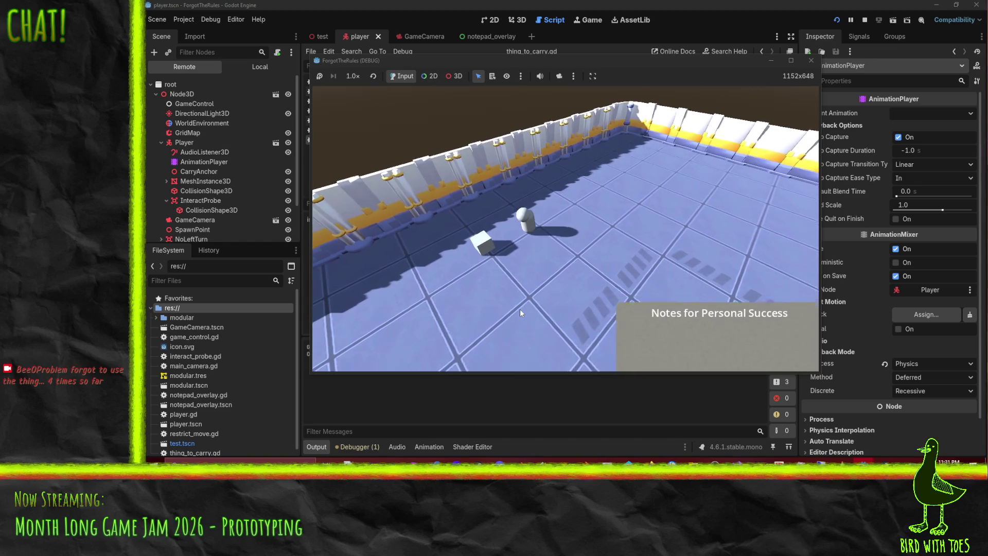
pyautogui.press('e')
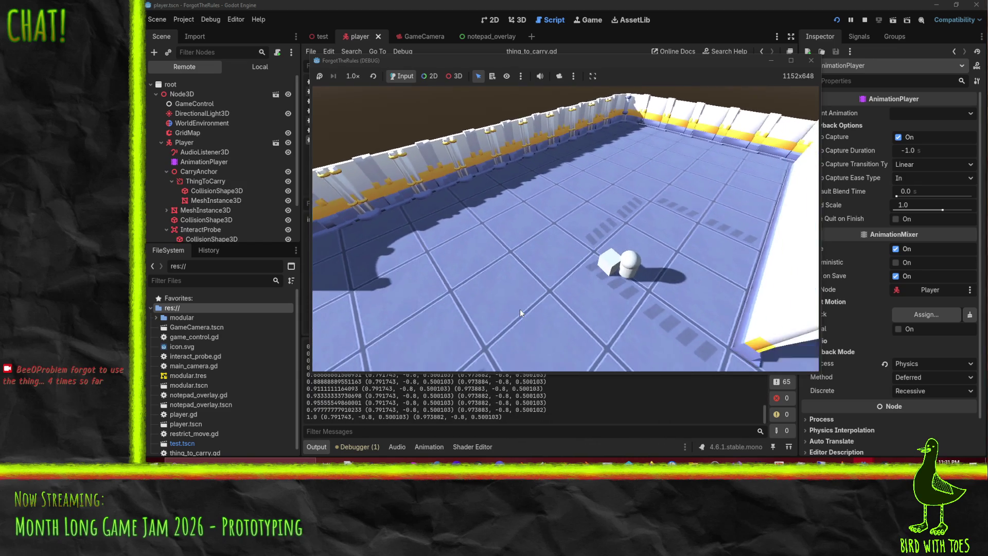
pyautogui.press('w')
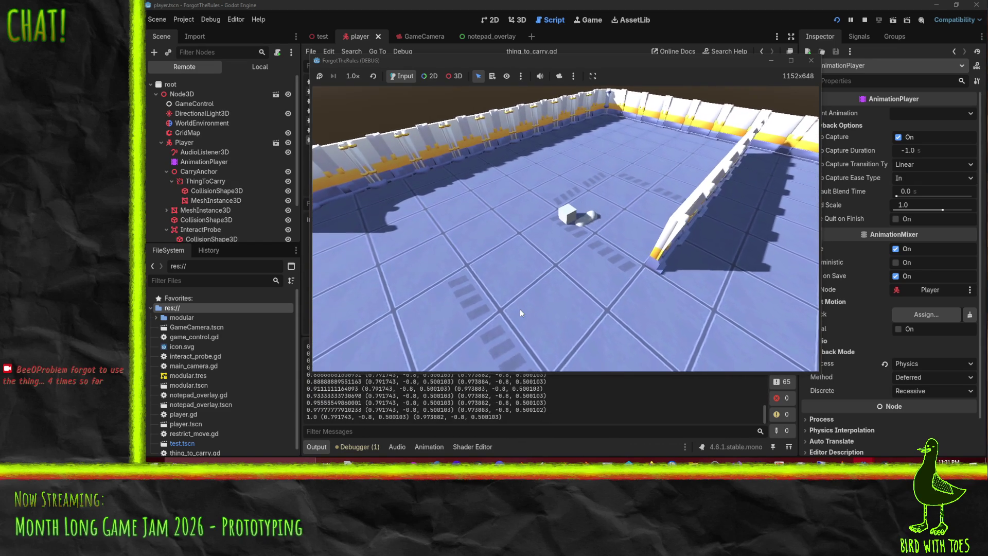
pyautogui.press('e')
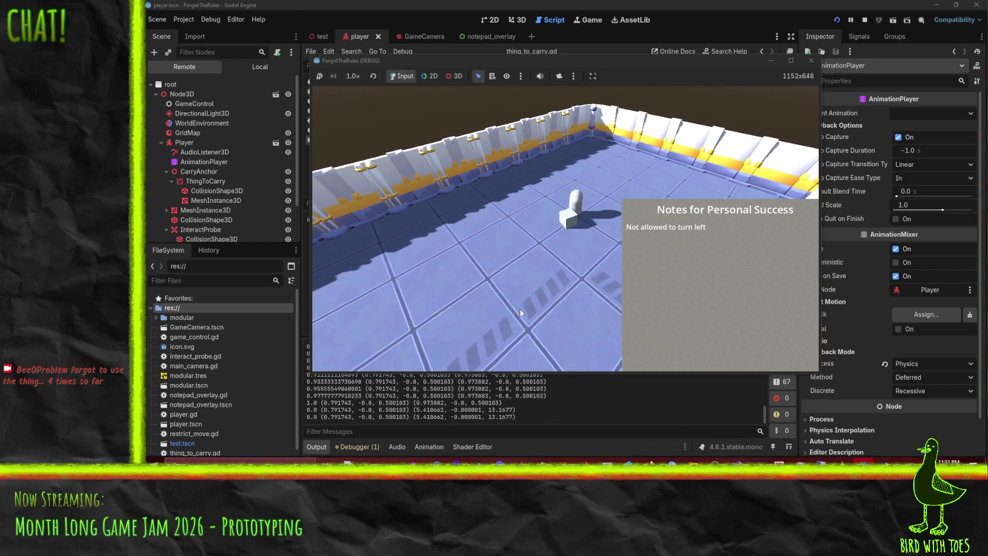
pyautogui.press('F8')
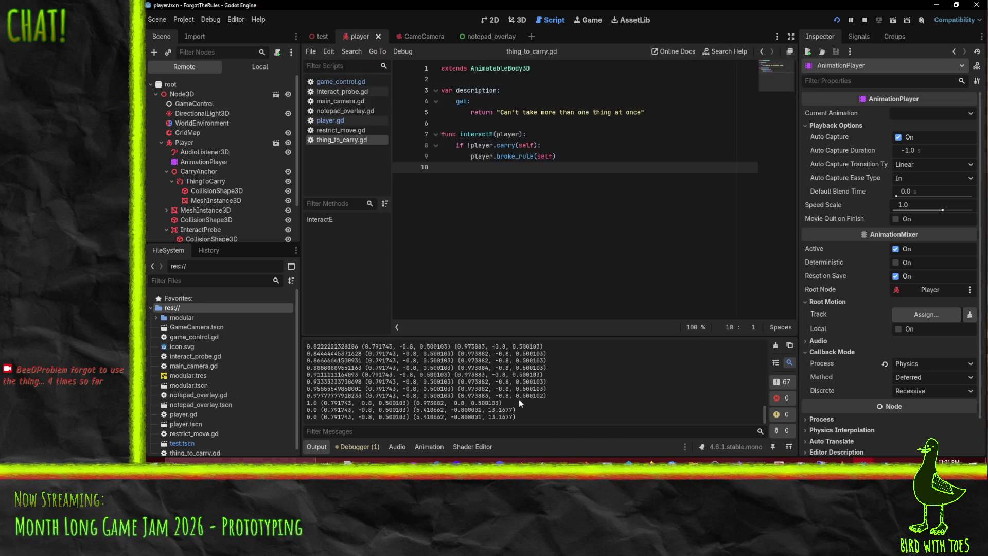
# Step: Stop the running game and return to player.gd through the player scene tab
pyautogui.scroll(10, 518, 399)
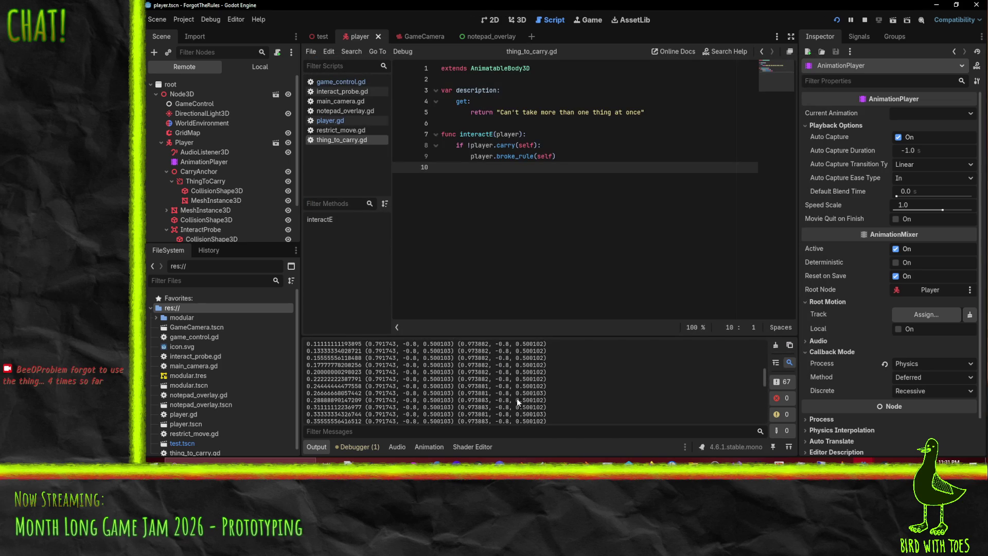
pyautogui.scroll(5, 517, 399)
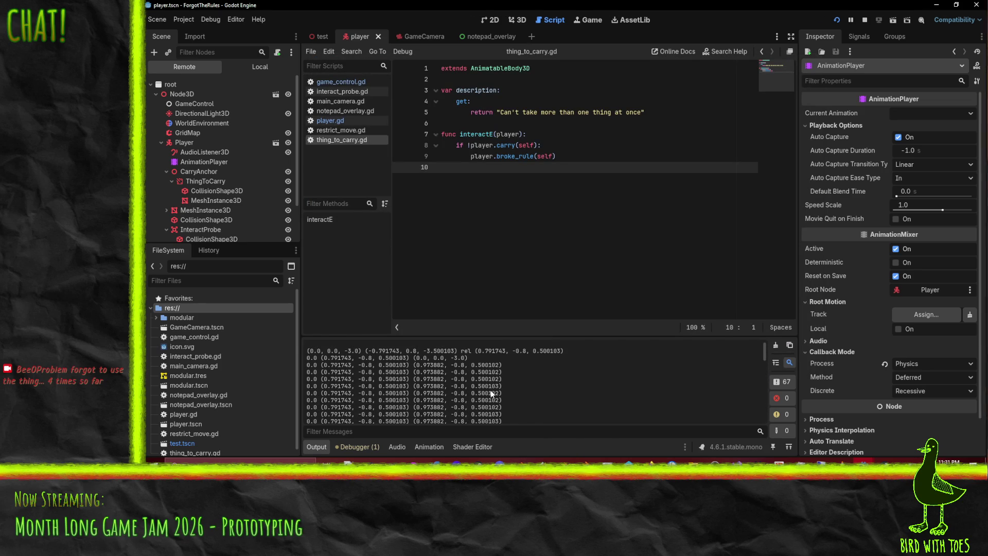
pyautogui.scroll(2, 469, 380)
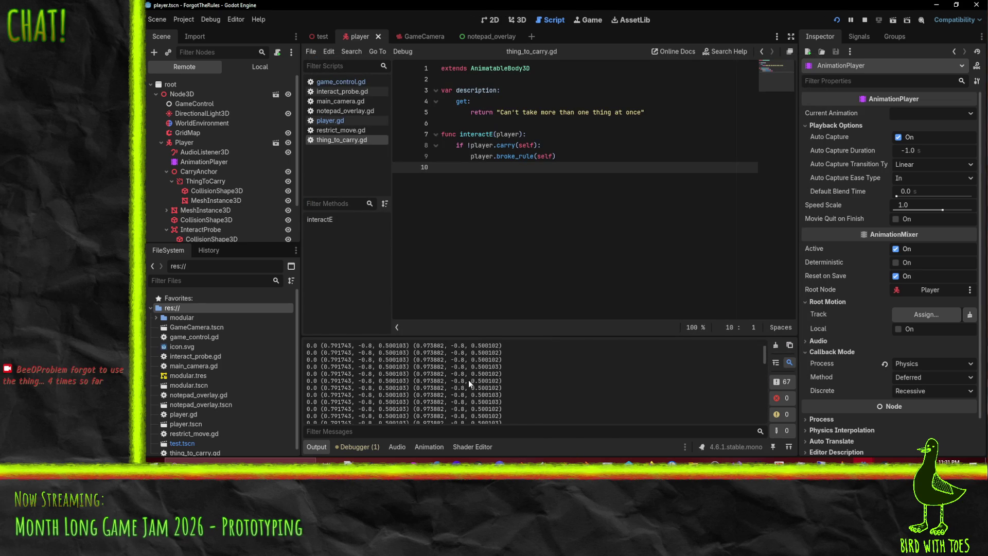
pyautogui.click(865, 20)
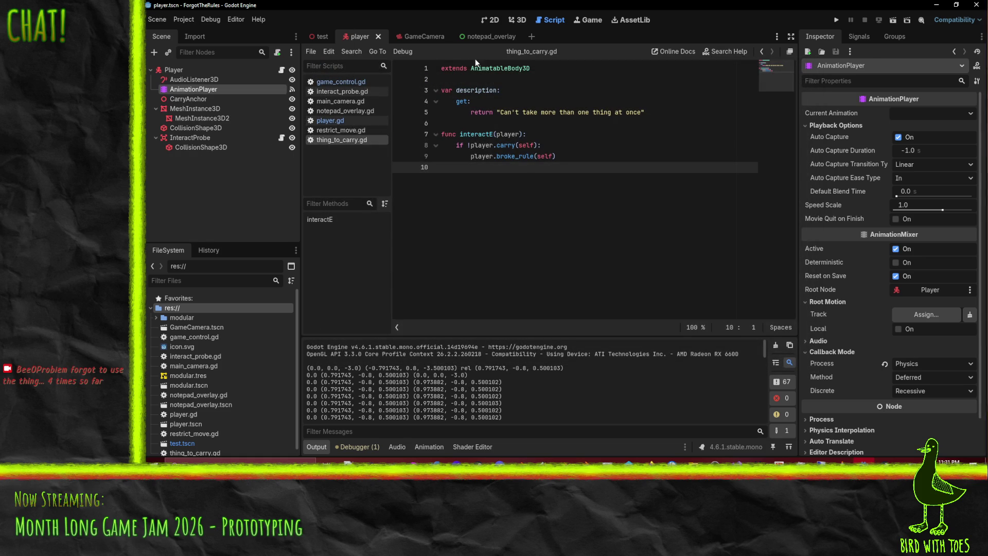
pyautogui.click(419, 37)
pyautogui.click(354, 37)
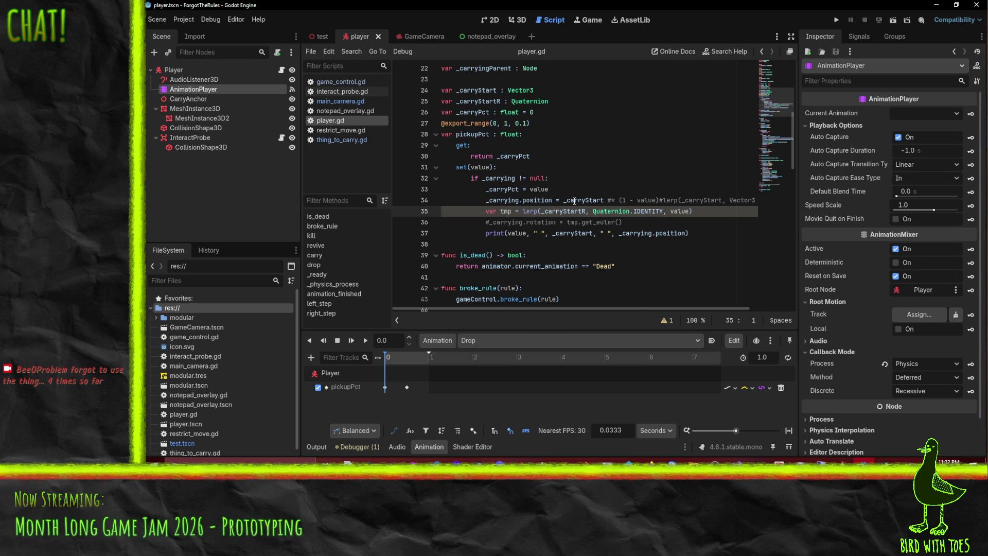
# Step: Uncomment '* (1 - value)' on line 34, delete the trailing lerp comment, and relaunch the game
pyautogui.click(487, 229)
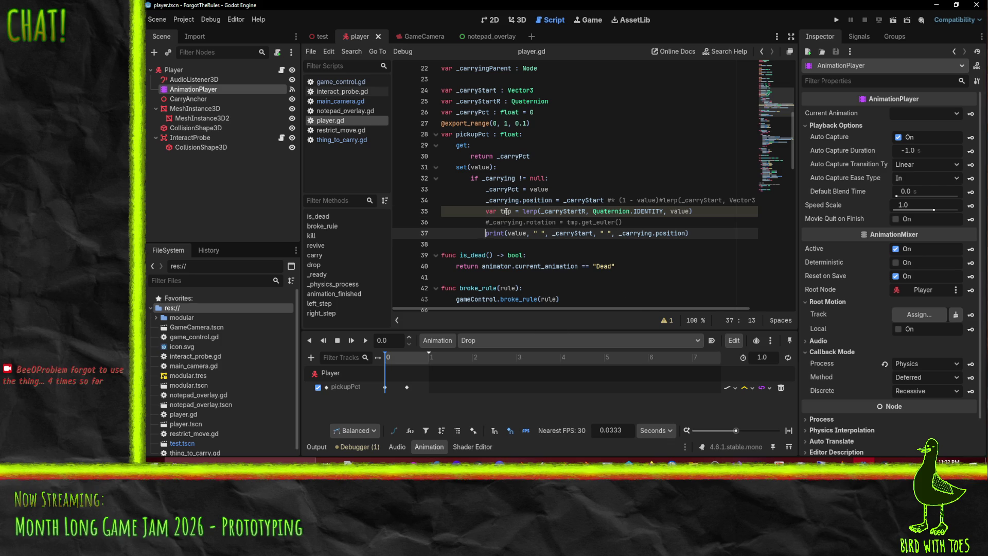
pyautogui.press('Up')
pyautogui.press('Up')
pyautogui.press('Up')
pyautogui.press('Right')
pyautogui.press('Right')
pyautogui.moveTo(563, 202); pyautogui.dragTo(605, 200)
pyautogui.click(606, 200)
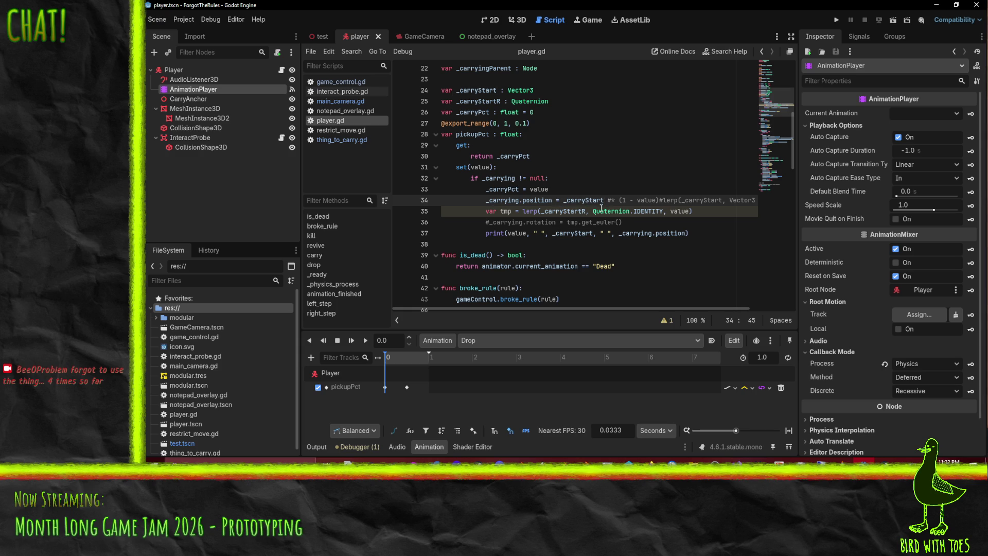
pyautogui.press('Delete')
pyautogui.press('Right')
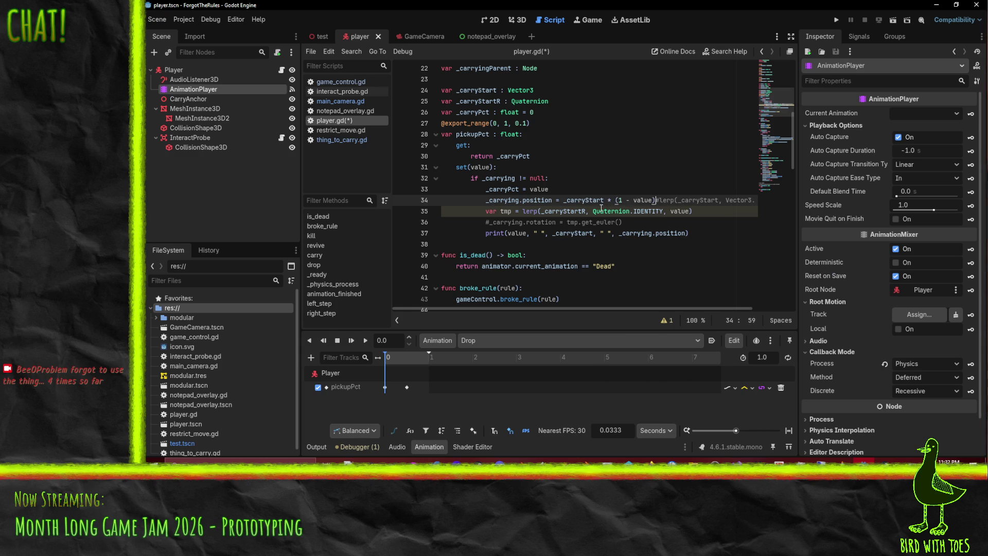
pyautogui.hotkey('shift', 'End')
pyautogui.press('Delete')
pyautogui.press('F5')
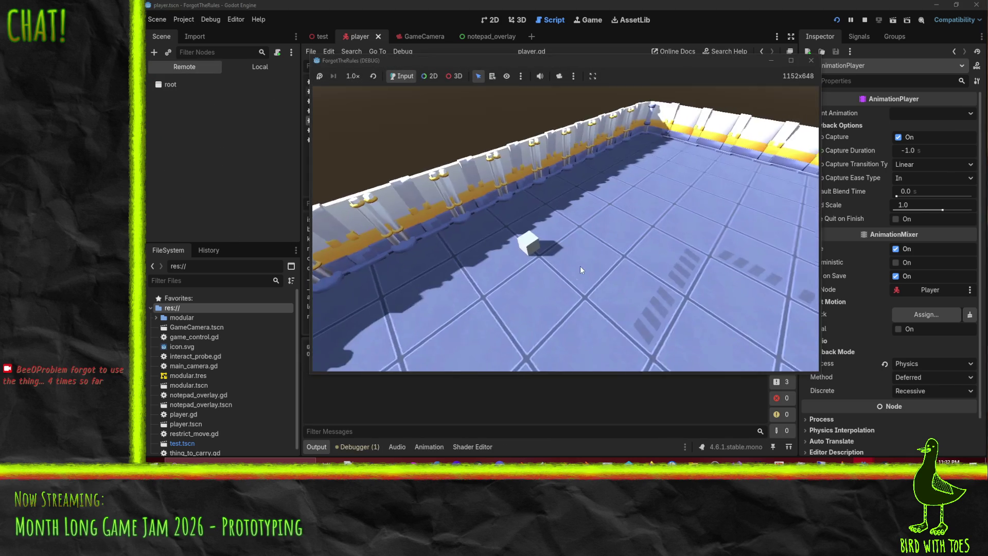
# Step: Walk the player to the white cube and pick it up with E
pyautogui.press('a')
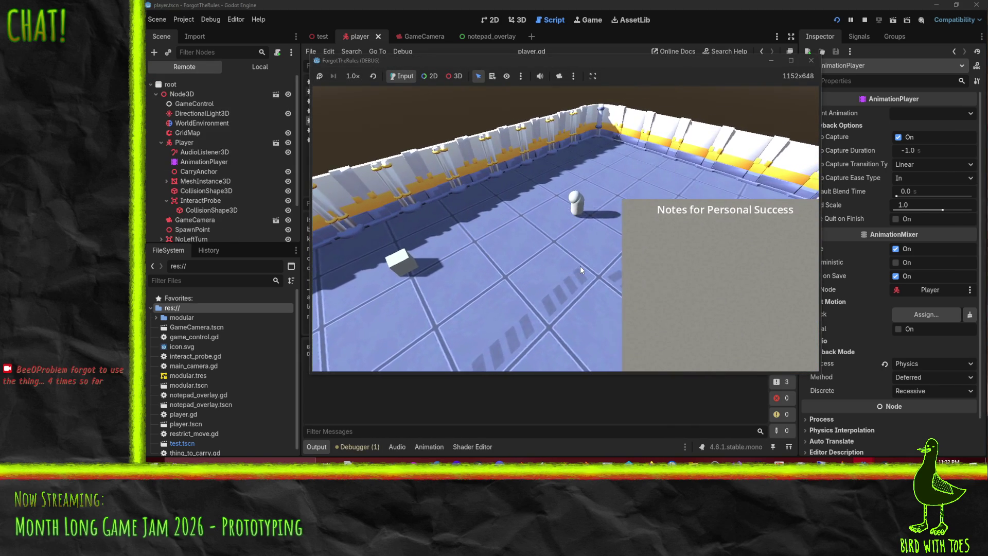
pyautogui.press('a')
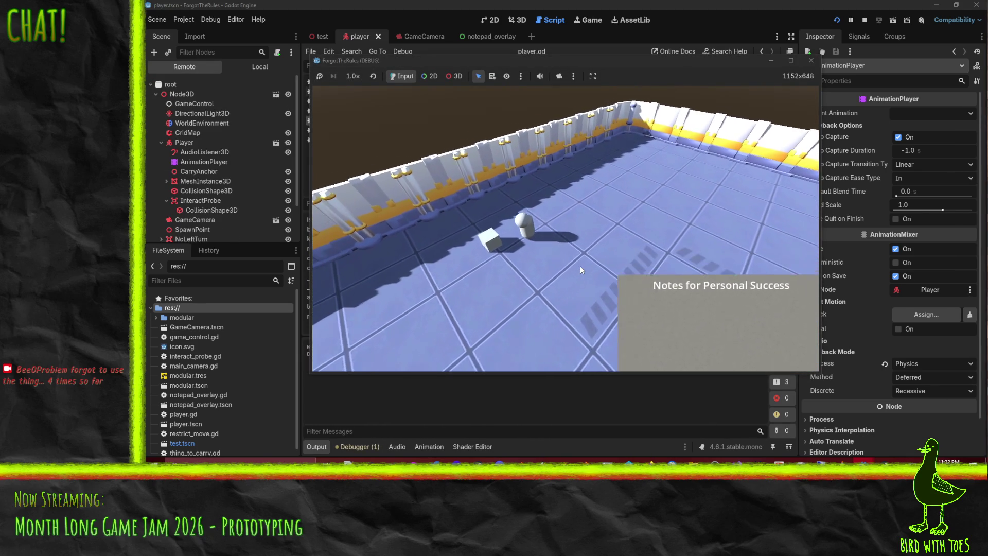
pyautogui.press('e')
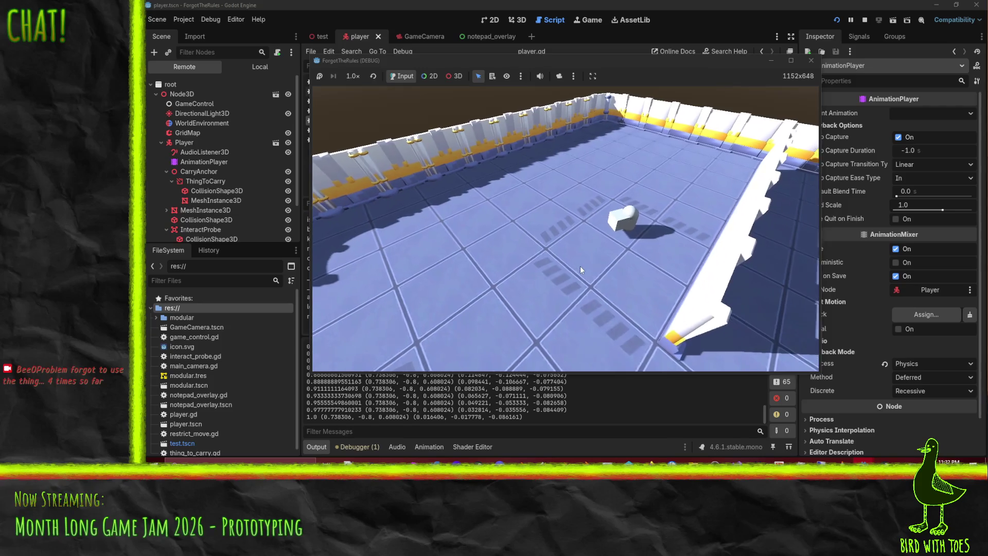
# Step: Bring the script editor back in front, review the output, and stop the running game
pyautogui.click(539, 425)
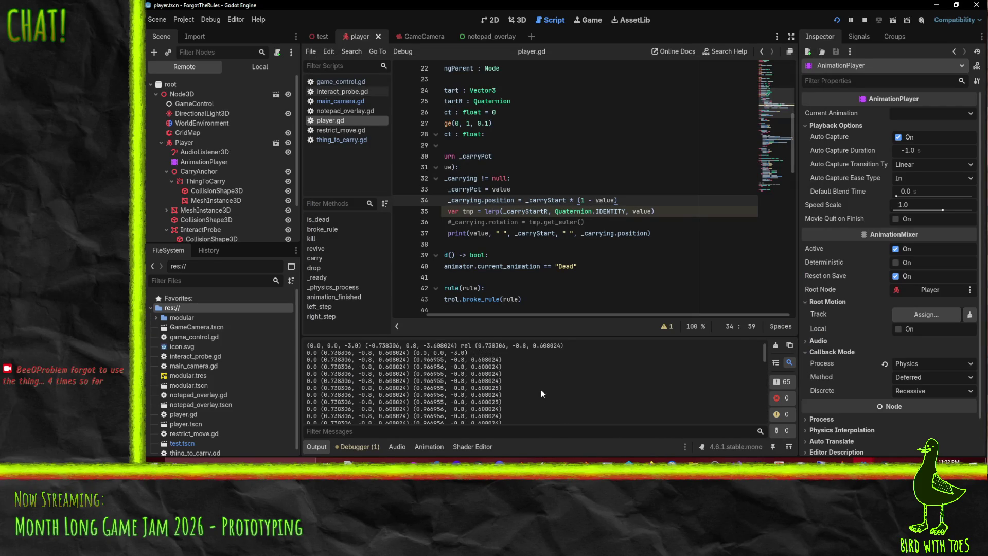
pyautogui.scroll(1, 541, 394)
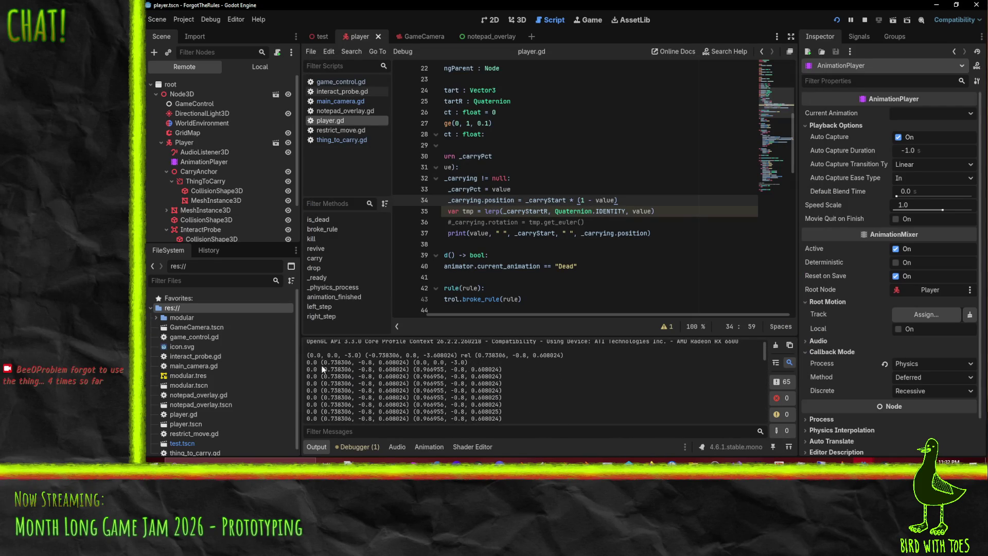
pyautogui.scroll(-4, 339, 377)
pyautogui.scroll(-10, 413, 375)
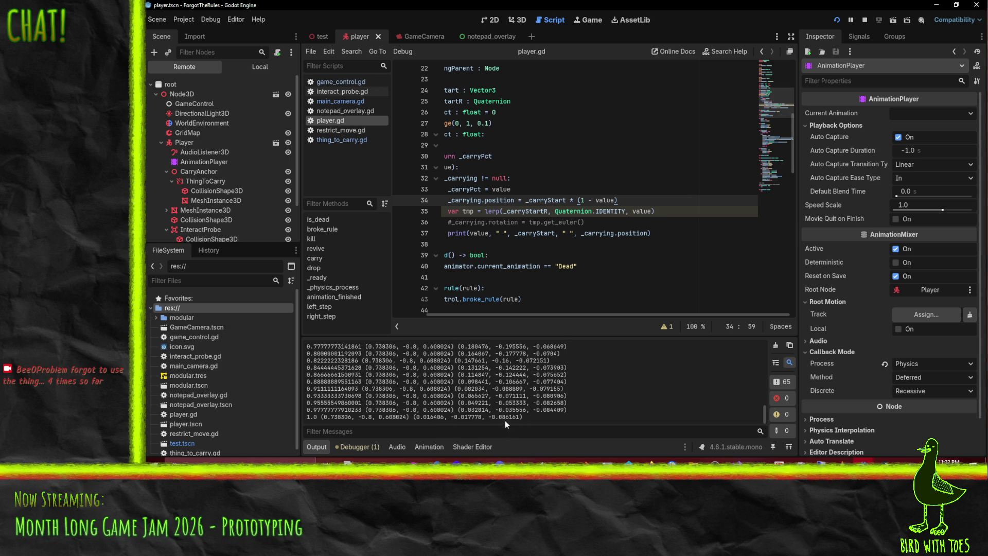
pyautogui.click(865, 20)
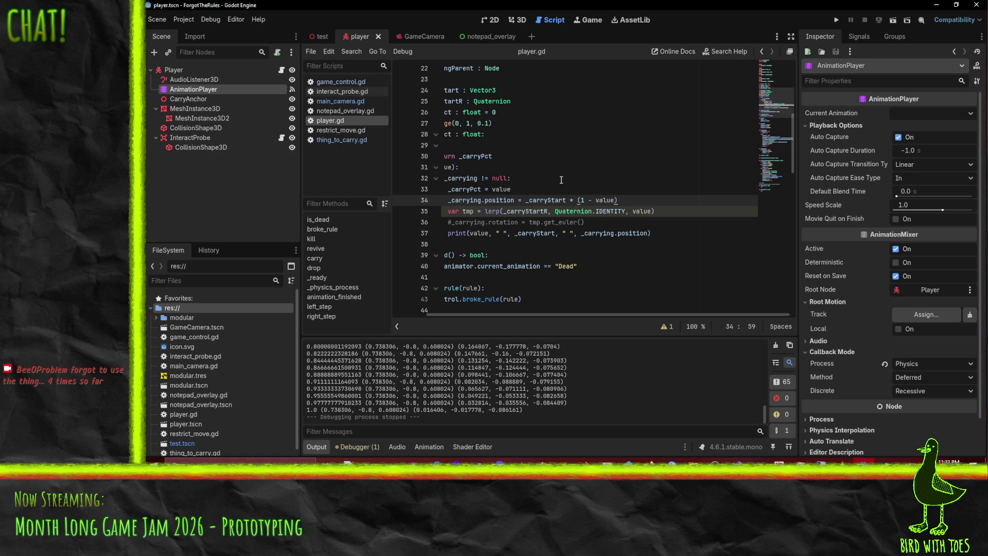
# Step: Scroll the script editor back left and switch to the test scene showing game_control.gd
pyautogui.moveTo(462, 315); pyautogui.dragTo(432, 315)
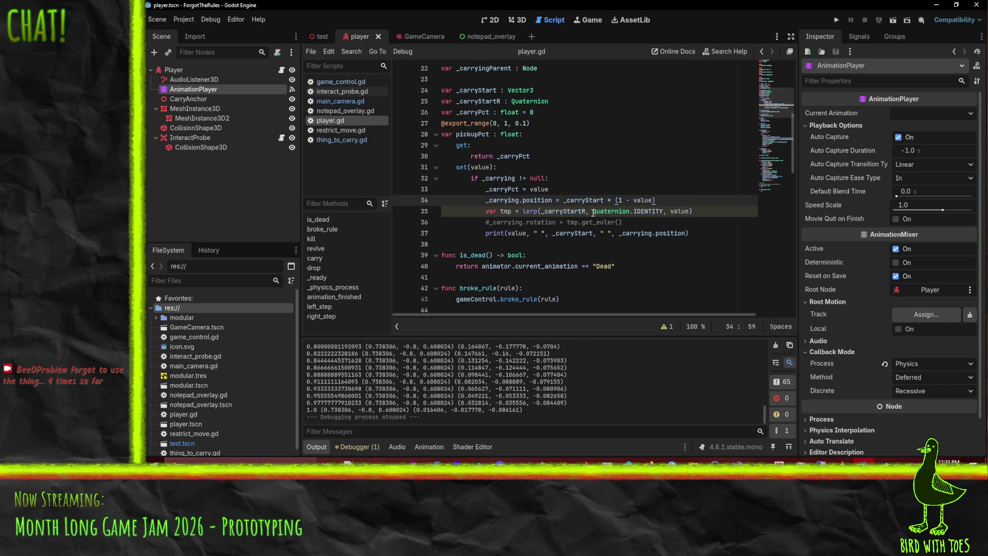
pyautogui.moveTo(593, 212)
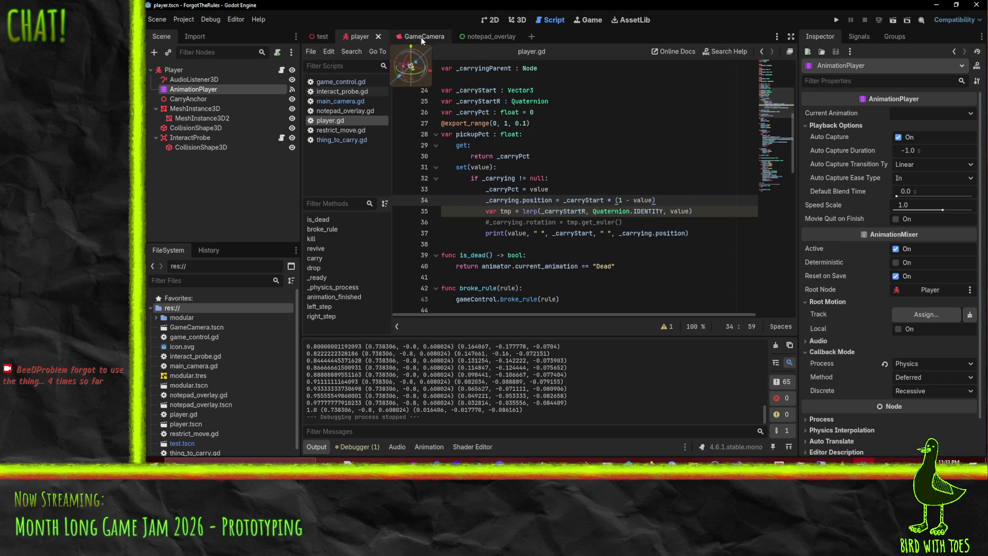
pyautogui.moveTo(311, 38)
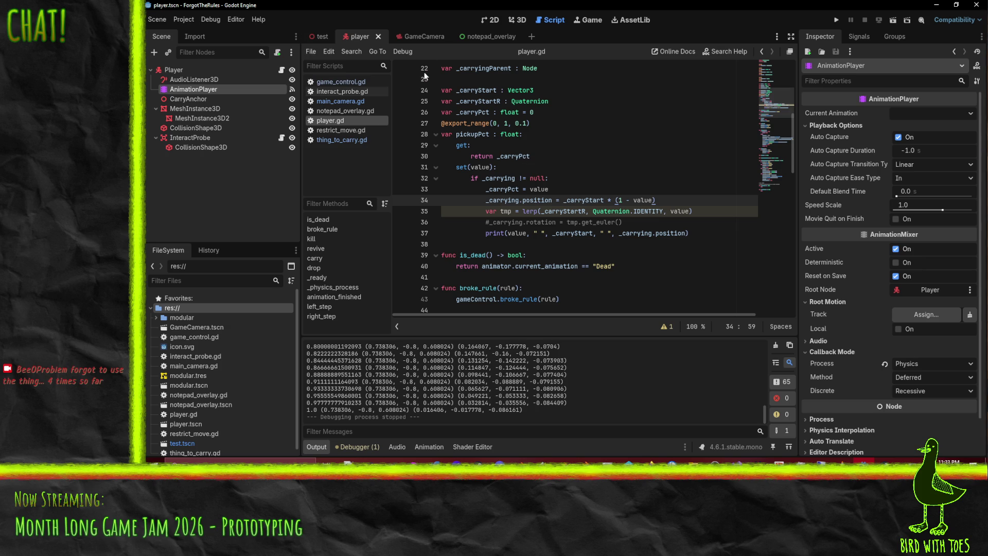
pyautogui.click(319, 38)
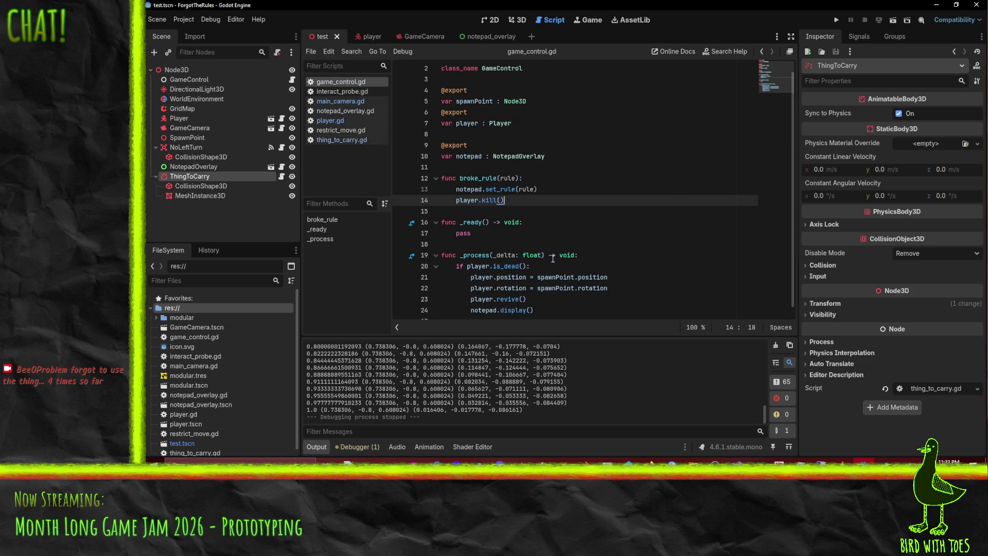
pyautogui.scroll(-1, 559, 257)
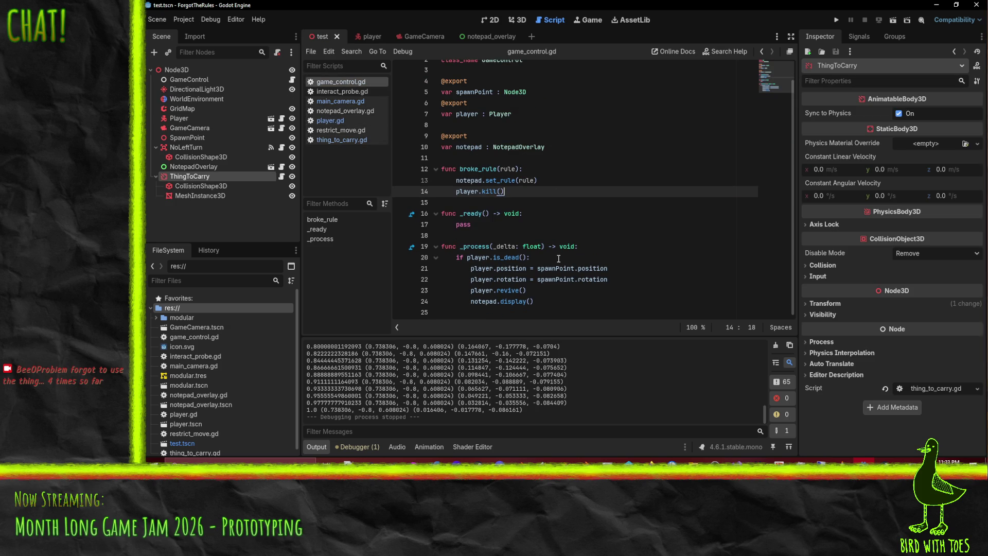
# Step: In thing_to_carry.gd, add 'collision_mask = 0' on a new line after the broke_rule call
pyautogui.click(369, 37)
pyautogui.click(342, 140)
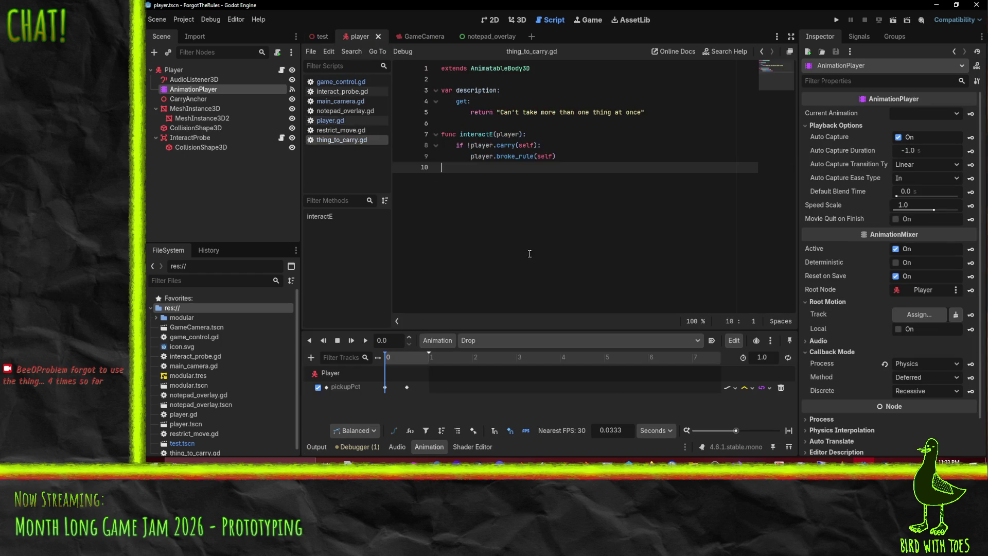
pyautogui.click(566, 156)
pyautogui.press('Return')
pyautogui.write('co')
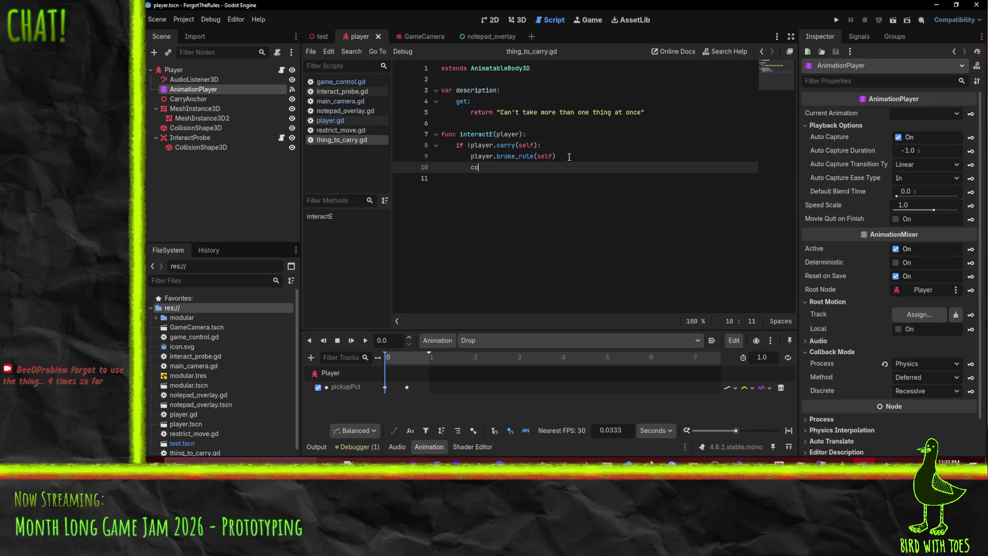
pyautogui.press('Down')
pyautogui.press('Down')
pyautogui.press('Down')
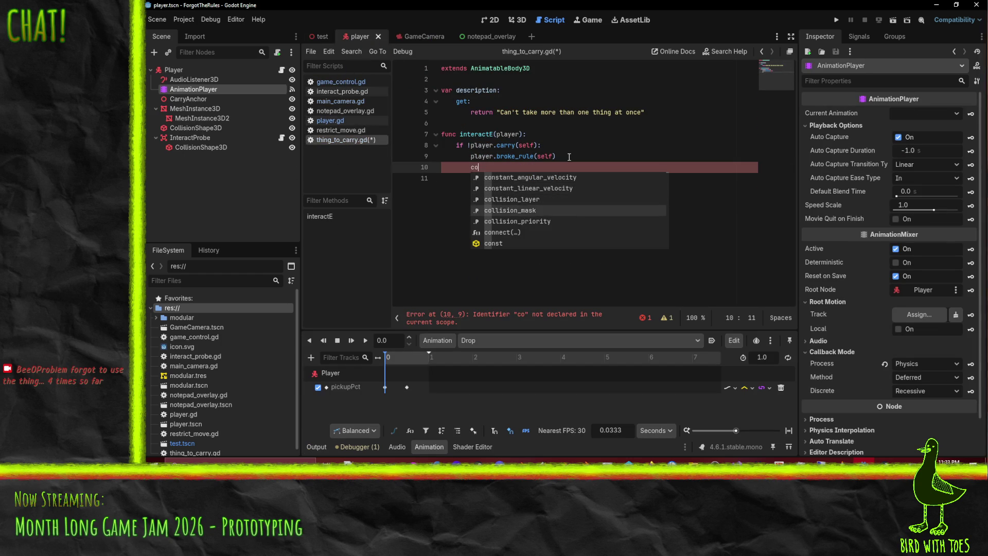
pyautogui.write('l')
pyautogui.press('Escape')
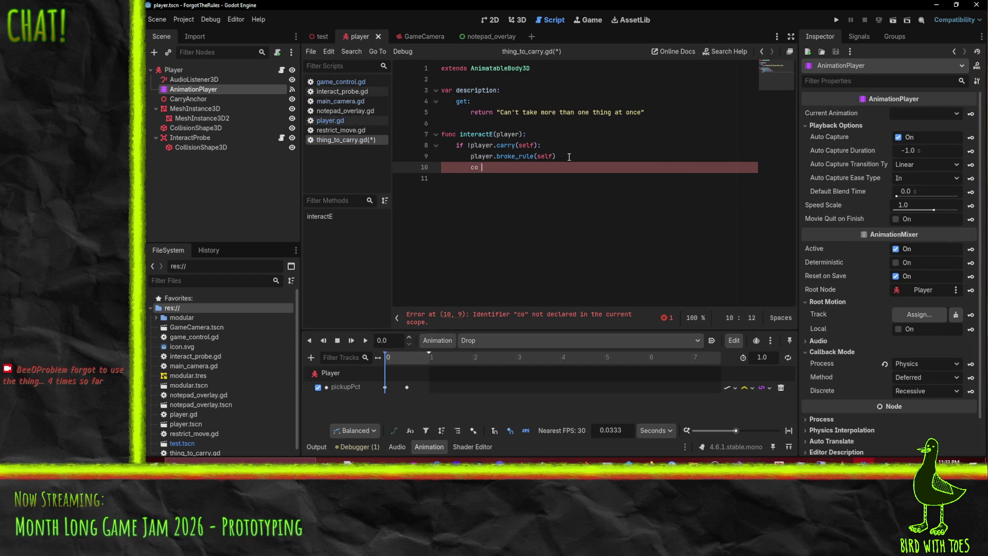
pyautogui.write('lision_')
pyautogui.write('mask = 0')
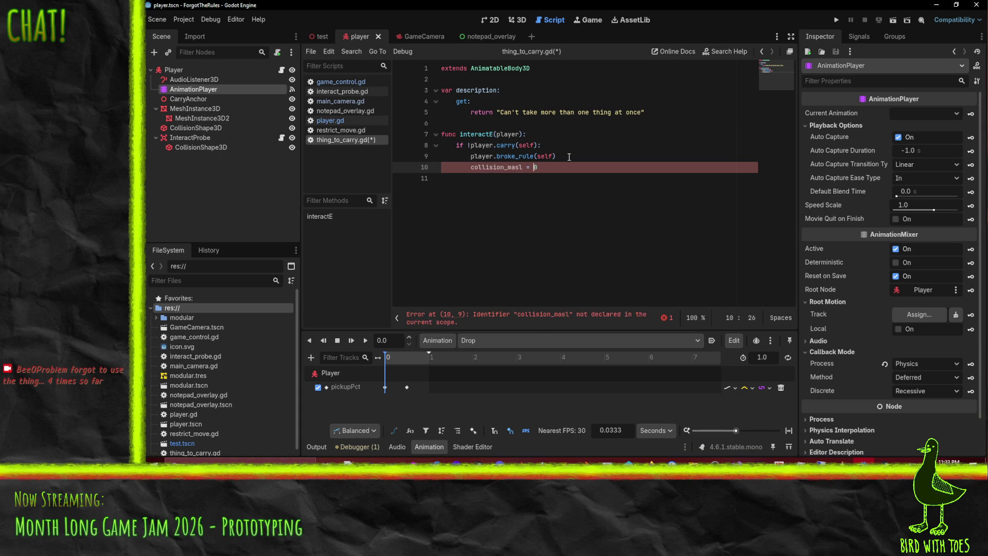
pyautogui.press('Left')
pyautogui.press('Left')
pyautogui.press('Left')
pyautogui.press('BackSpace')
pyautogui.write('k')
# Step: Put that line under a new 'else:' aligned with the if in interactE, and save
pyautogui.click(570, 157)
pyautogui.press('Return')
pyautogui.press('BackSpace')
pyautogui.write('else:')
pyautogui.hotkey('ctrl', 's')
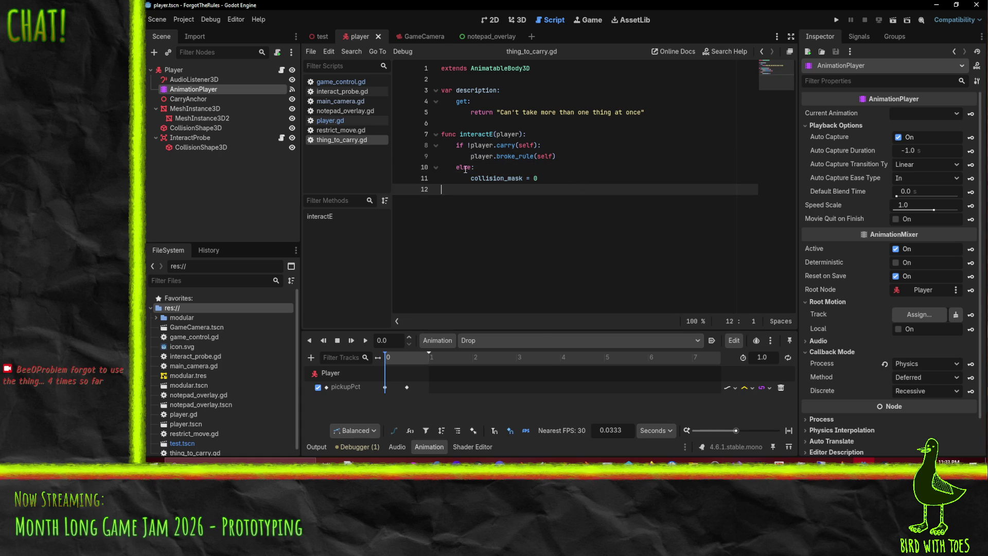
# Step: Play-test by picking up the white cube, carrying it along the far wall, then stop
pyautogui.click(838, 21)
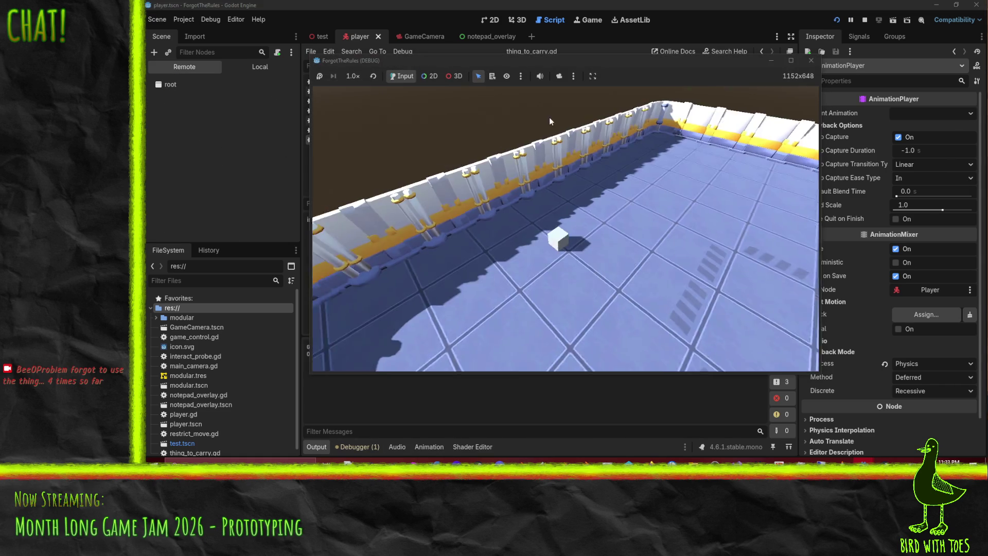
pyautogui.press('a')
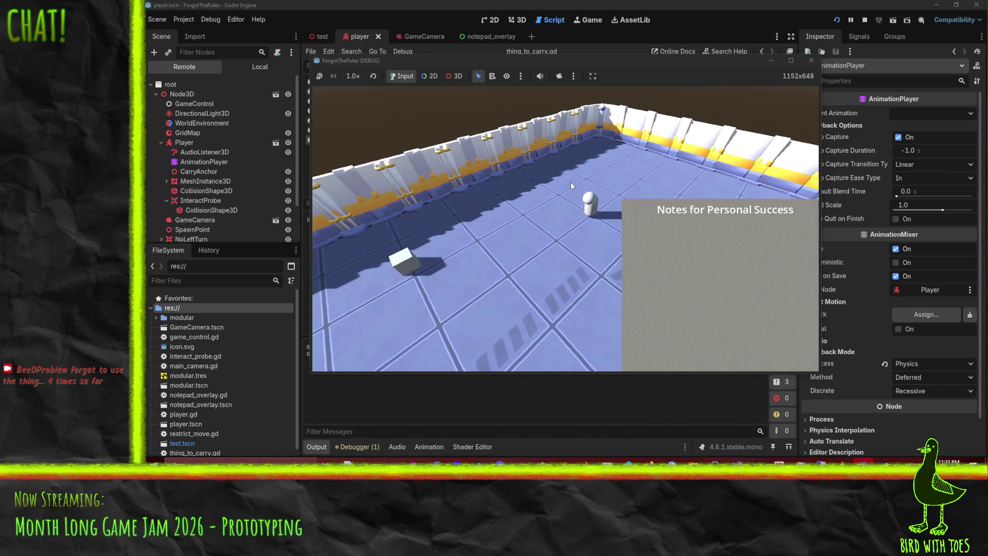
pyautogui.press('s')
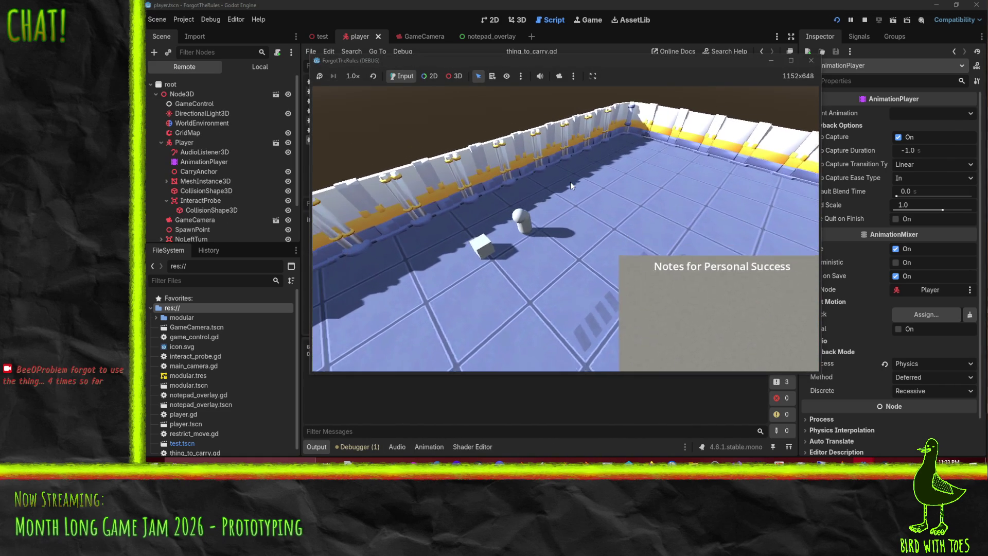
pyautogui.press('e')
pyautogui.press('w')
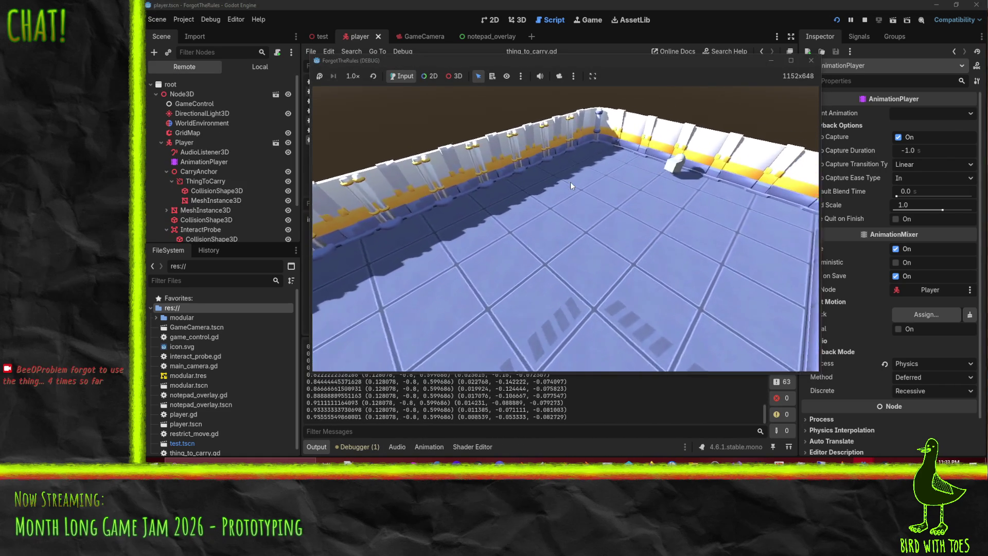
pyautogui.press('a')
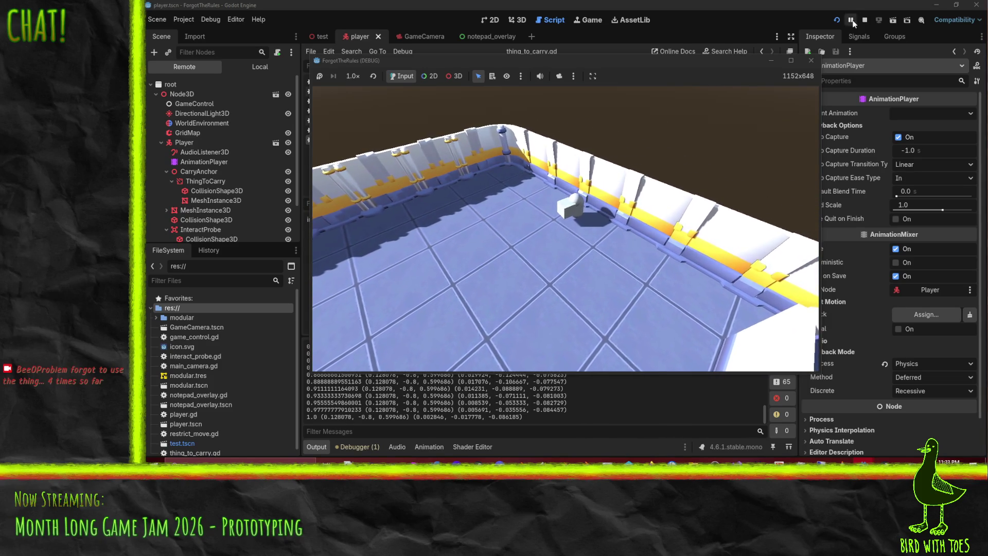
pyautogui.press('F8')
pyautogui.press('Return')
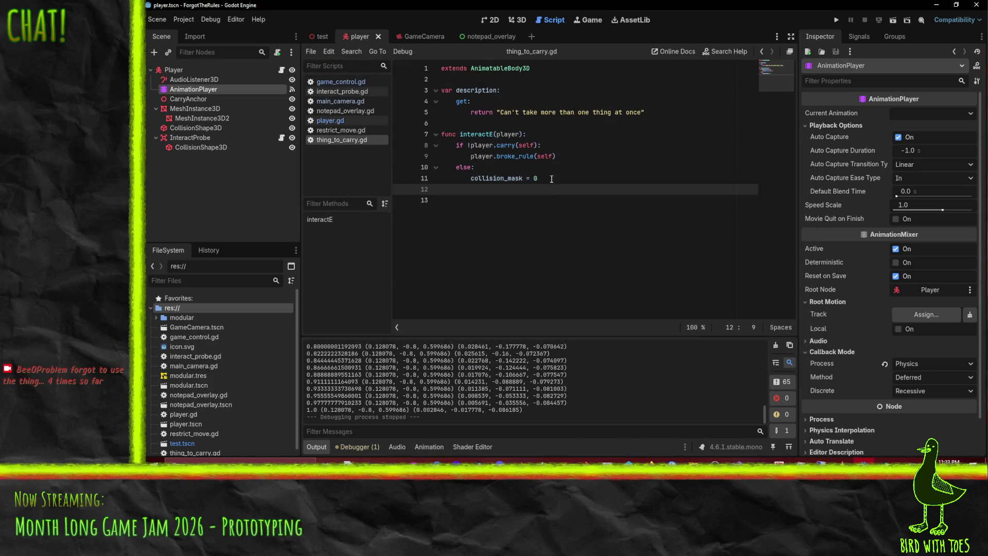
# Step: Add a 'collision_layer = 0' line below collision_mask = 0 and save thing_to_carry.gd
pyautogui.write('mask')
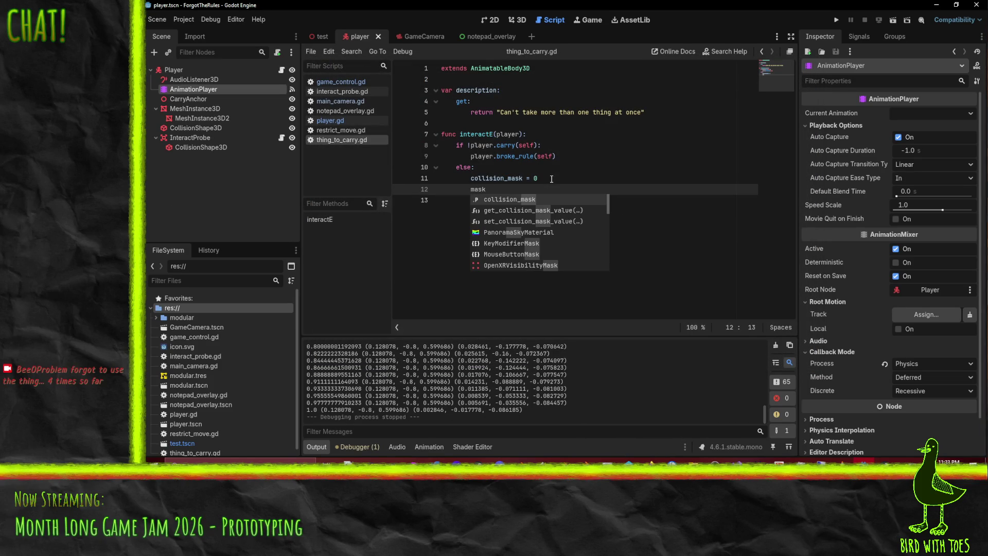
pyautogui.press('BackSpace')
pyautogui.press('BackSpace')
pyautogui.press('BackSpace')
pyautogui.write('lay')
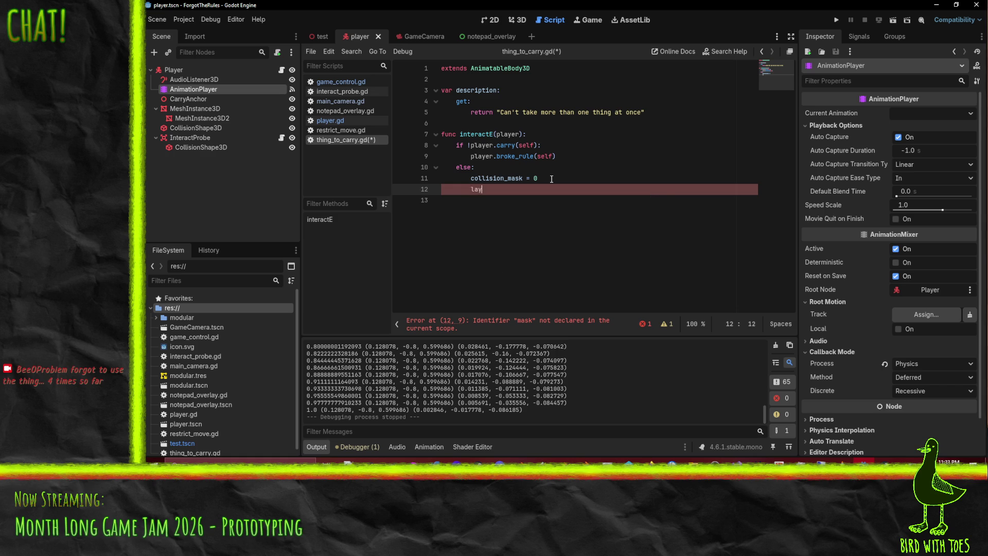
pyautogui.press('Down')
pyautogui.press('Return')
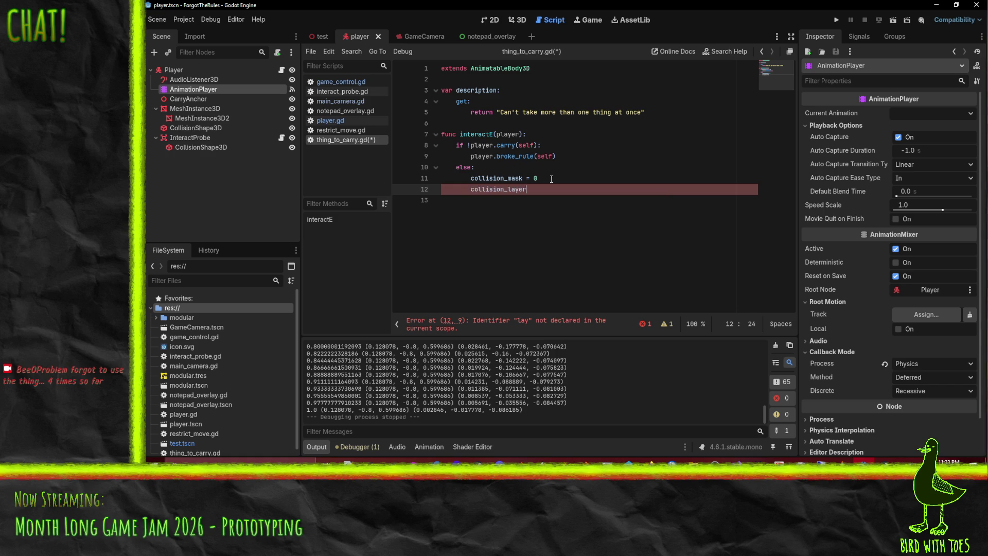
pyautogui.write('= 0')
pyautogui.hotkey('ctrl', 's')
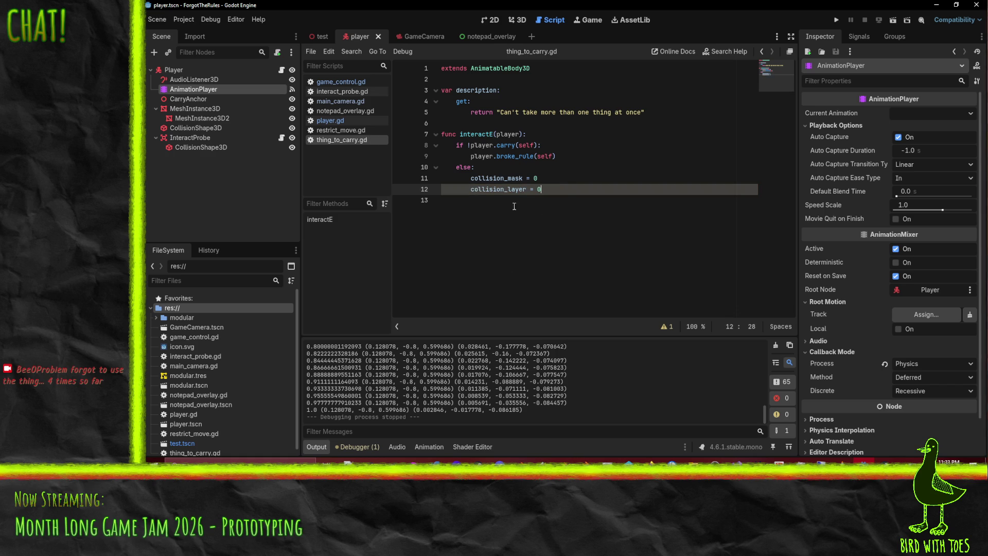
# Step: Run the game, pick up the cube, relaunch with F5, and select the logged position values
pyautogui.click(496, 178)
pyautogui.click(836, 20)
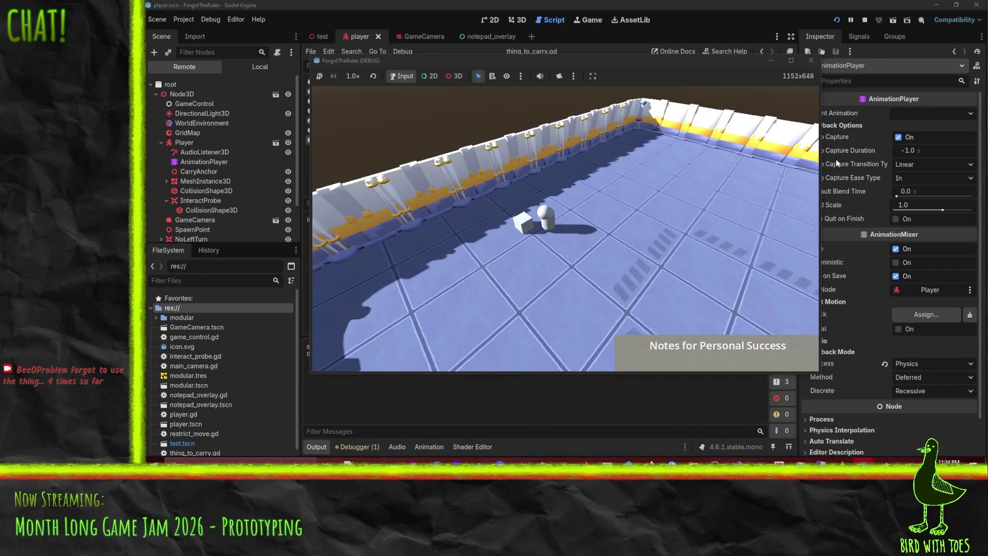
pyautogui.press('e')
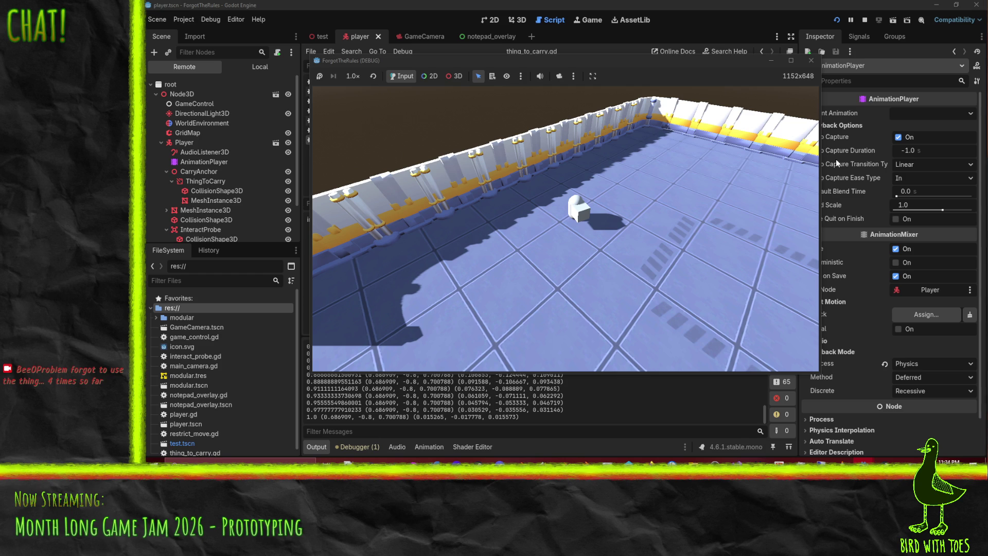
pyautogui.click(486, 410)
pyautogui.press('F5')
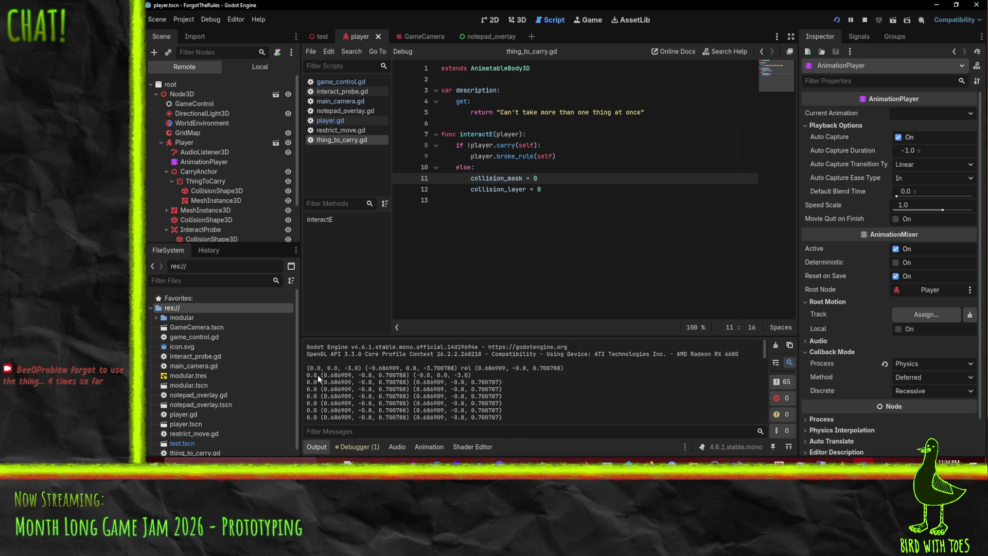
pyautogui.moveTo(322, 376); pyautogui.dragTo(471, 376)
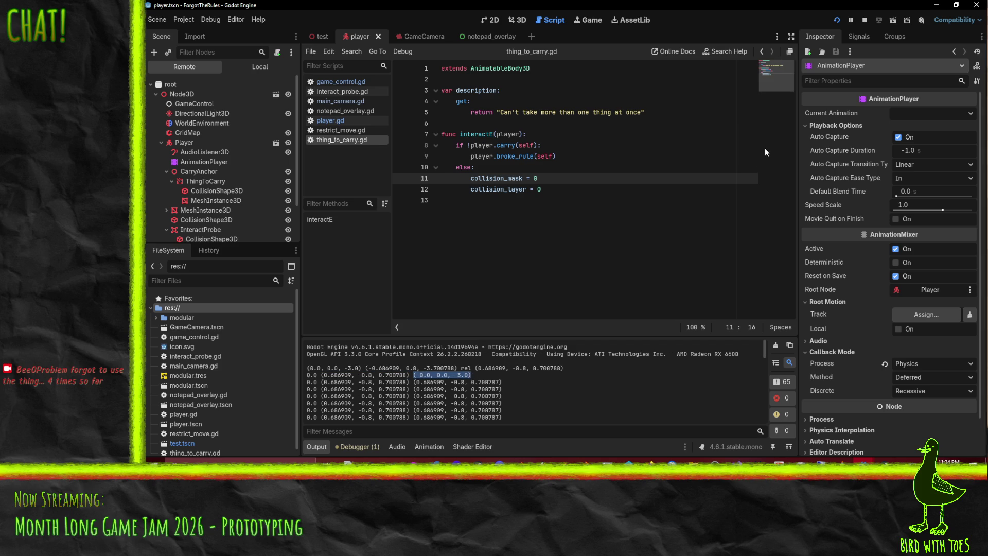
# Step: Stop the game and add 'thing.position = _carryStart' after the reparent call in player.gd, then save
pyautogui.click(865, 21)
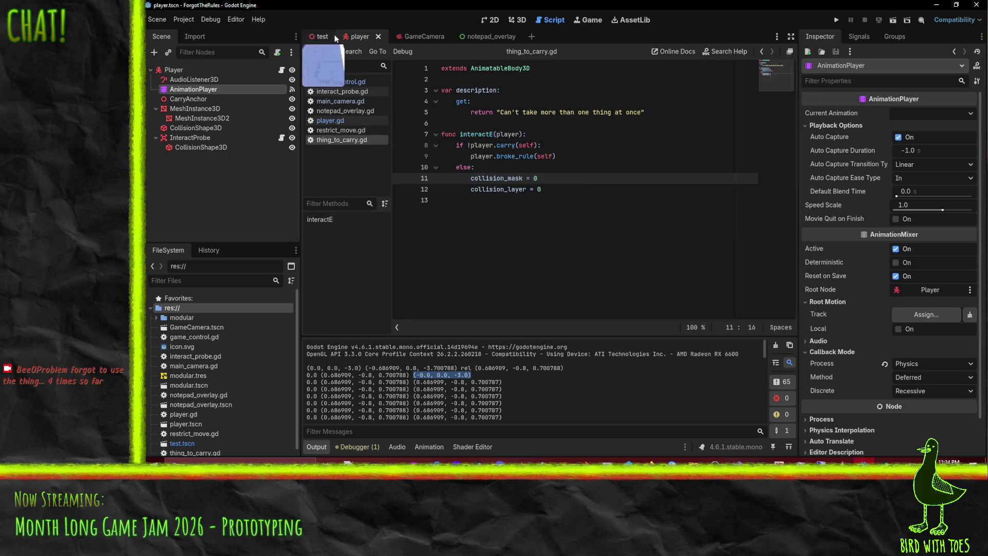
pyautogui.press('End')
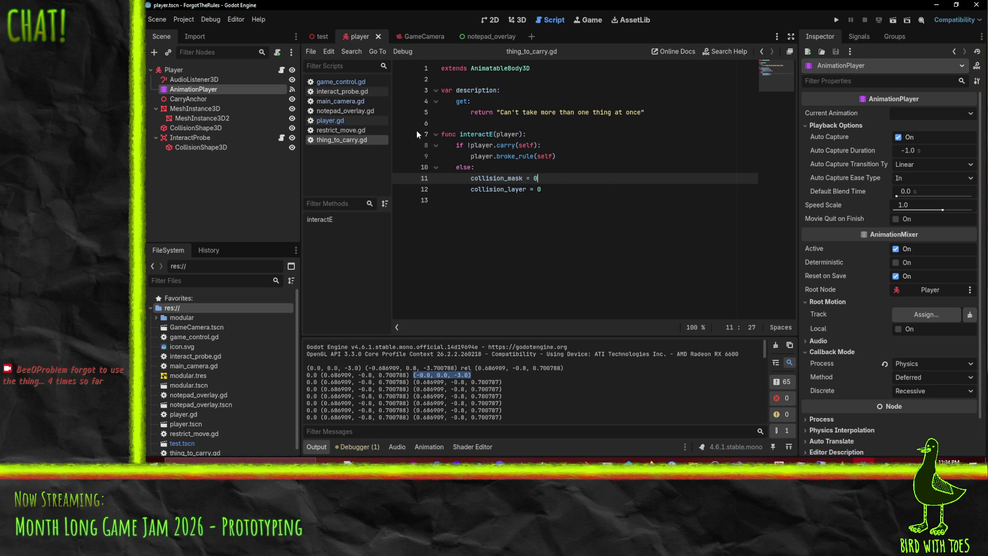
pyautogui.click(348, 122)
pyautogui.scroll(-10, 592, 255)
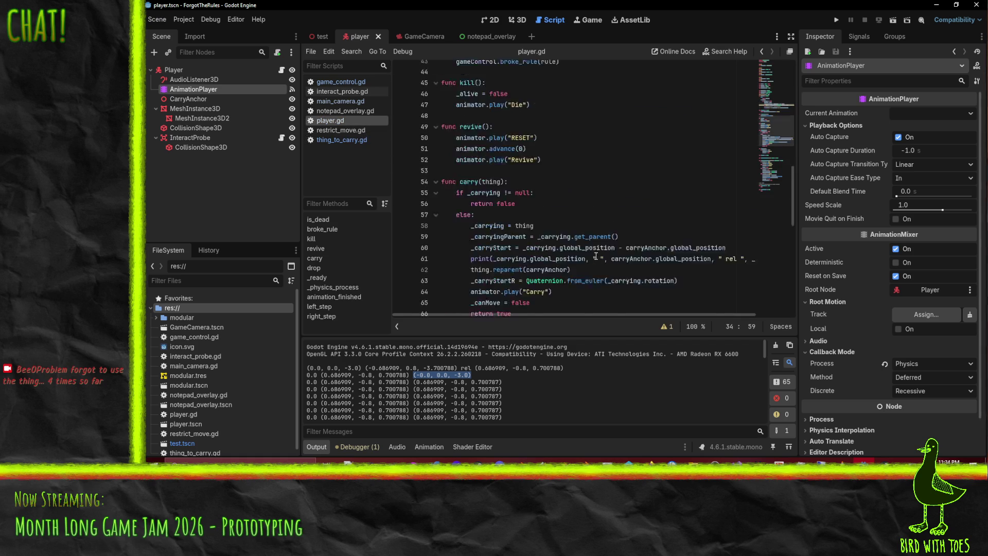
pyautogui.scroll(1, 592, 255)
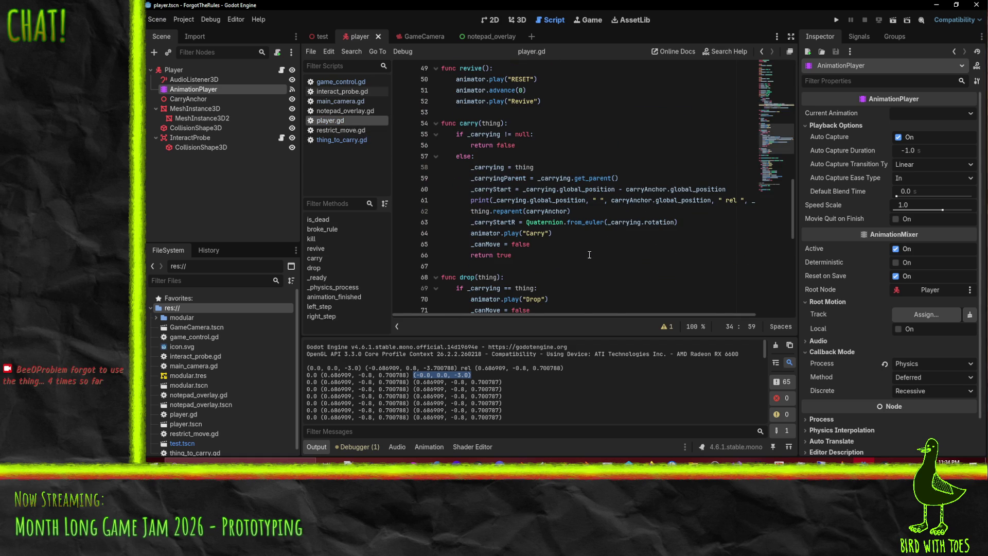
pyautogui.doubleClick(493, 190)
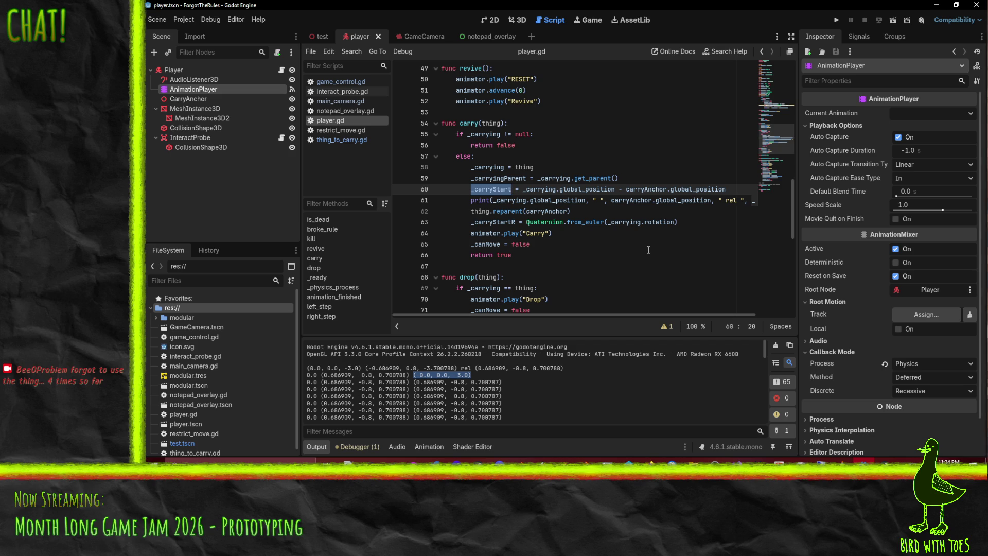
pyautogui.click(585, 216)
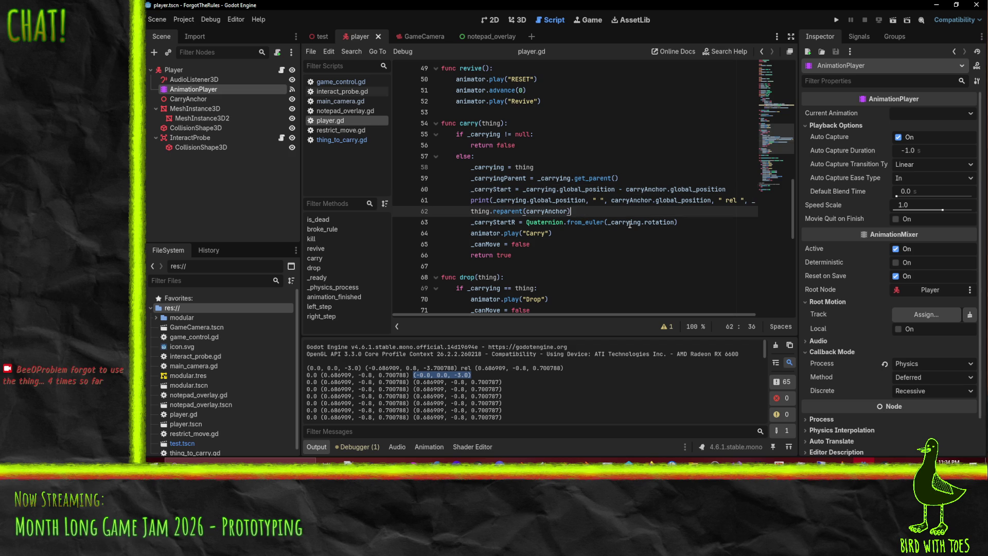
pyautogui.press('Return')
pyautogui.write('thing.posit')
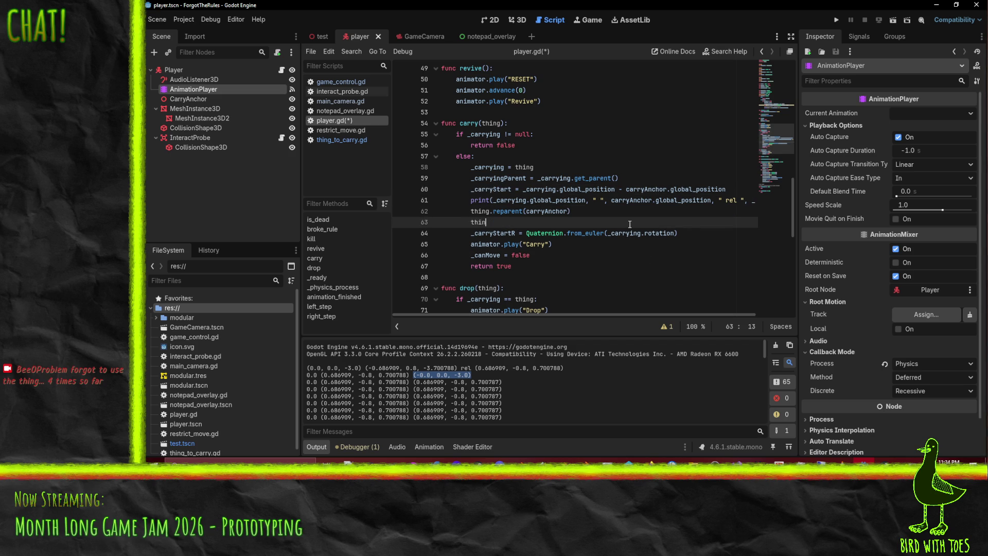
pyautogui.press('Return')
pyautogui.write('= _carryStart')
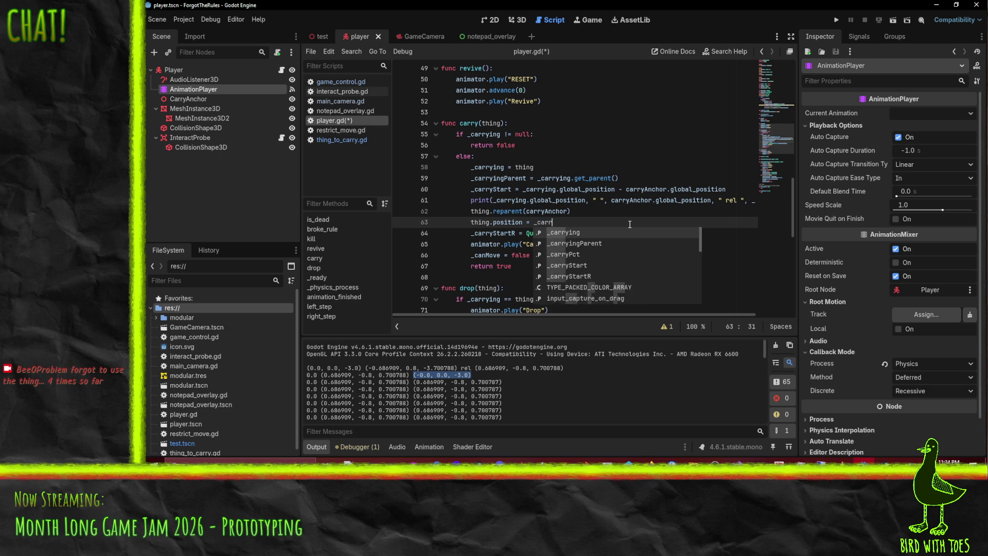
pyautogui.hotkey('ctrl', 's')
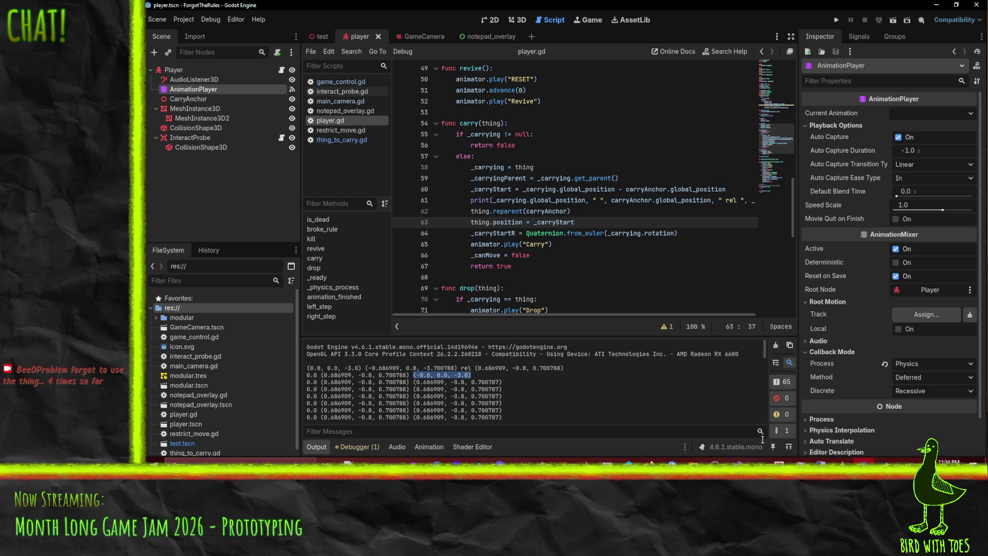
# Step: Run the game, walk to the white box, and pick it up
pyautogui.click(836, 17)
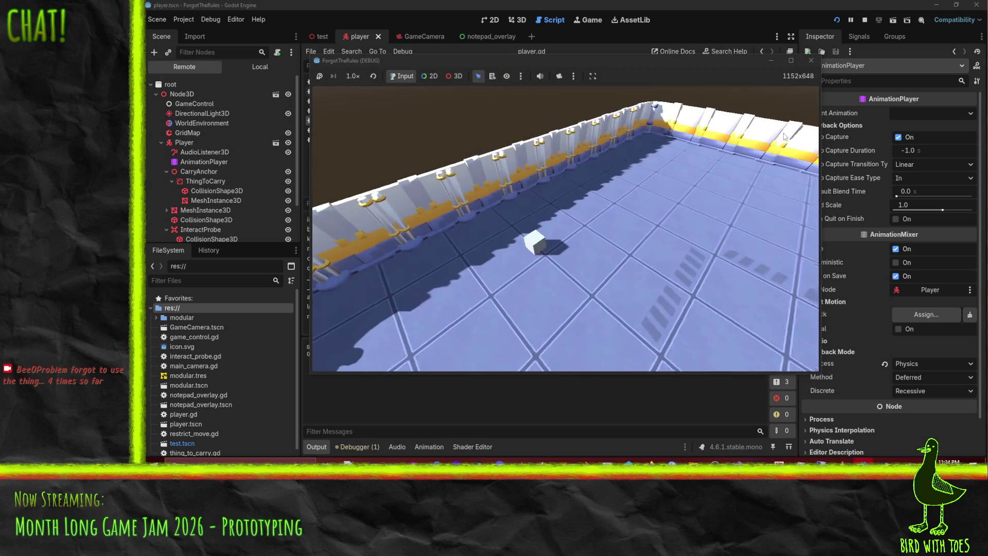
pyautogui.press('a')
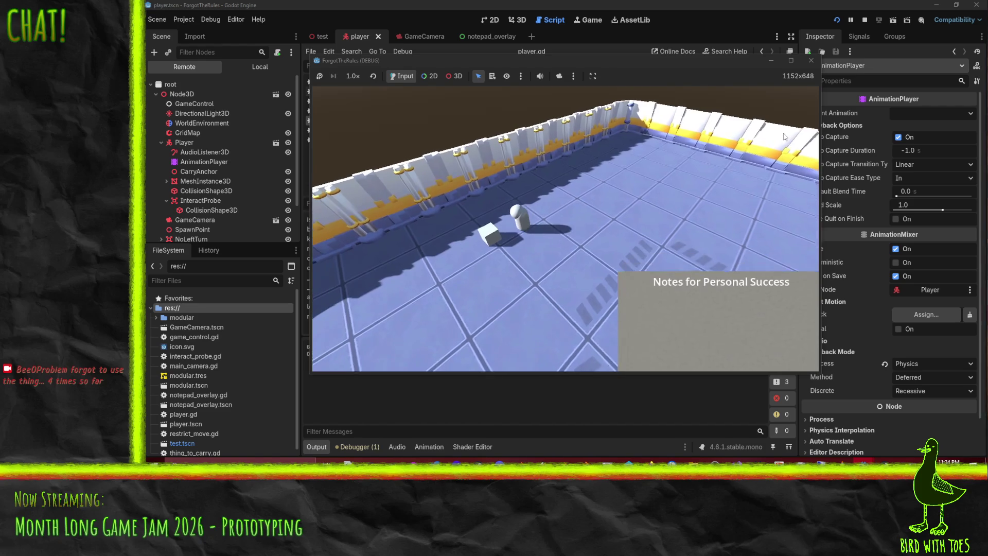
pyautogui.press('e')
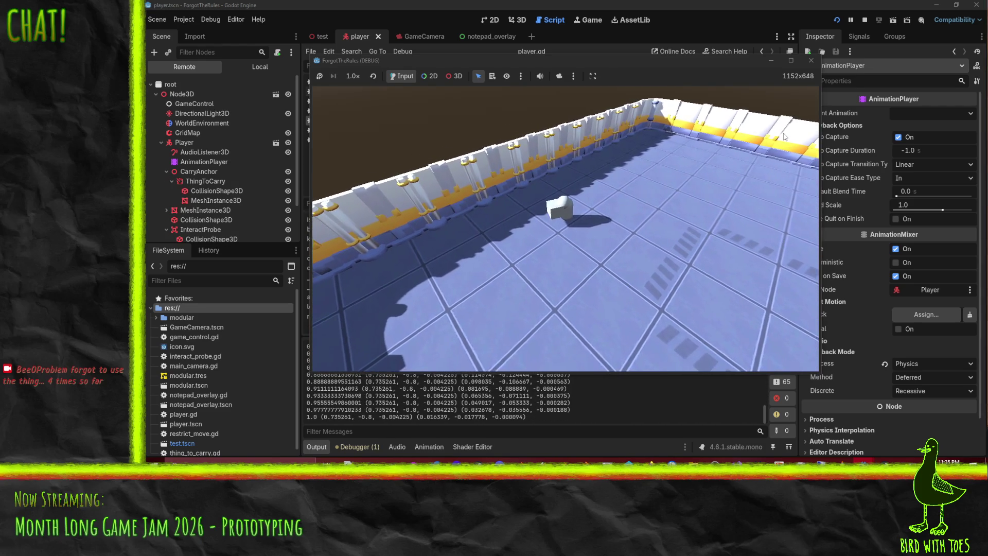
# Step: Relaunch the game and compare the logged start position with the carry() code
pyautogui.click(535, 413)
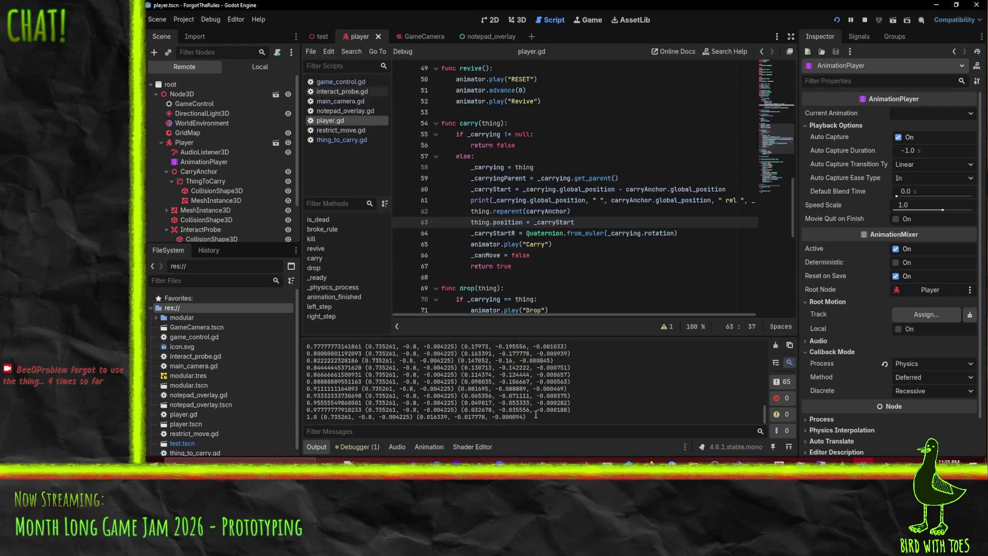
pyautogui.press('F5')
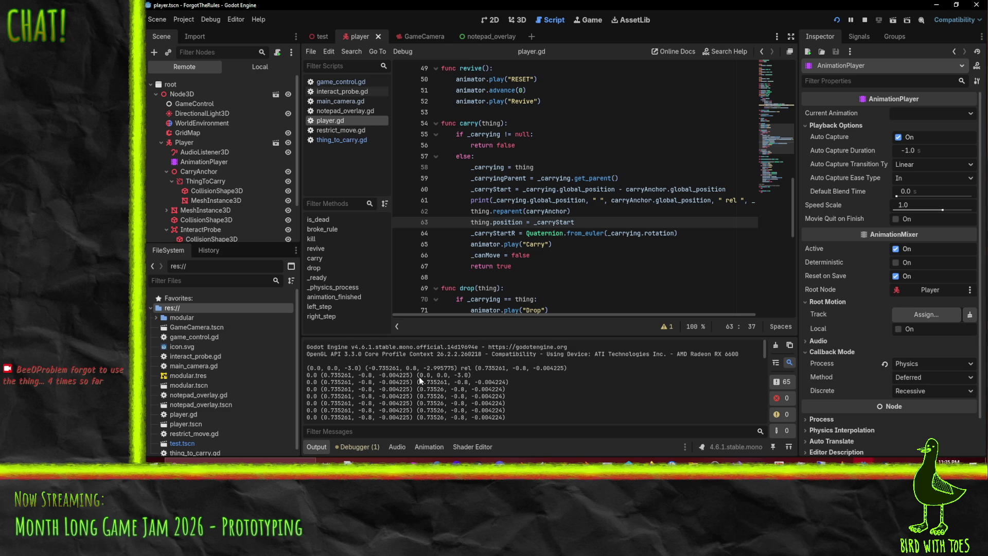
pyautogui.moveTo(417, 375); pyautogui.dragTo(471, 375)
pyautogui.click(606, 252)
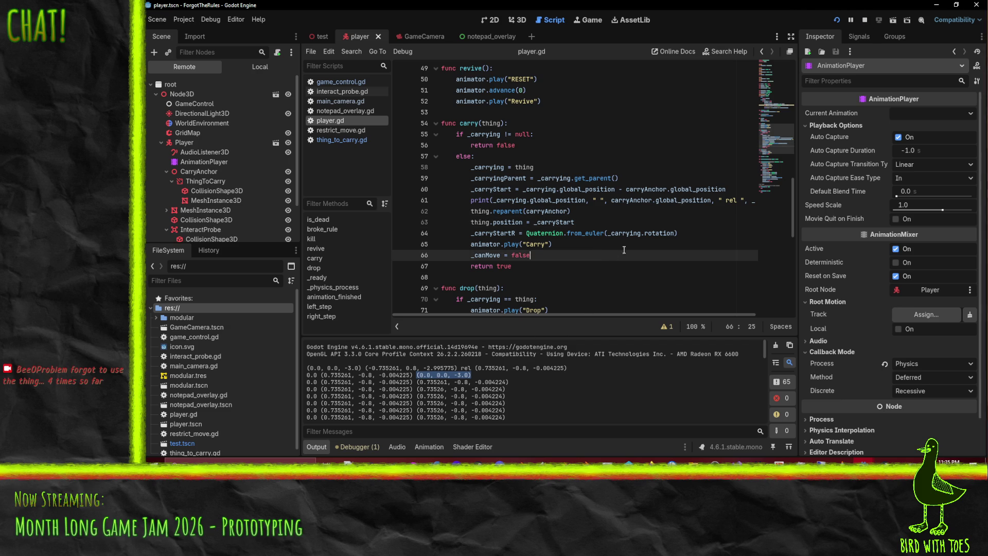
pyautogui.scroll(1, 636, 245)
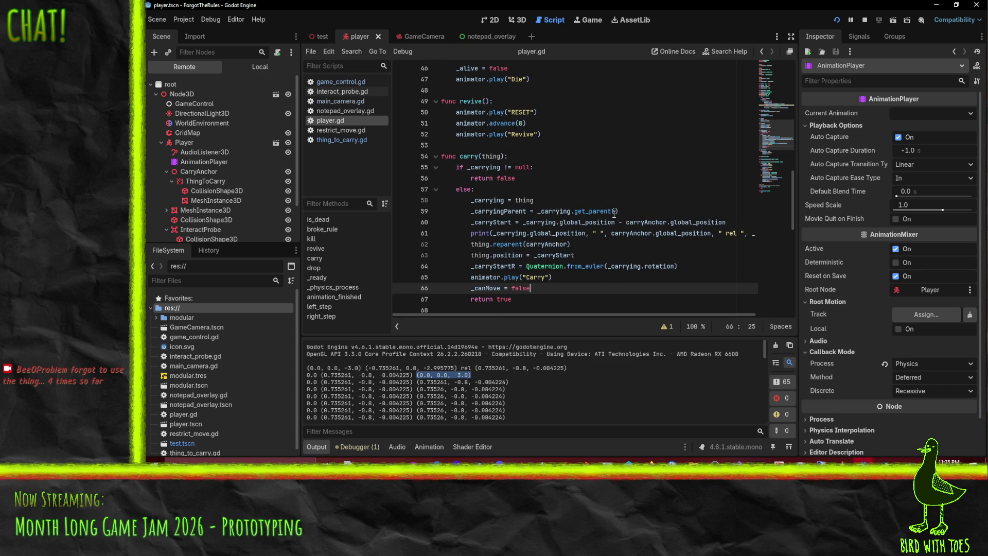
pyautogui.scroll(-1, 615, 214)
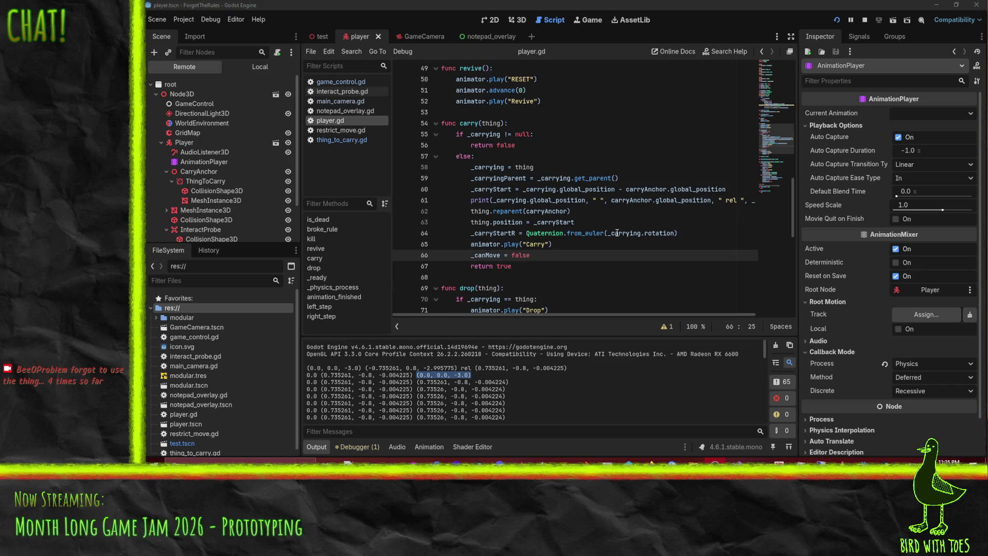
pyautogui.moveTo(617, 233)
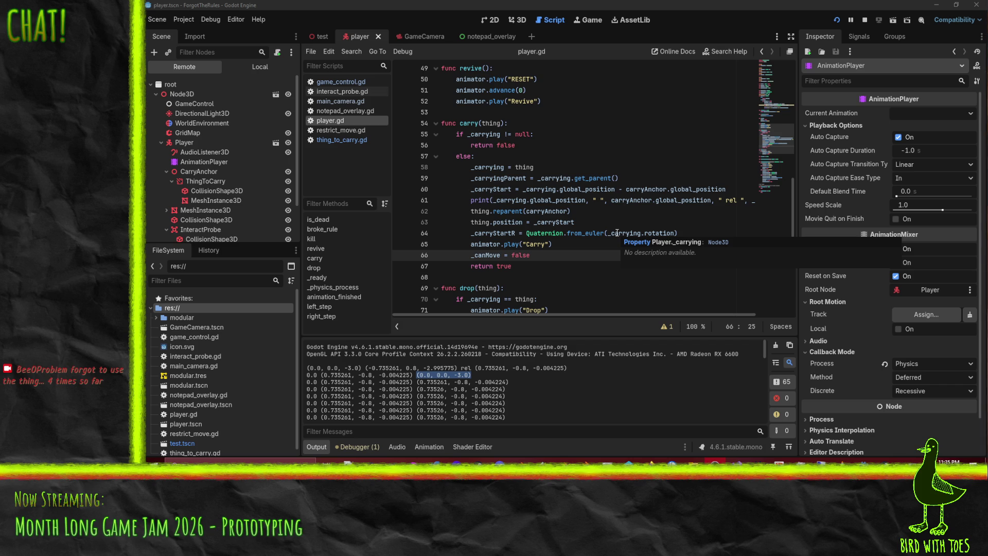
pyautogui.click(577, 273)
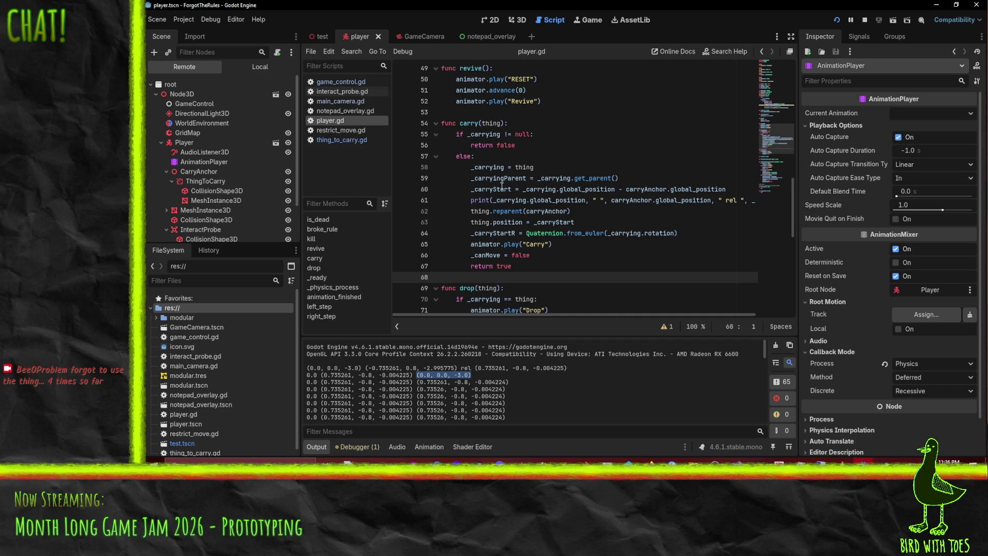
pyautogui.click(536, 168)
pyautogui.press('Down')
pyautogui.press('Down')
pyautogui.press('Down')
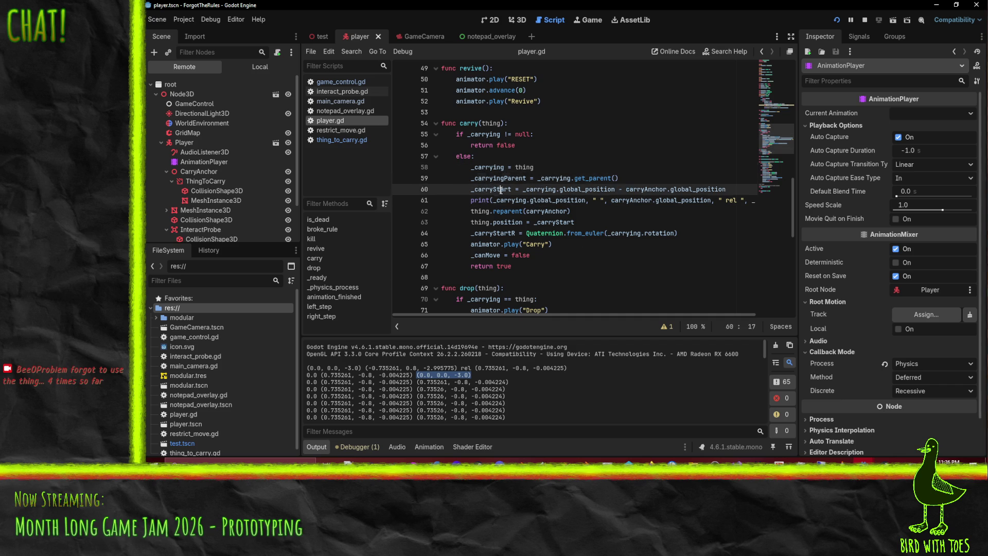
pyautogui.click(542, 233)
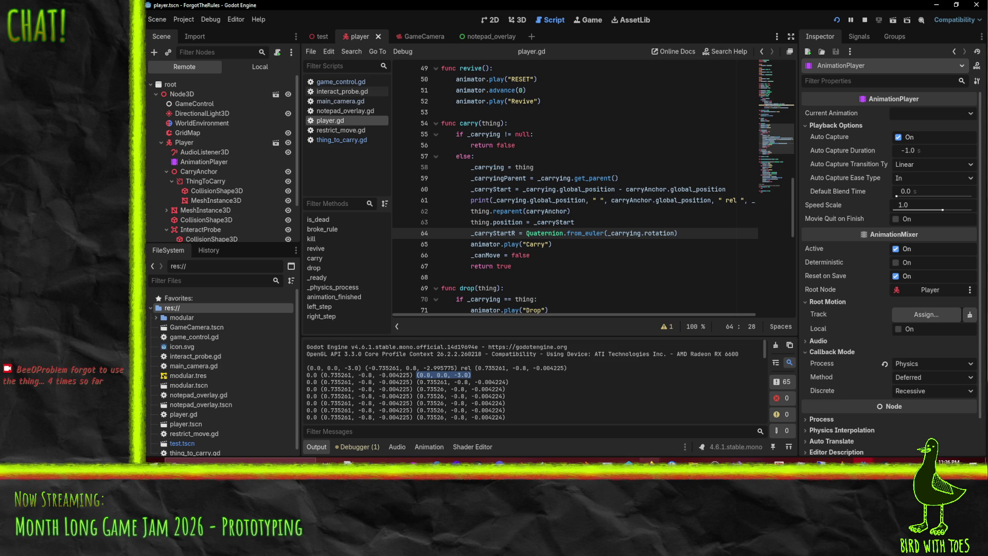
# Step: Switch to the Godot docs in the browser and open the documentation search
pyautogui.click(639, 460)
pyautogui.click(582, 427)
pyautogui.click(245, 66)
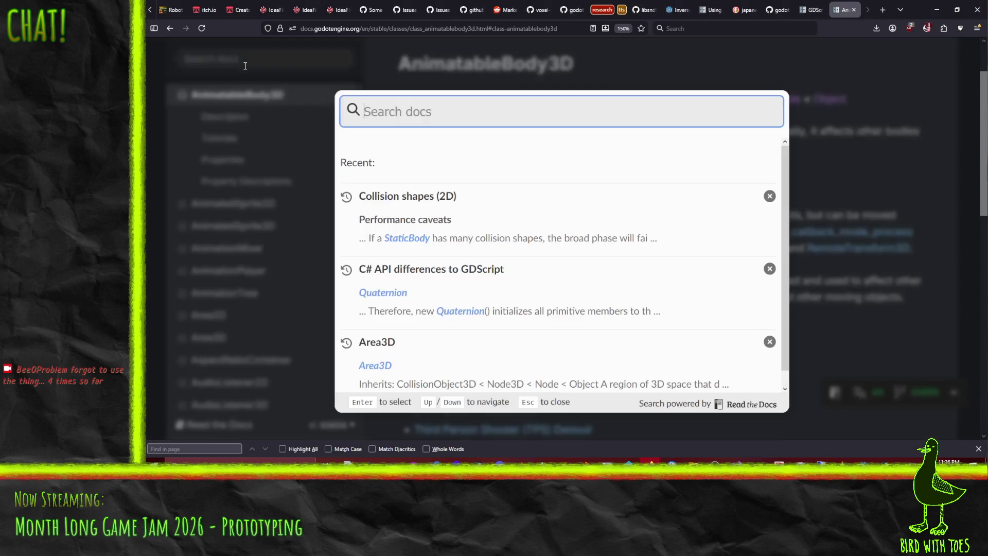
# Step: Search for 'reparent', then web-search 'godot reparent' and open the Node documentation result
pyautogui.write('reparent')
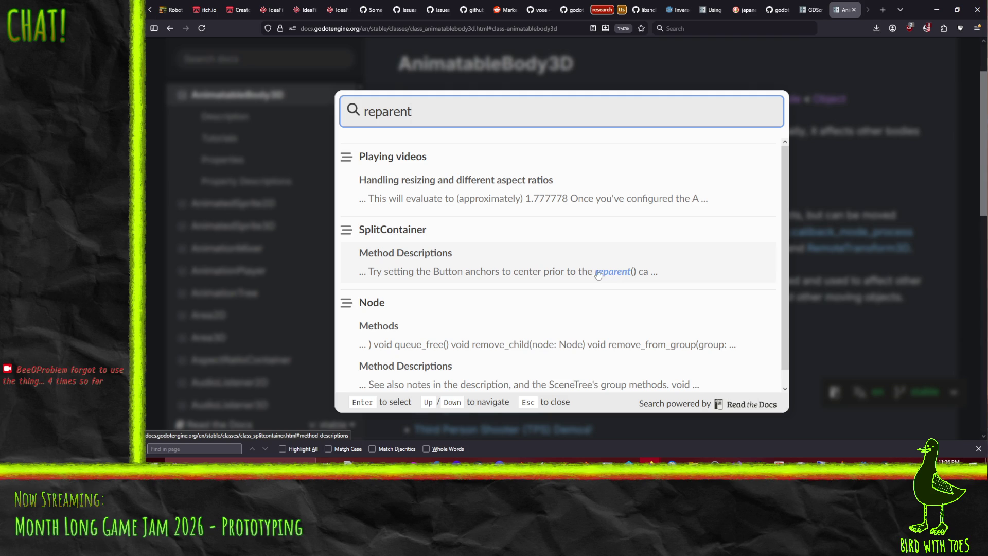
pyautogui.click(393, 29)
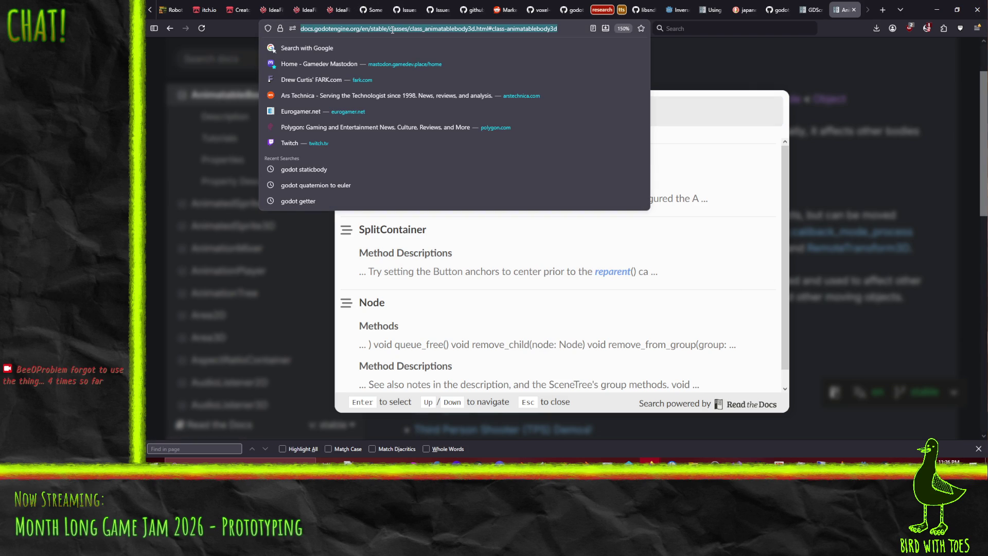
pyautogui.write('godot reparent')
pyautogui.press('Return')
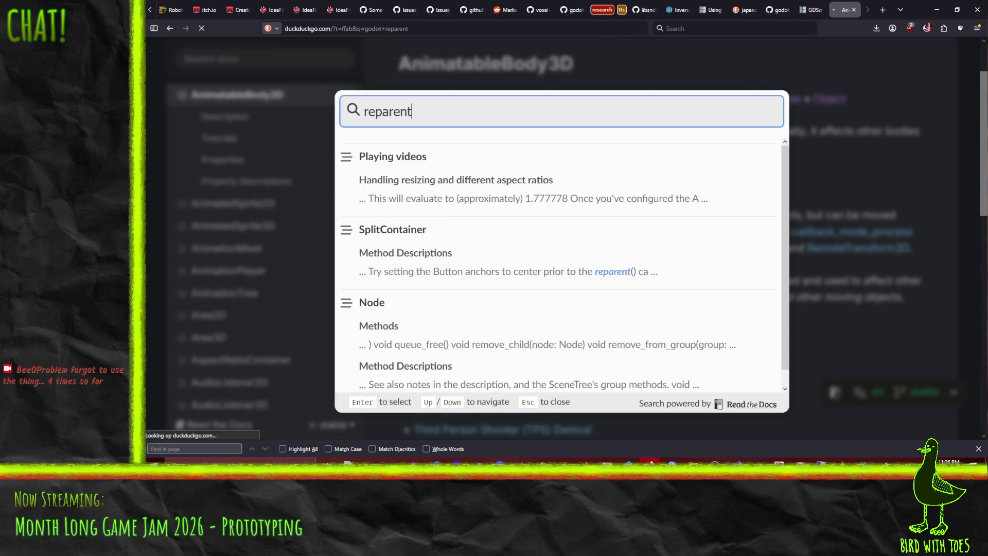
pyautogui.click(282, 153)
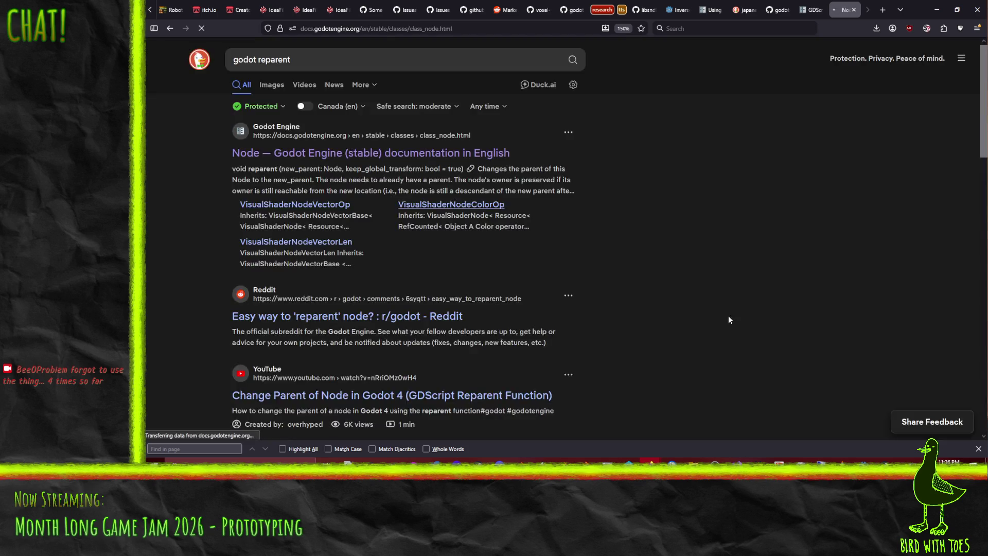
# Step: Find reparent on the Node page and jump to its description with keep_global_transform
pyautogui.hotkey('ctrl', 'f')
pyautogui.write('re')
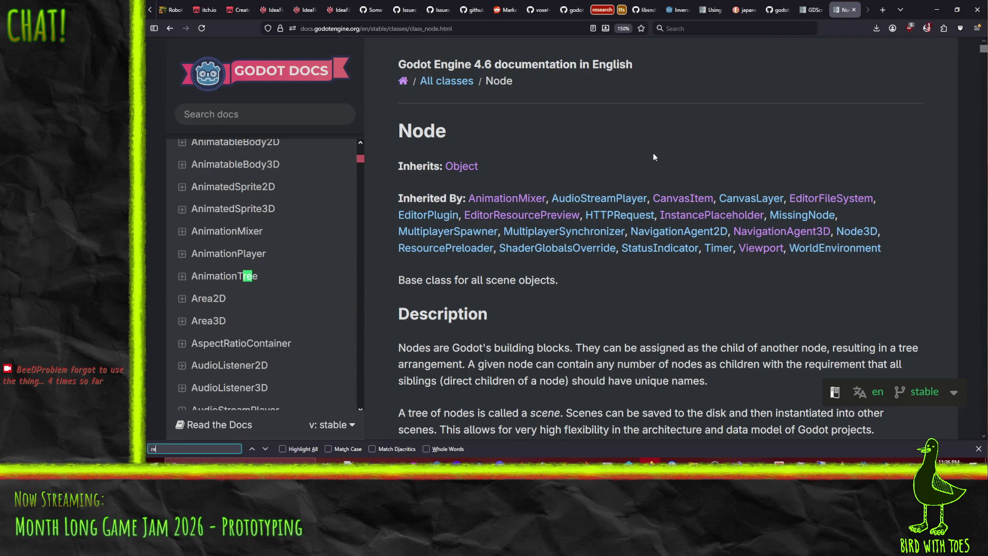
pyautogui.write('parent')
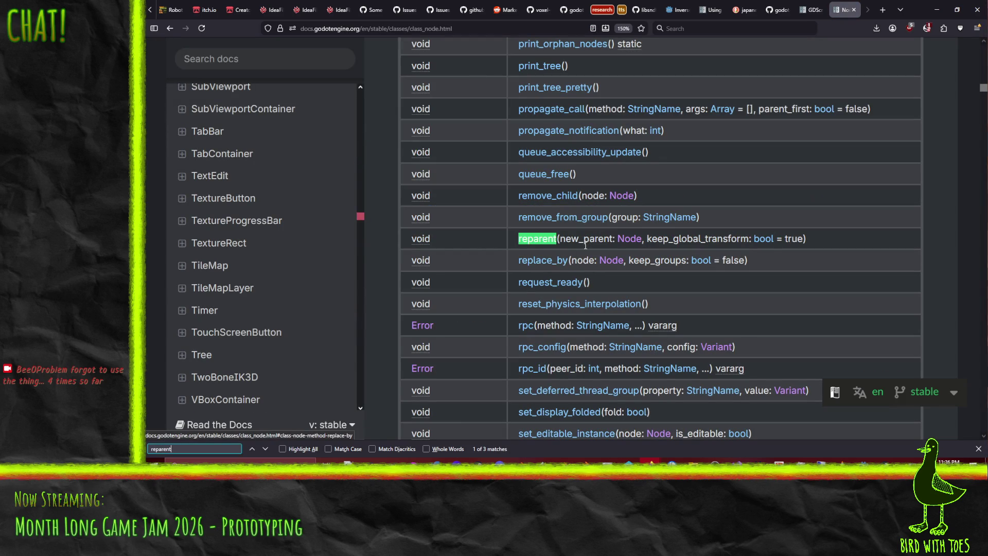
pyautogui.doubleClick(582, 239)
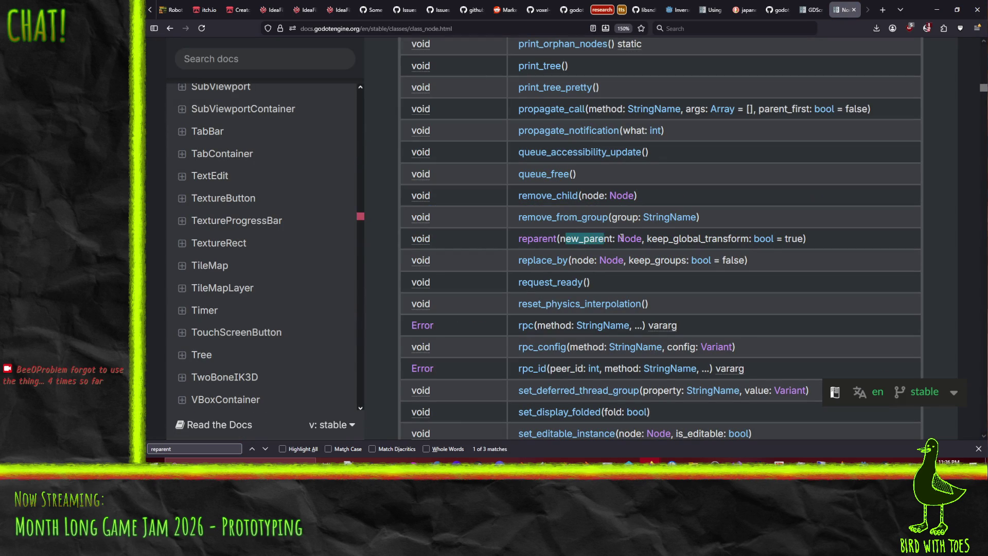
pyautogui.moveTo(647, 238); pyautogui.dragTo(768, 238)
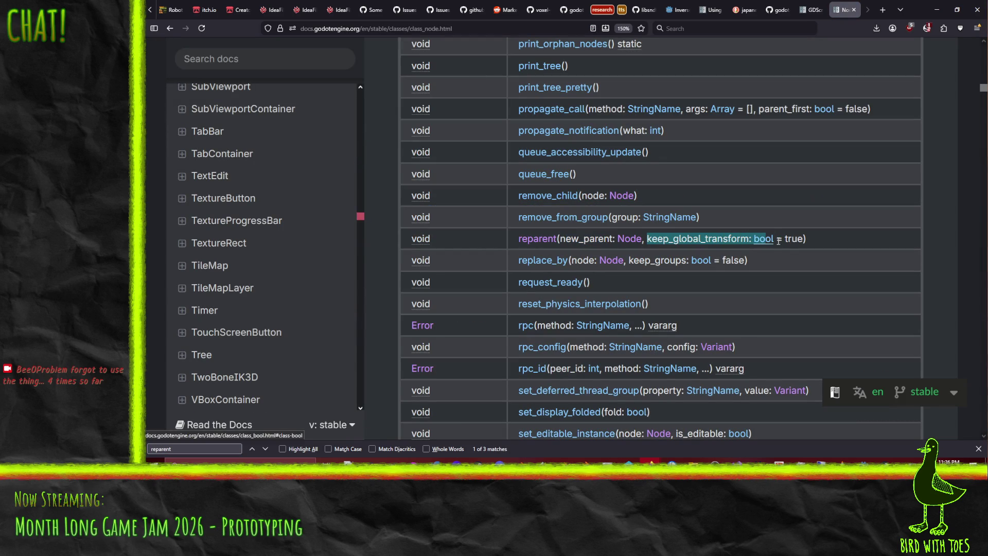
pyautogui.click(544, 235)
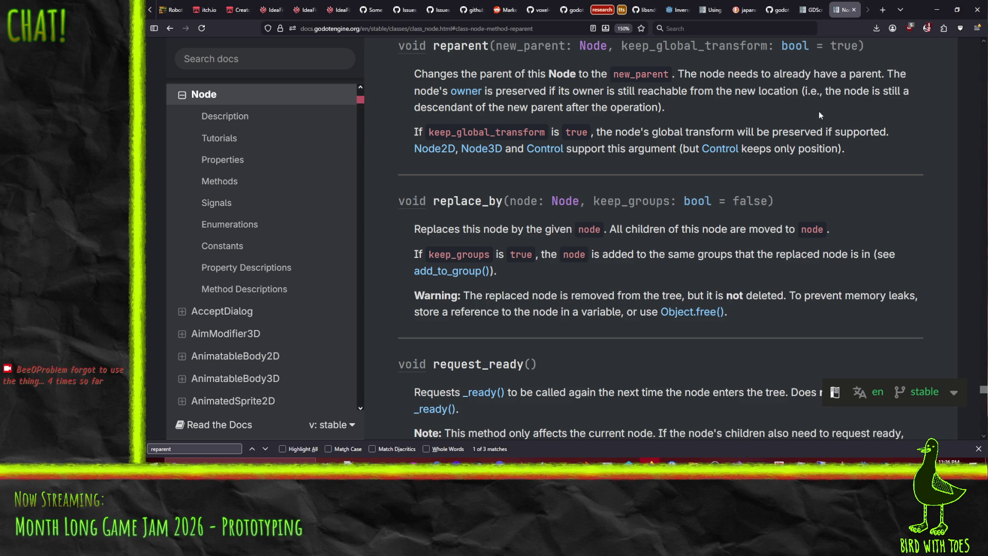
# Step: Read through the reparent method description, then close the Node reference tab
pyautogui.scroll(2, 833, 111)
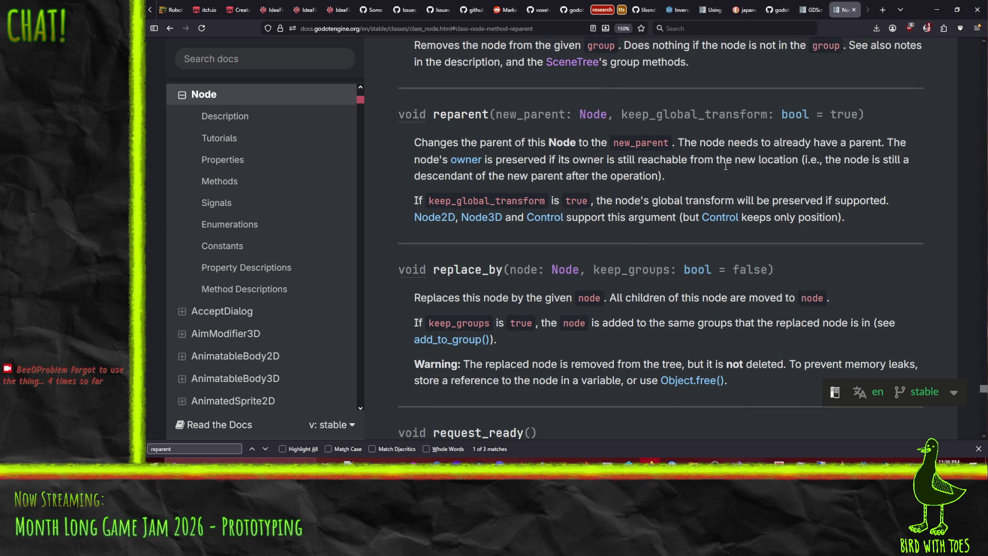
pyautogui.scroll(3, 721, 220)
pyautogui.scroll(-1, 710, 242)
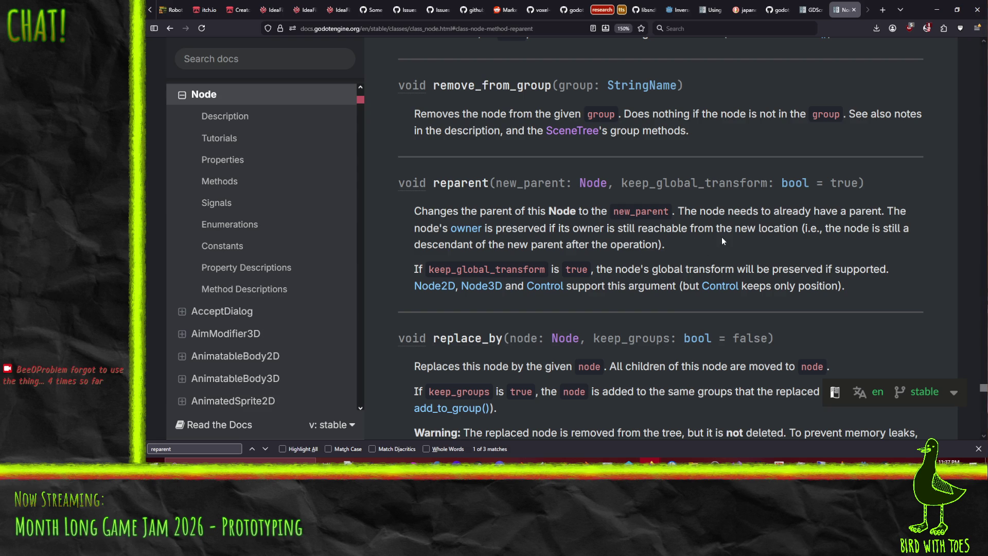
pyautogui.scroll(-3, 720, 241)
pyautogui.scroll(1, 738, 129)
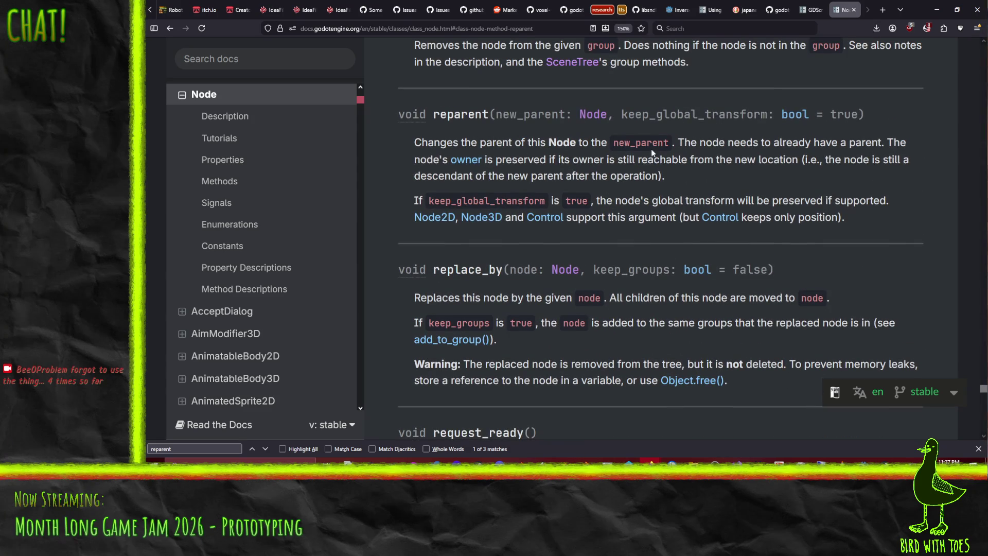
pyautogui.scroll(-6, 728, 191)
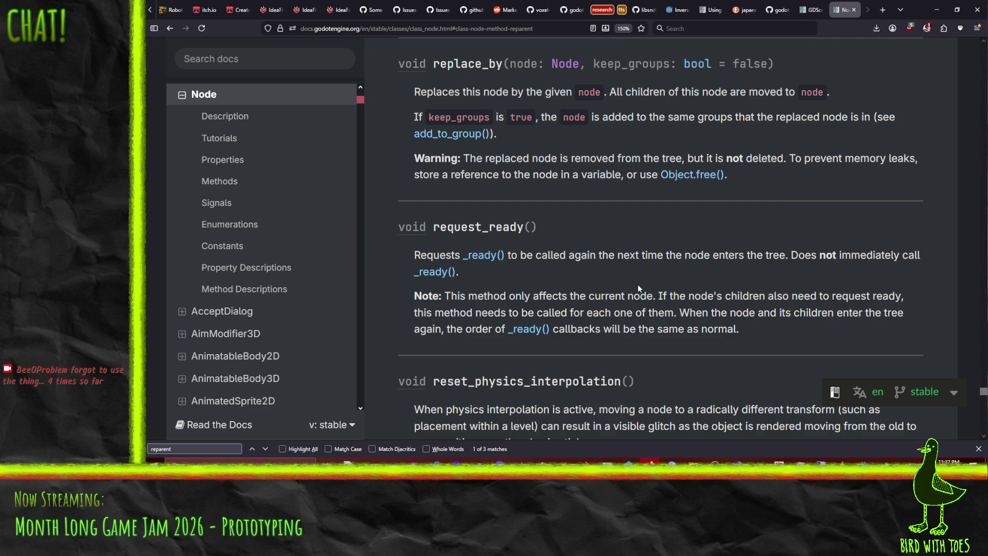
pyautogui.scroll(6, 638, 284)
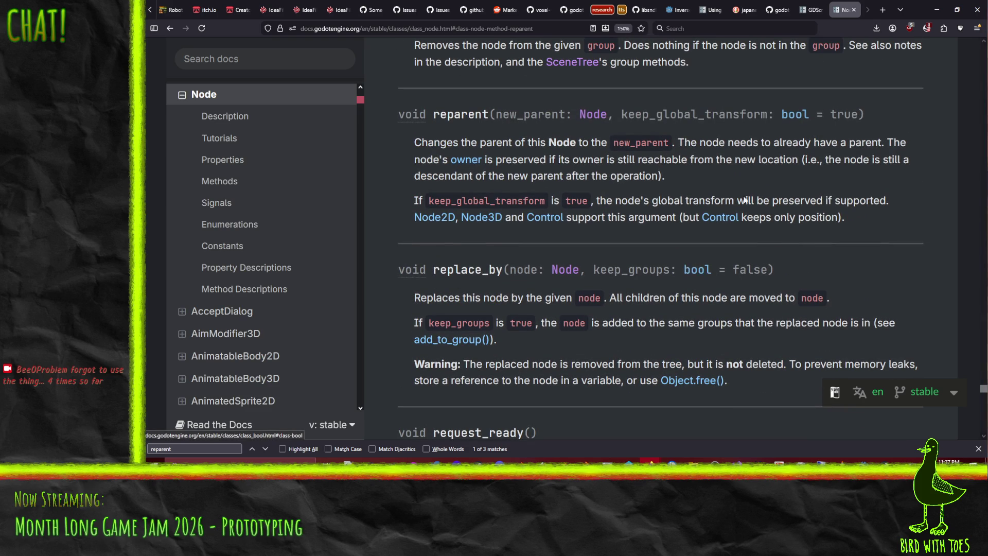
pyautogui.scroll(4, 792, 212)
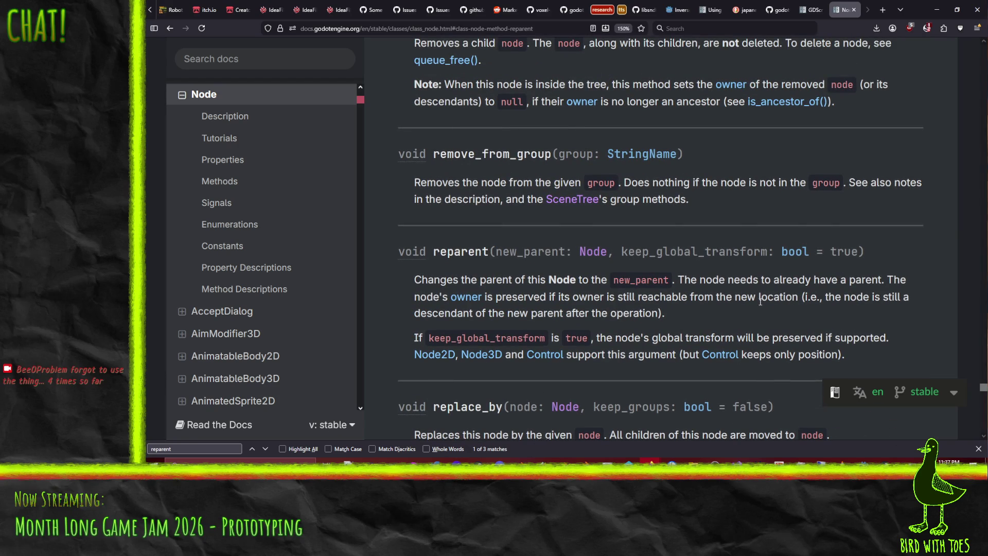
pyautogui.click(857, 10)
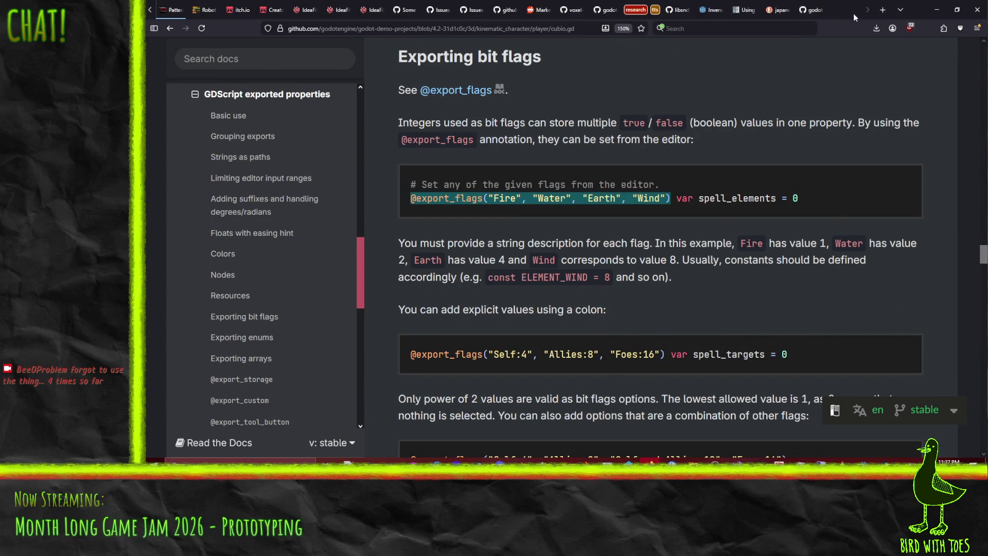
# Step: Close the docs tabs, return to Godot, and locate the print call on line 61 of carry()
pyautogui.click(854, 10)
pyautogui.click(937, 10)
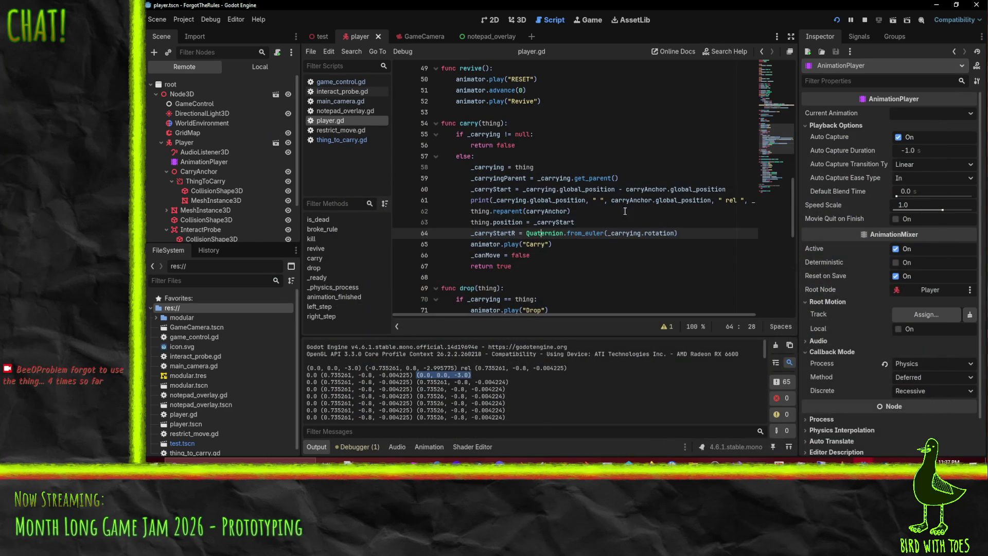
pyautogui.doubleClick(502, 233)
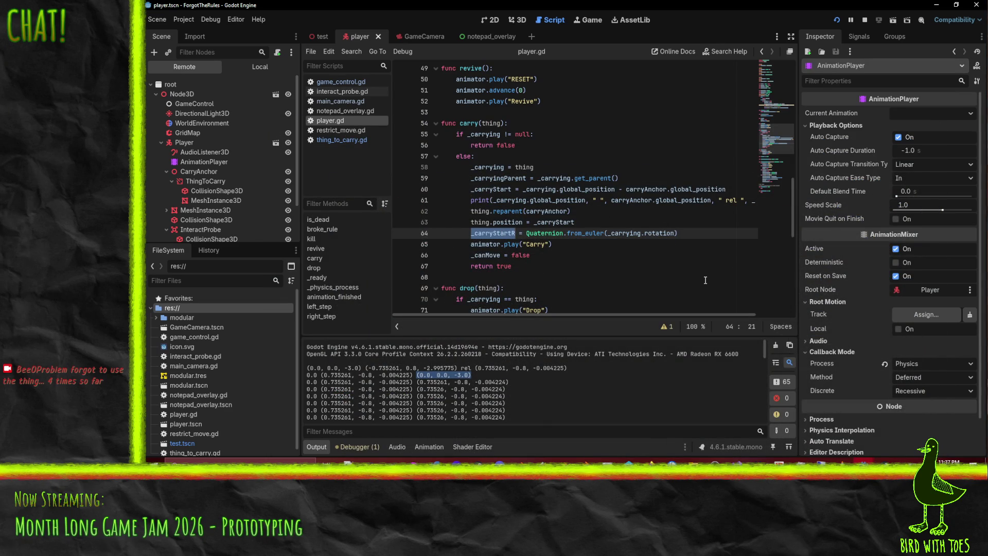
pyautogui.click(591, 222)
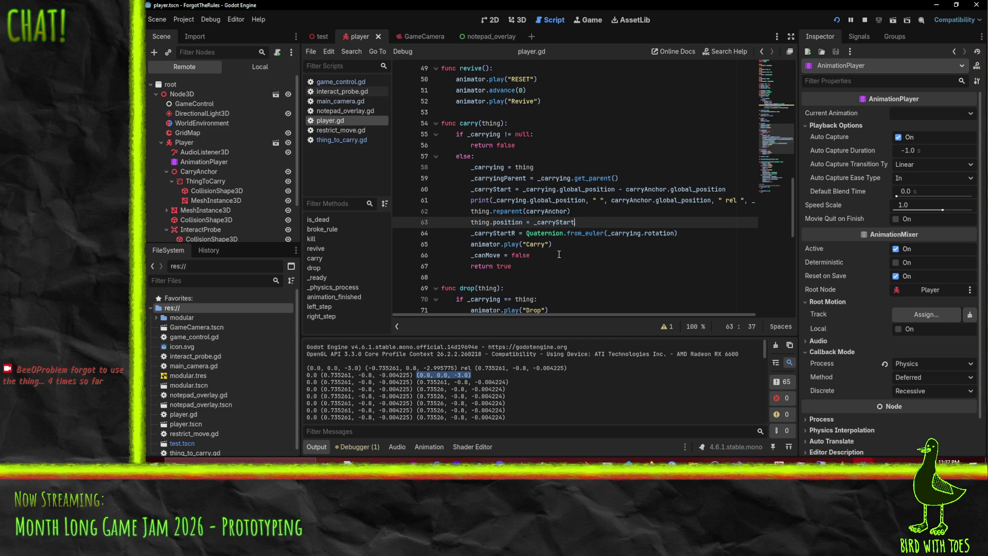
pyautogui.click(585, 215)
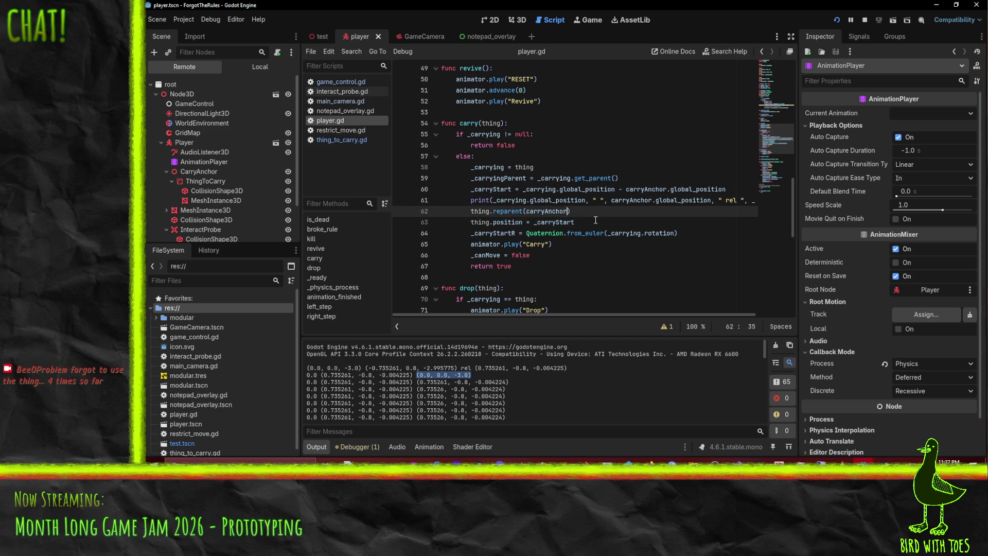
pyautogui.click(667, 201)
pyautogui.moveTo(556, 317); pyautogui.dragTo(643, 322)
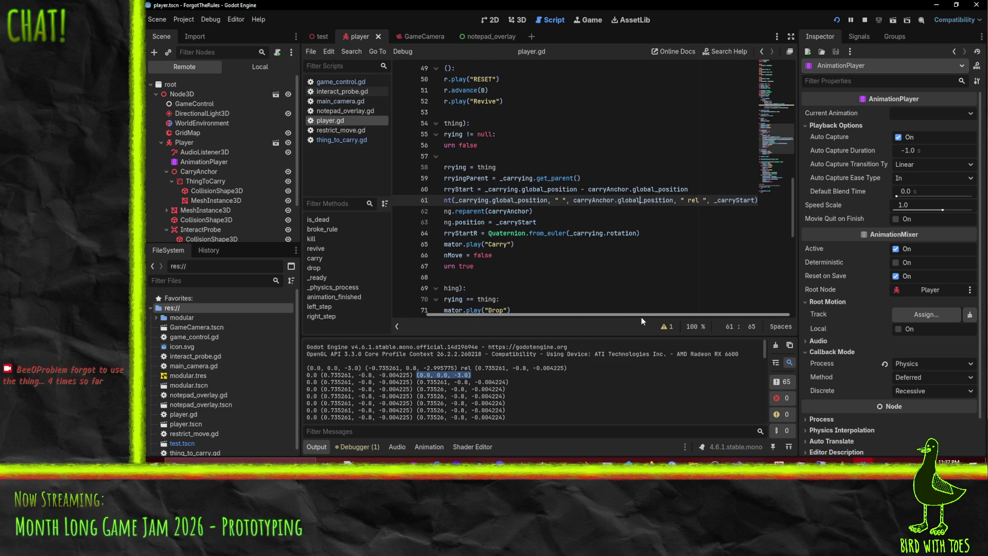
pyautogui.hscroll(-3, 493, 206)
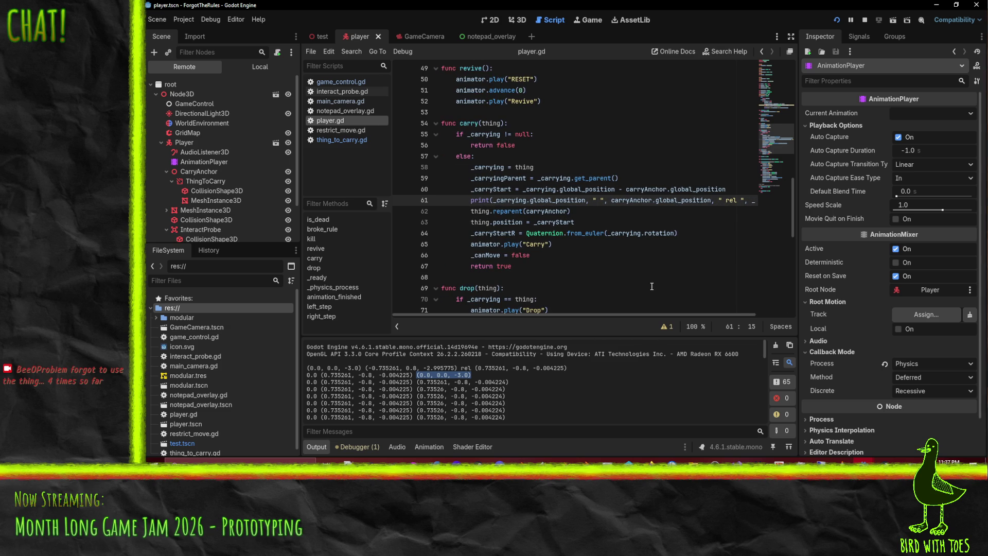
# Step: Insert '_carrying.position, " ",' at the start of the print() arguments and save player.gd
pyautogui.write('_carrying.')
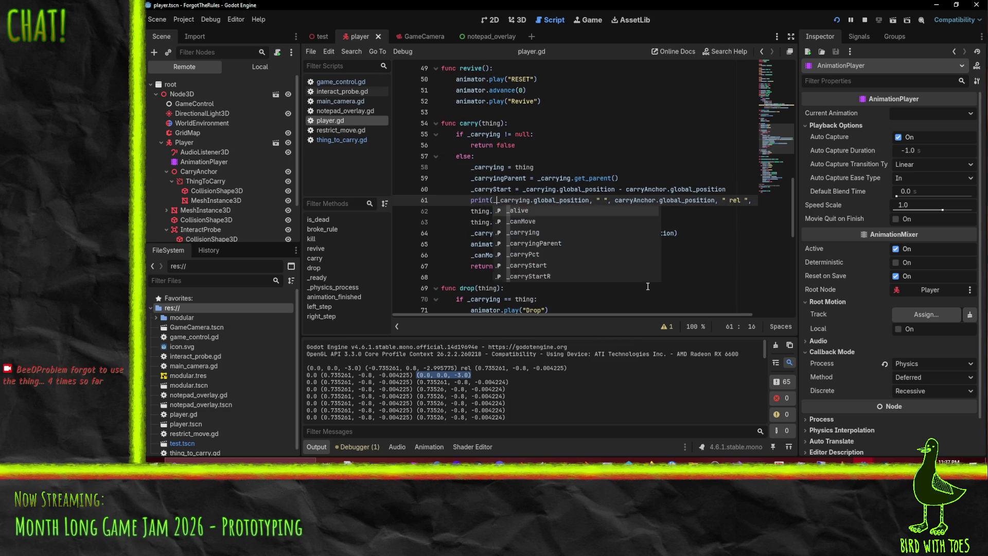
pyautogui.write('position,')
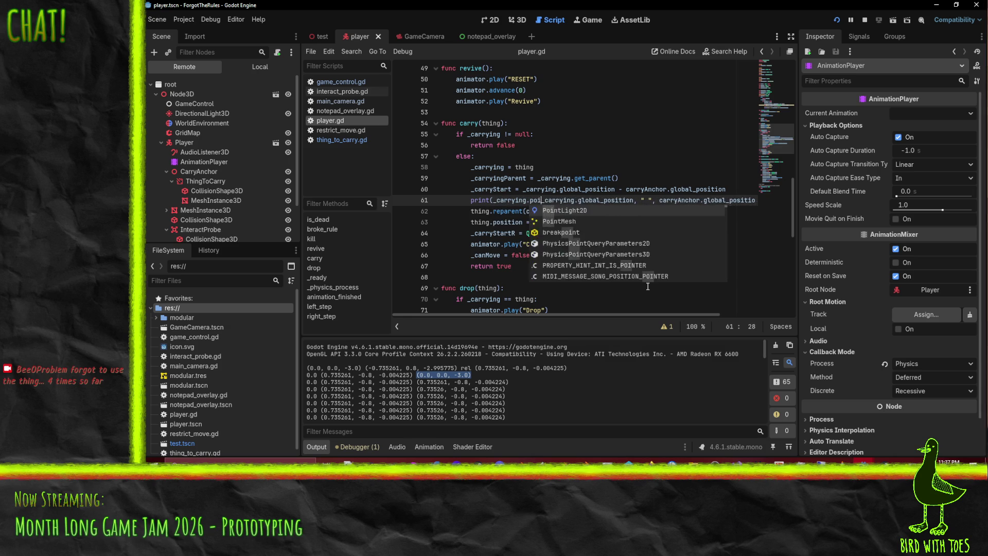
pyautogui.press('Escape')
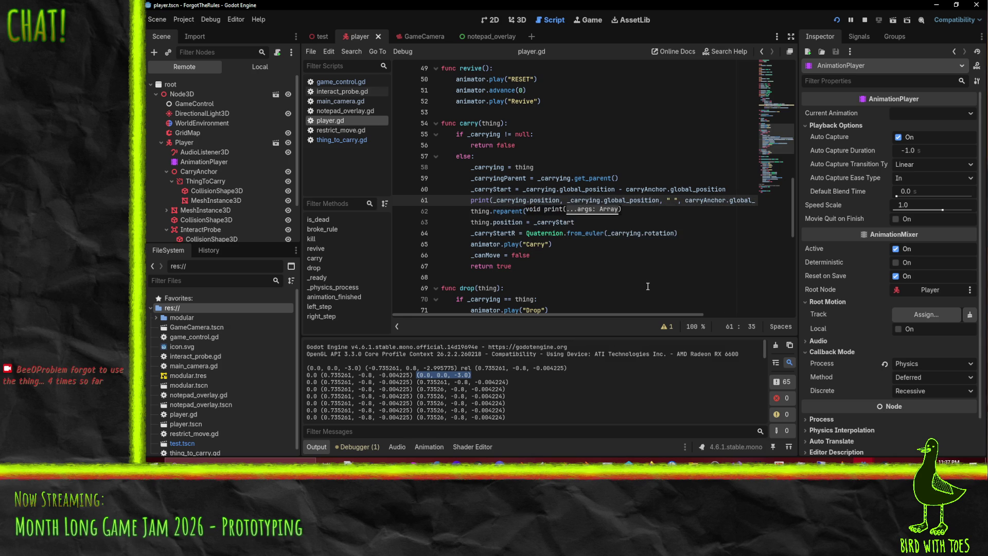
pyautogui.write('" :"')
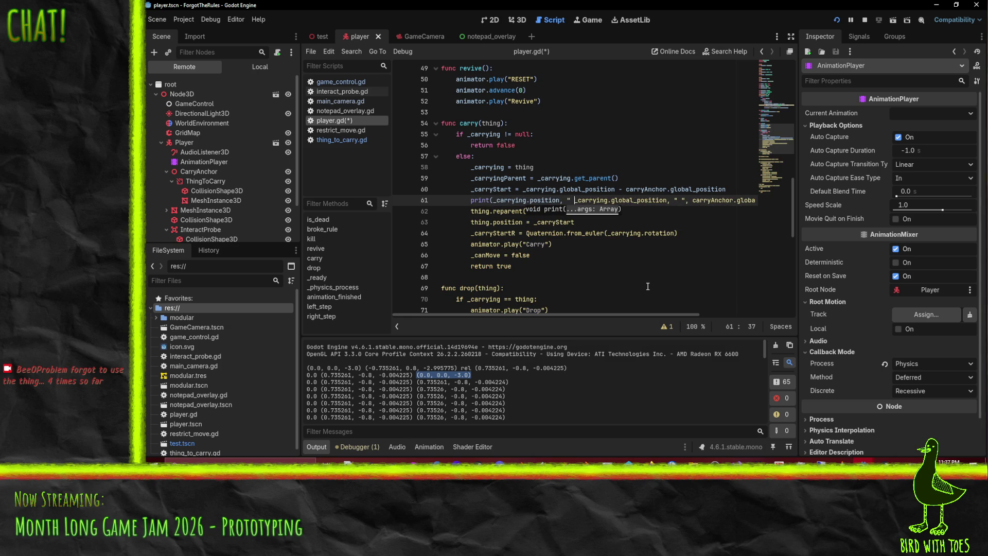
pyautogui.press('BackSpace')
pyautogui.press('BackSpace')
pyautogui.write('",')
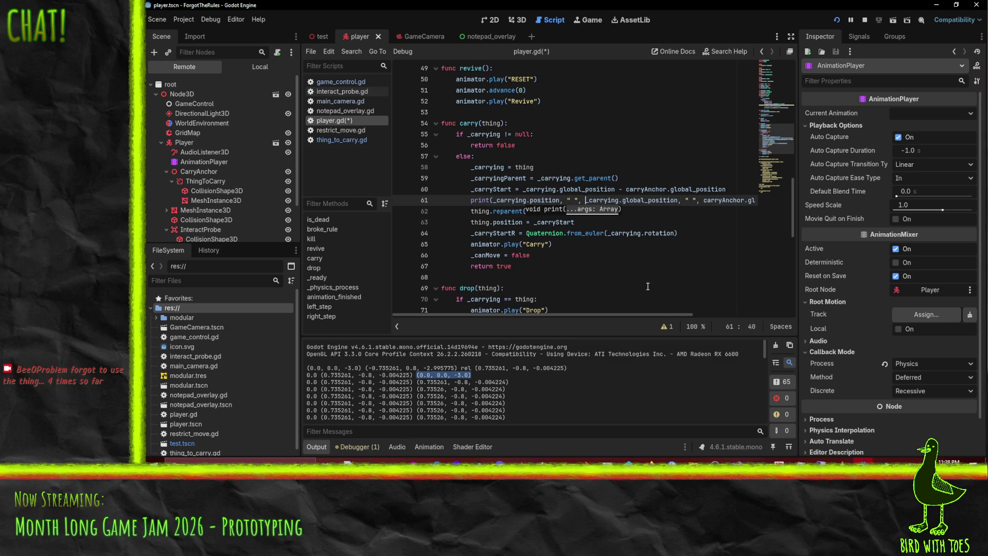
pyautogui.click(618, 213)
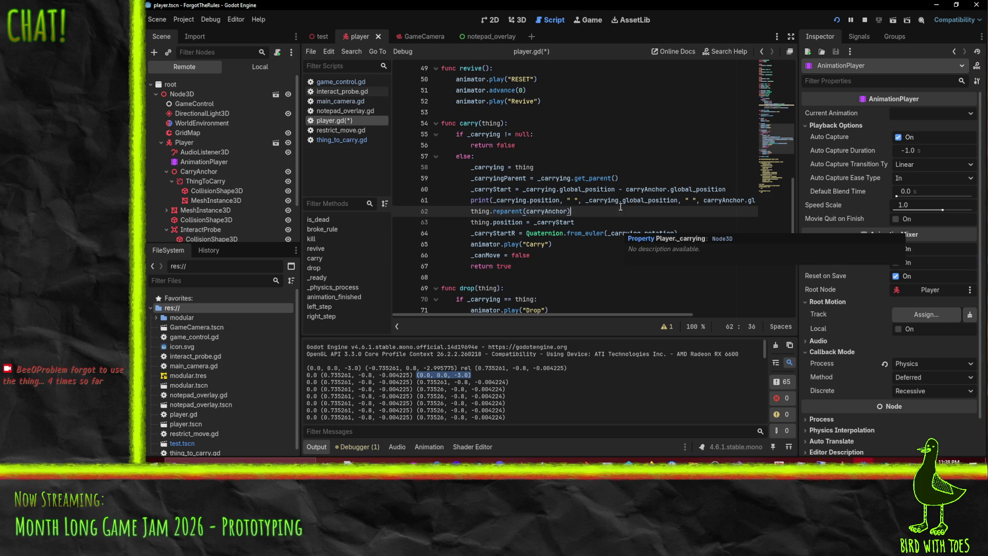
pyautogui.press('Up')
pyautogui.press('Home')
pyautogui.press('Home')
pyautogui.hotkey('ctrl', 's')
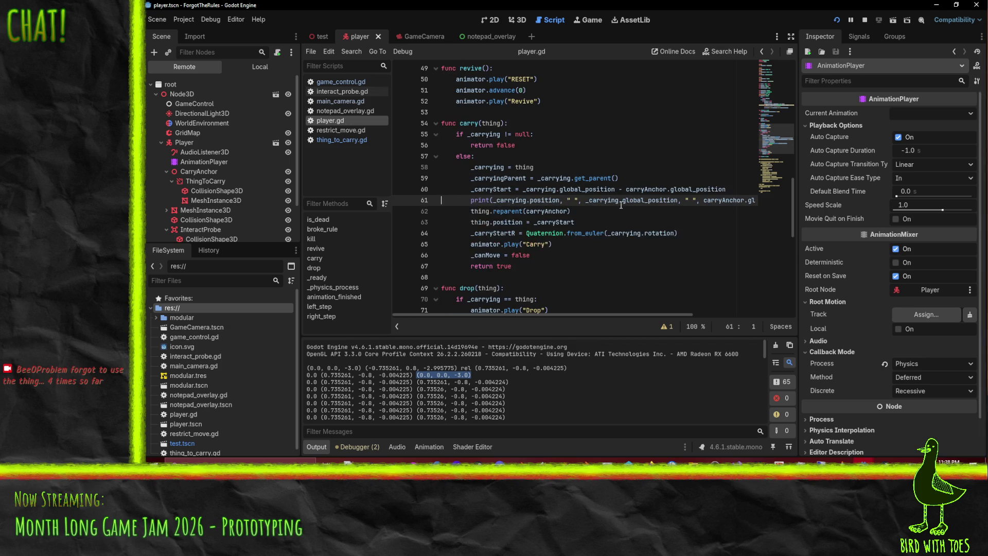
pyautogui.moveTo(847, 462)
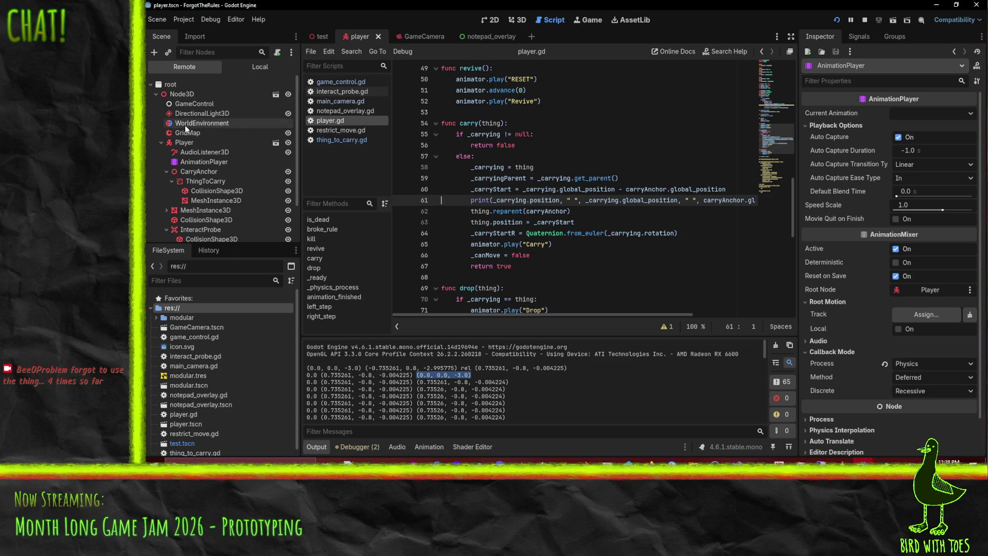
pyautogui.click(201, 163)
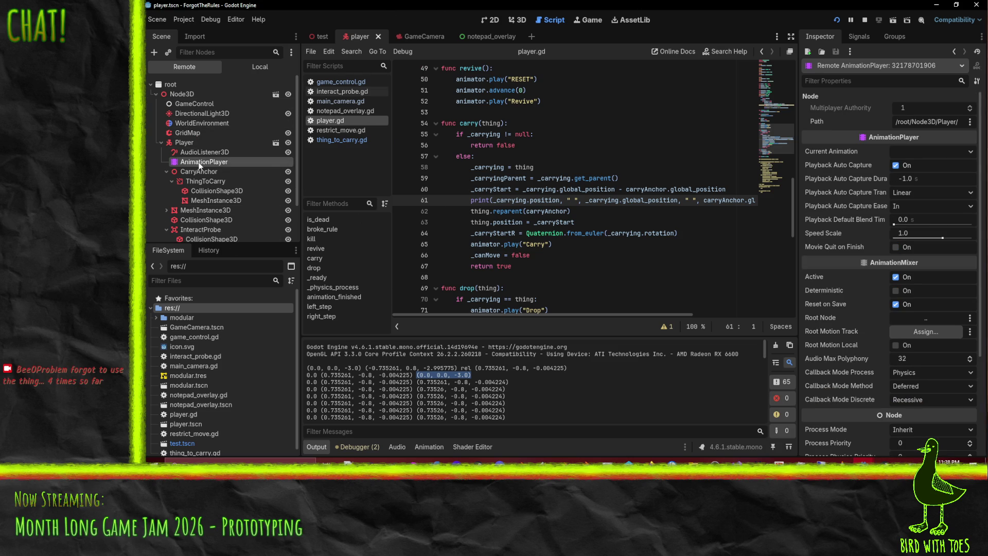
# Step: Stop the game, insert a pickupPct key at 0 s in the Carry animation, and save player.tscn
pyautogui.click(865, 20)
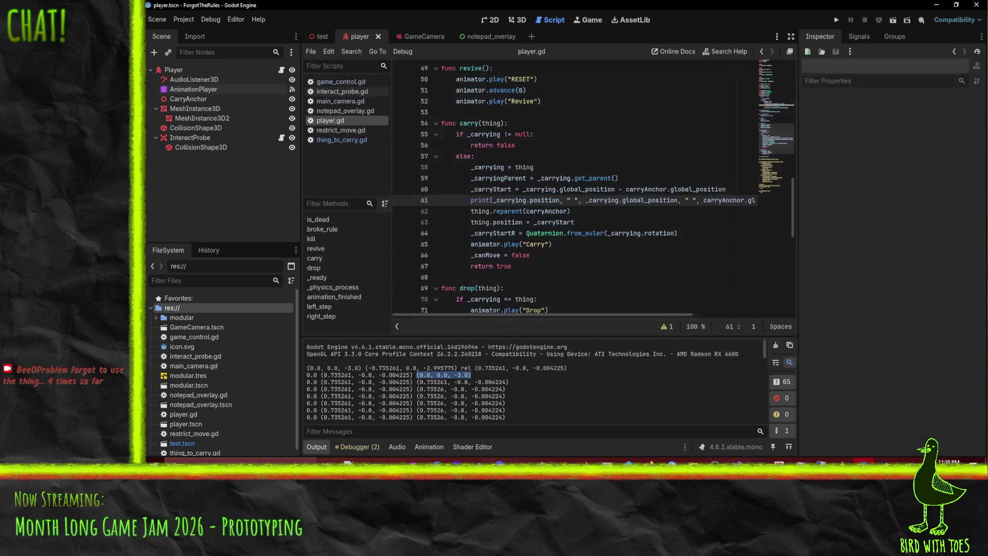
pyautogui.click(429, 446)
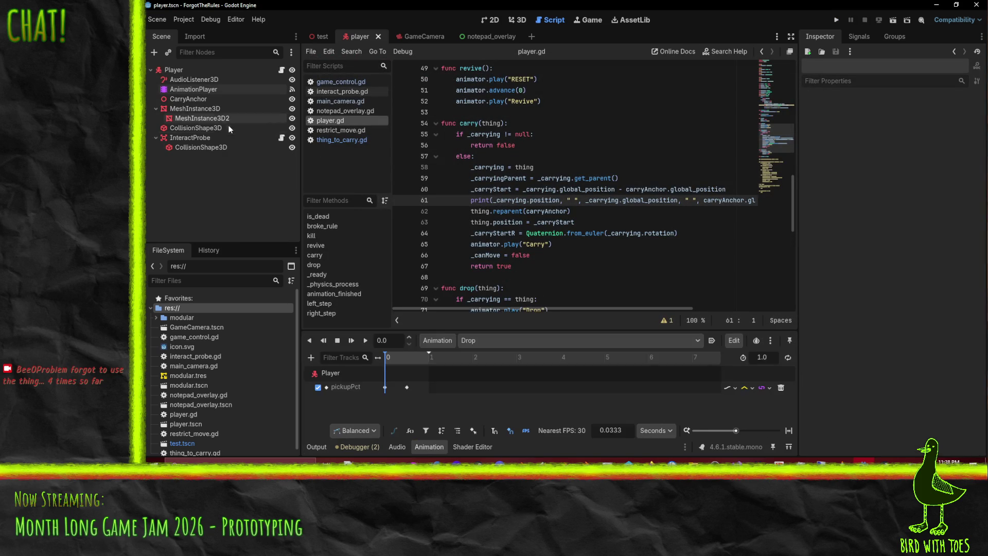
pyautogui.click(487, 340)
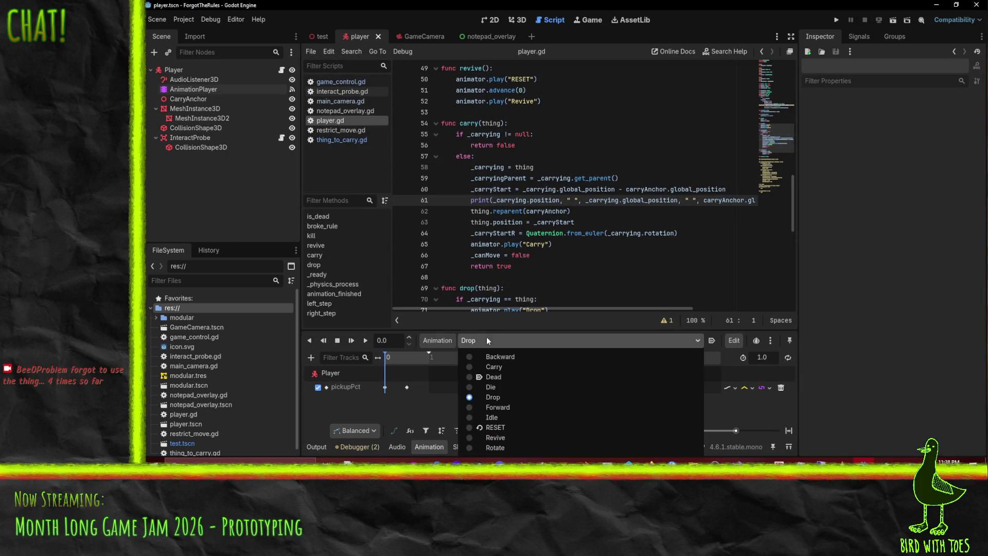
pyautogui.click(507, 367)
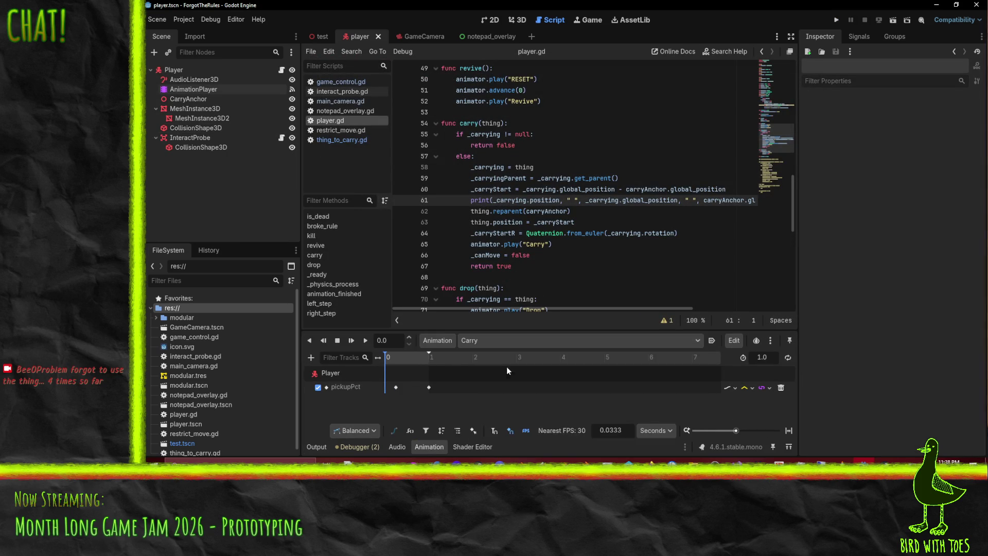
pyautogui.click(395, 387)
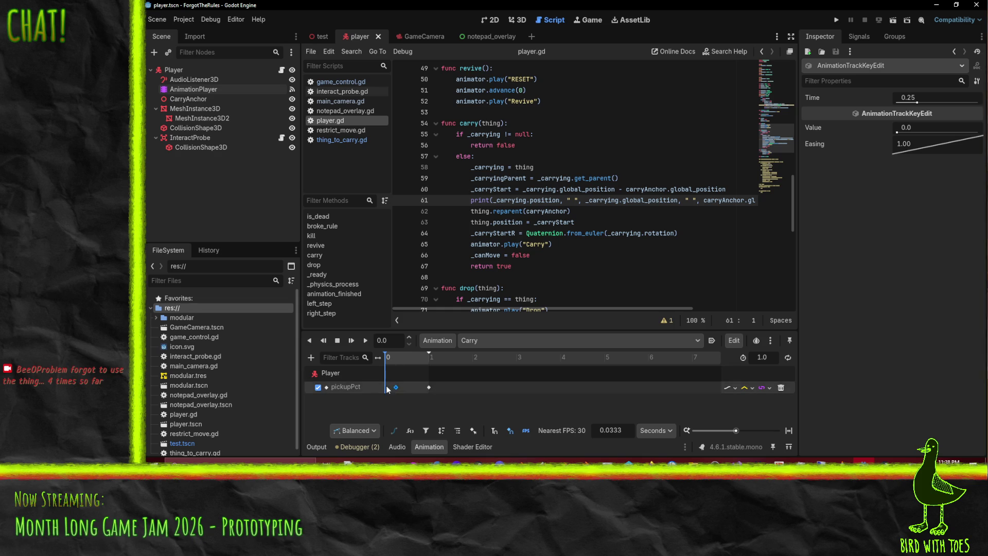
pyautogui.rightClick(385, 387)
pyautogui.click(417, 400)
pyautogui.hotkey('ctrl', 's')
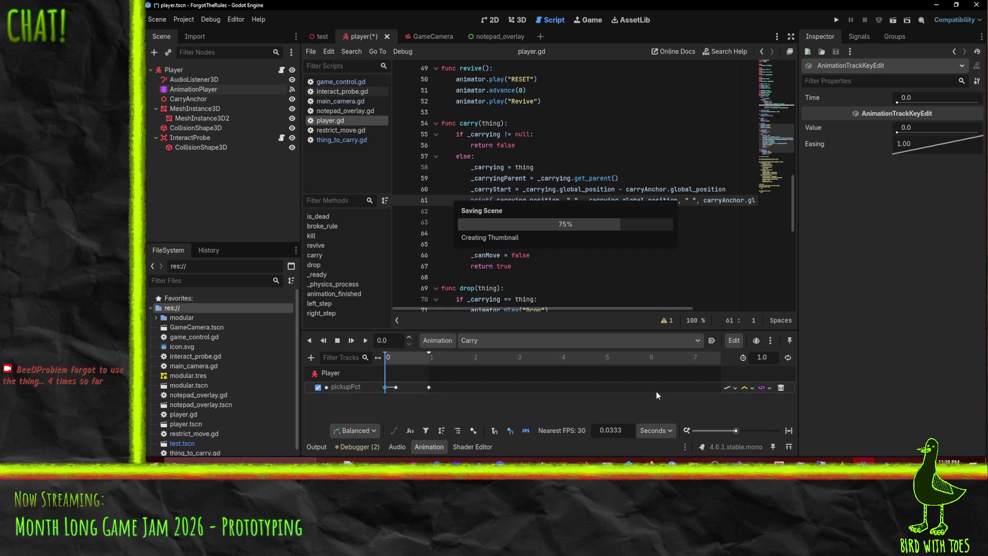
pyautogui.click(838, 22)
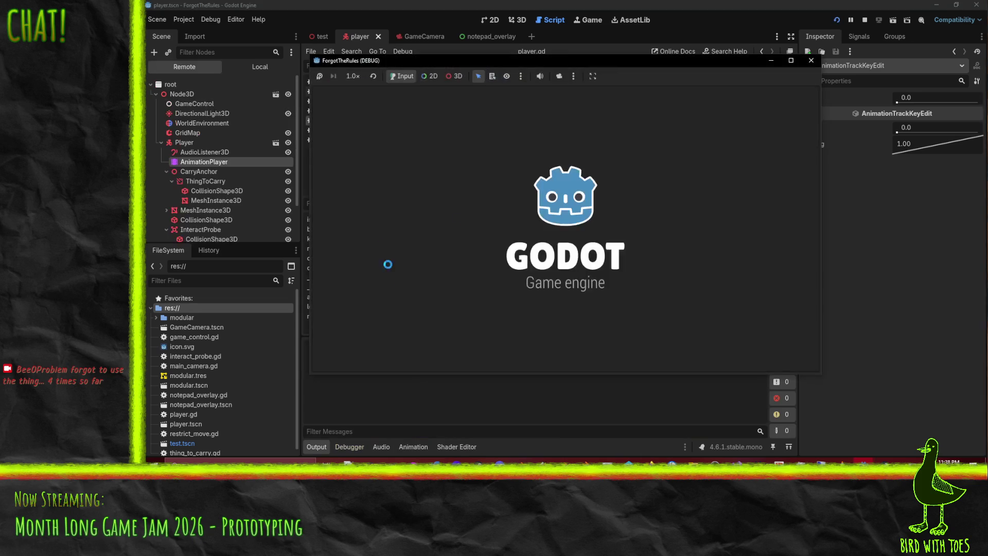
# Step: Walk to the box, pick it up, nudge while carrying, then close and stop the game
pyautogui.press('a')
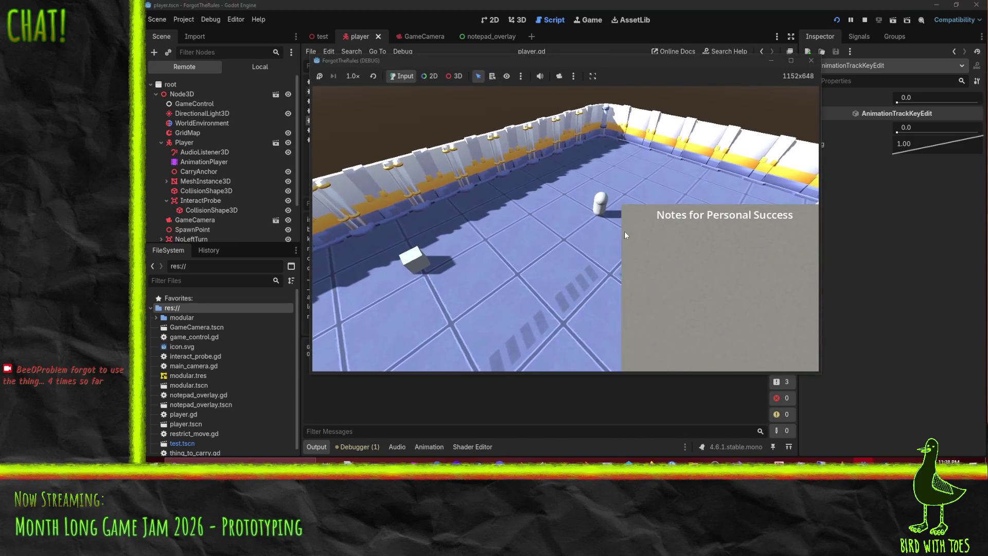
pyautogui.press('e')
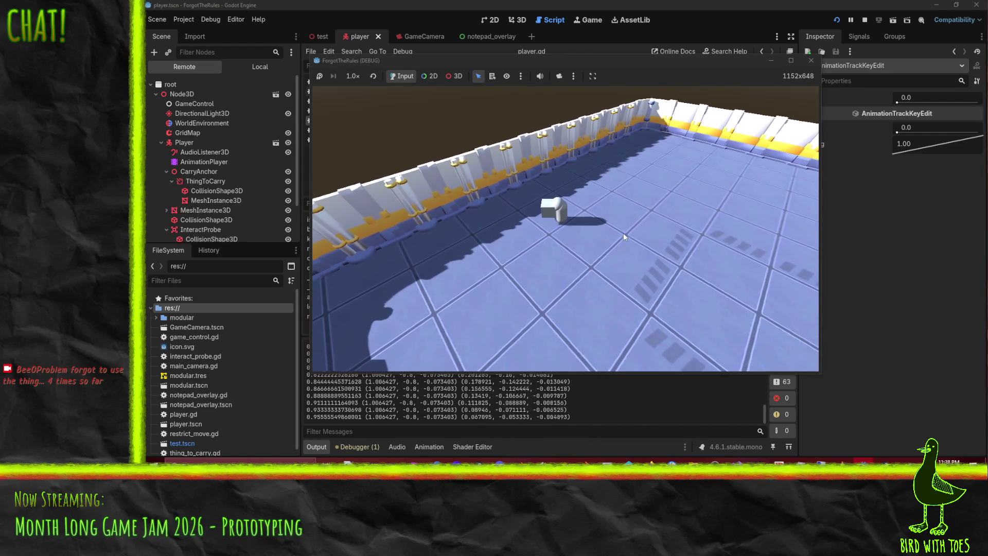
pyautogui.press('d')
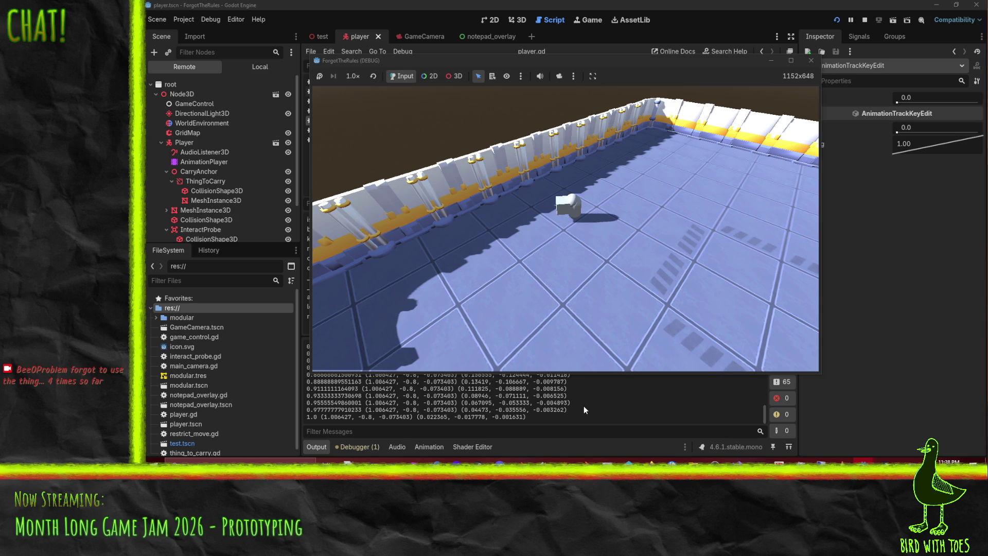
pyautogui.press('F8')
pyautogui.scroll(5, 592, 390)
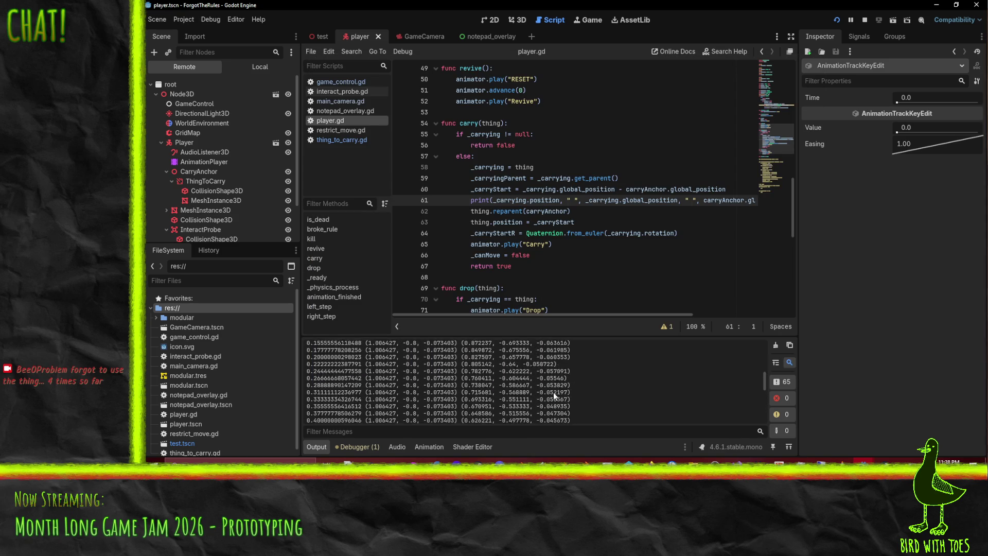
pyautogui.scroll(5, 551, 392)
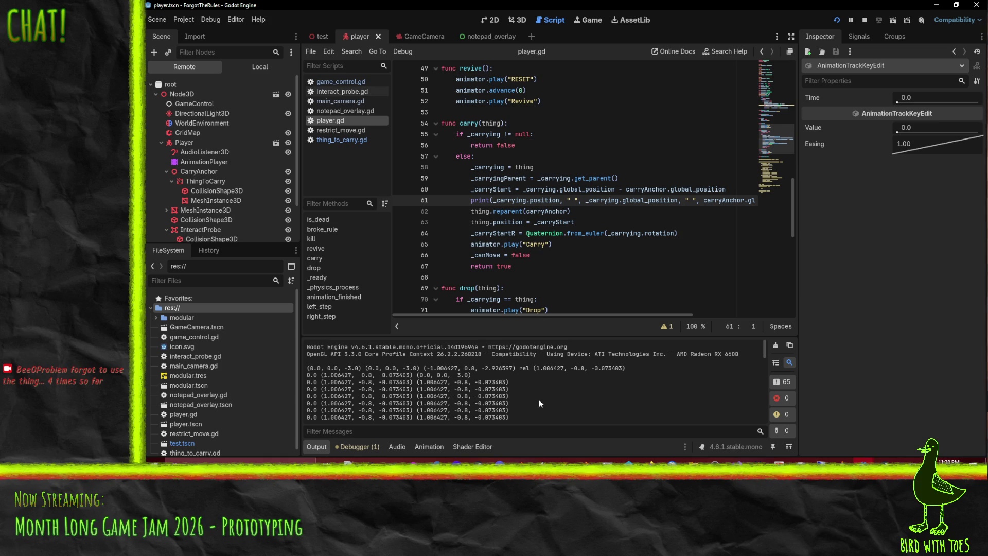
pyautogui.click(866, 20)
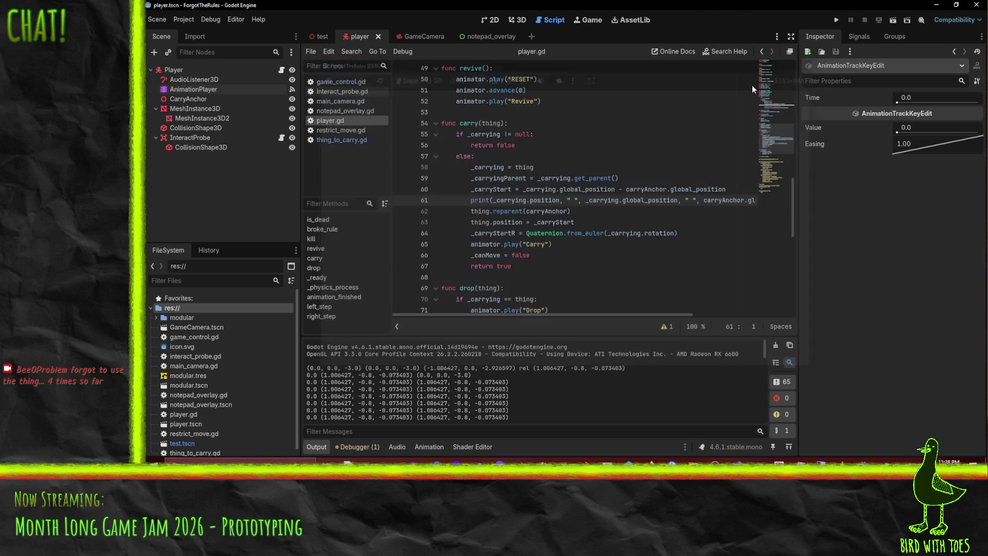
# Step: Delete the _carryStart global-position line from carry() in player.gd
pyautogui.click(617, 285)
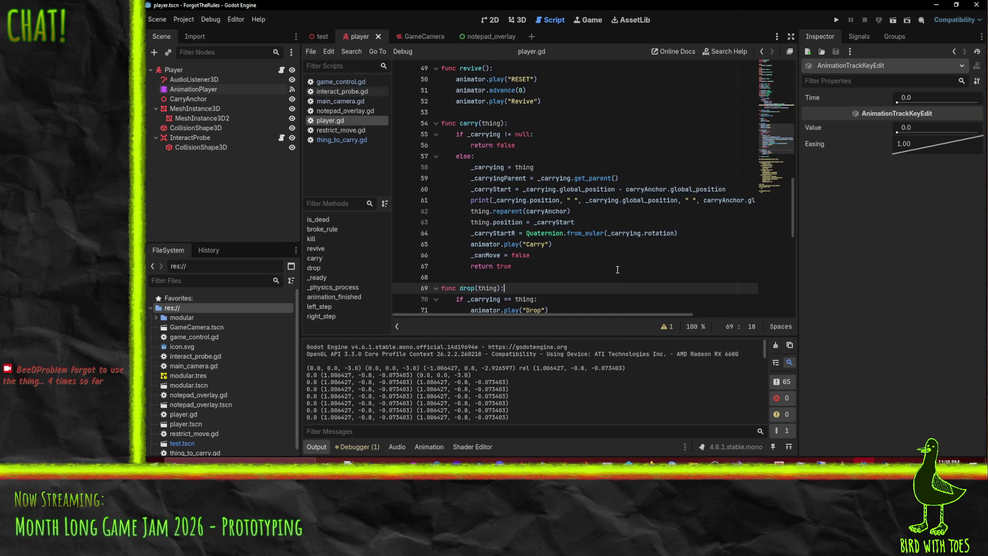
pyautogui.click(578, 214)
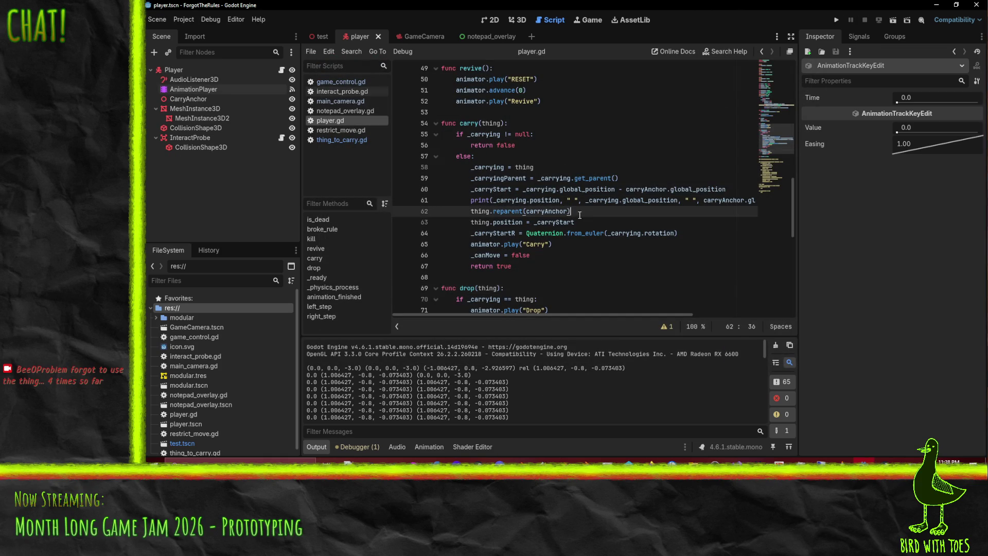
pyautogui.scroll(1, 606, 264)
pyautogui.click(575, 181)
pyautogui.press('Down')
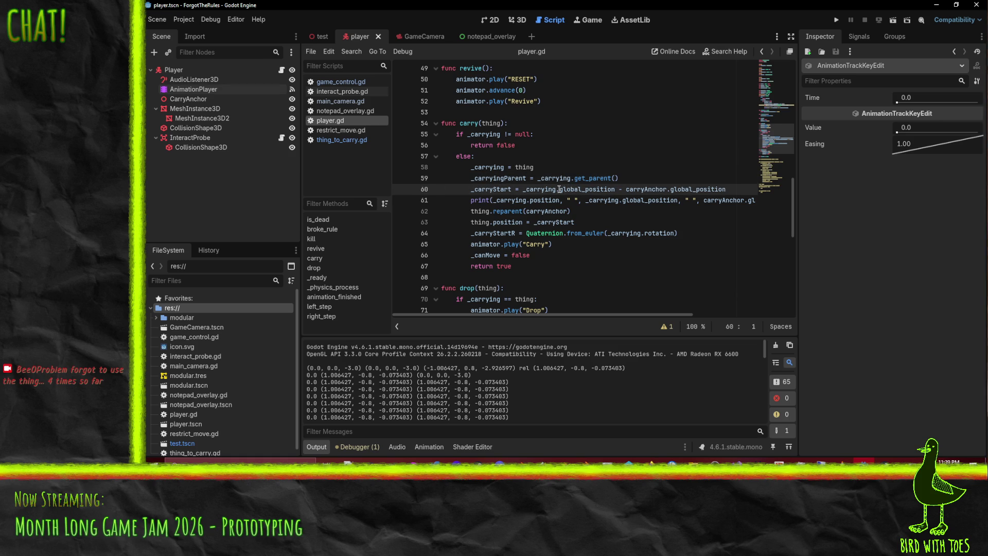
pyautogui.hotkey('shift', 'End')
pyautogui.press('Delete')
pyautogui.press('Delete')
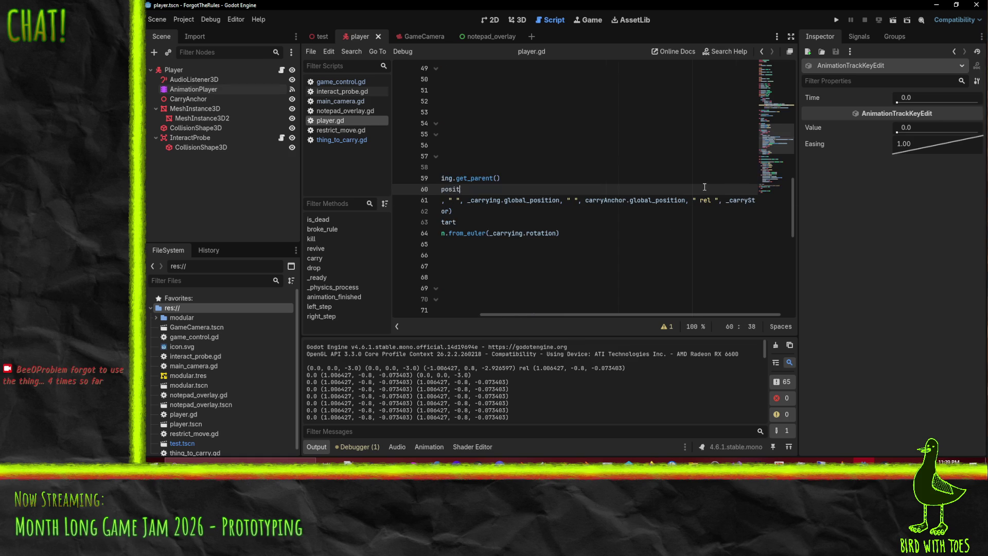
# Step: Cut the thing.position = _carryStart line and the _carryStart/_carryStartR assignments from carry()
pyautogui.press('Down')
pyautogui.press('Down')
pyautogui.press('Down')
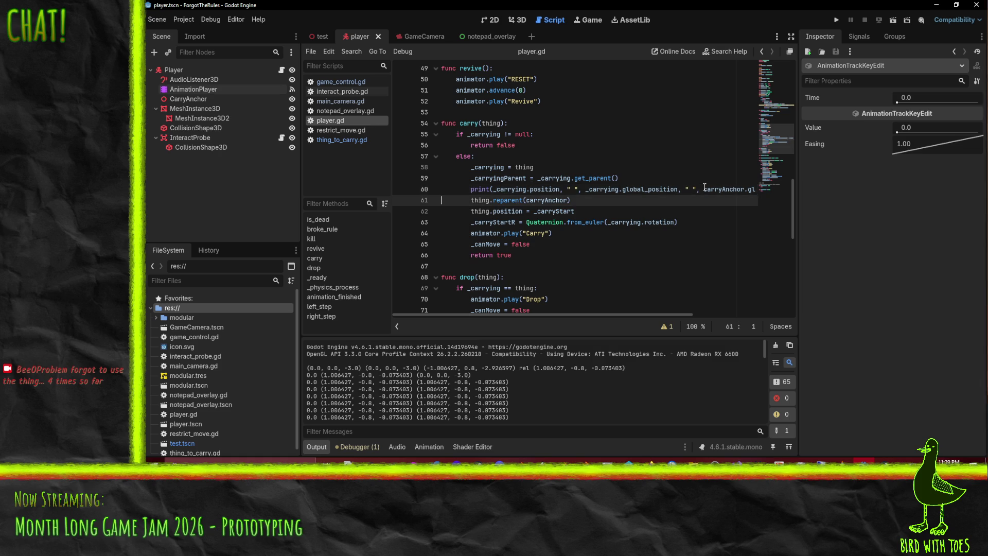
pyautogui.write('_carryStart = _carrying.position')
pyautogui.press('Up')
pyautogui.press('Up')
pyautogui.press('Up')
pyautogui.press('Down')
pyautogui.press('Up')
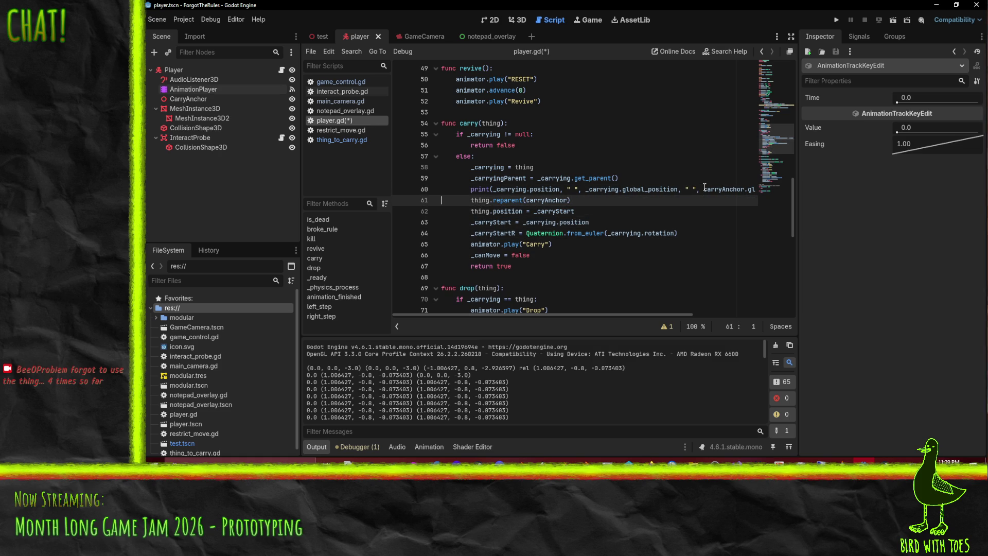
pyautogui.press('Down')
pyautogui.hotkey('ctrl', 'x')
pyautogui.hotkey('shift', 'Down')
pyautogui.hotkey('shift', 'Down')
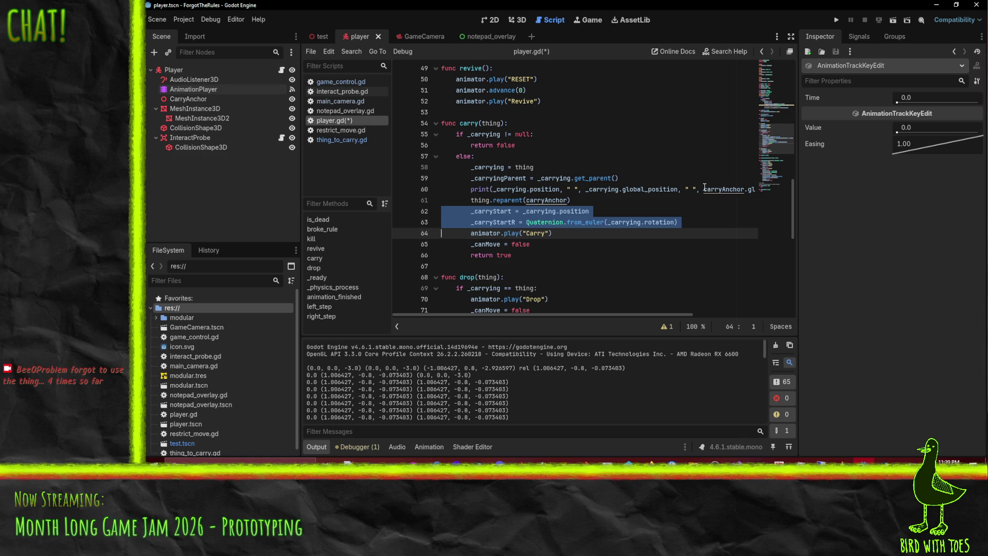
pyautogui.hotkey('ctrl', 'x')
# Step: Check the remaining reparent call under carryAnchor at the end of carry()
pyautogui.press('Down')
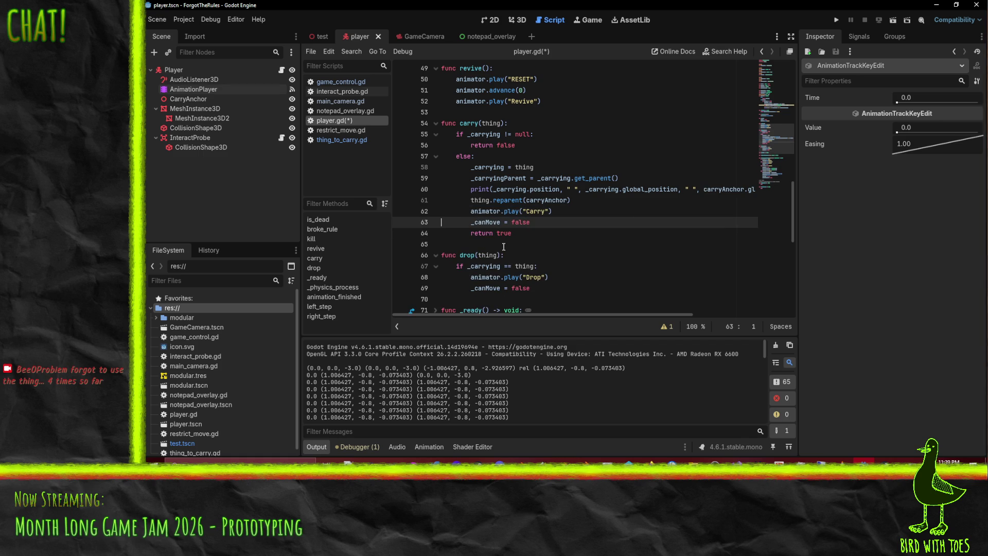
pyautogui.doubleClick(547, 200)
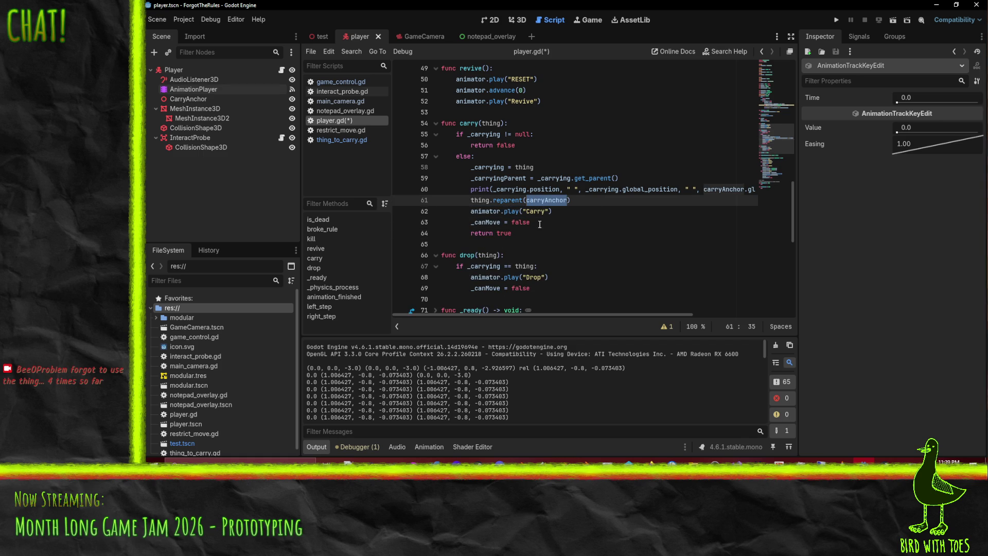
pyautogui.press('Right')
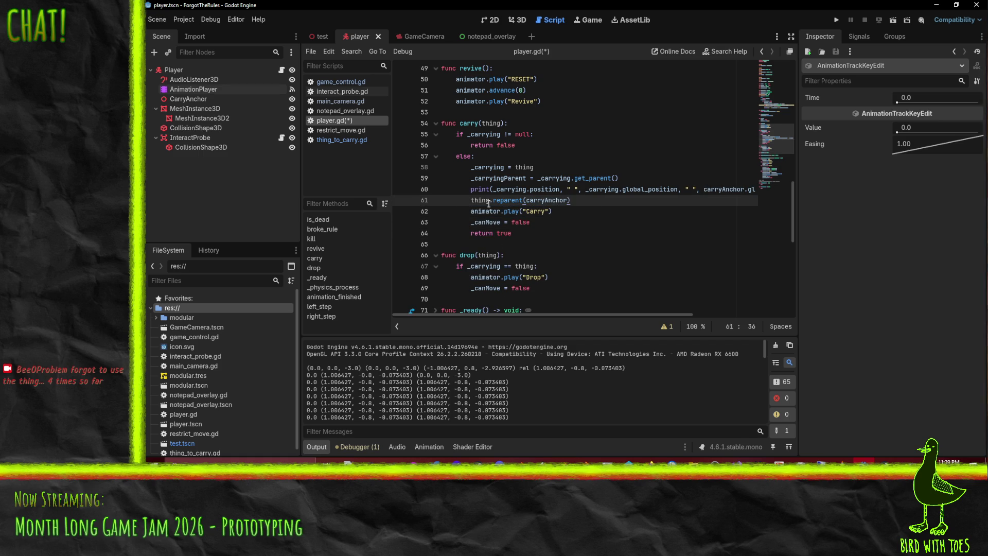
pyautogui.press('Up')
pyautogui.press('Down')
pyautogui.press('Down')
pyautogui.press('Up')
pyautogui.click(615, 234)
# Step: Paste the _carryStart and _carryStartR assignments under a new 'if _carryPct == 0' check in the pickupPct setter
pyautogui.scroll(7, 616, 241)
pyautogui.scroll(3, 612, 232)
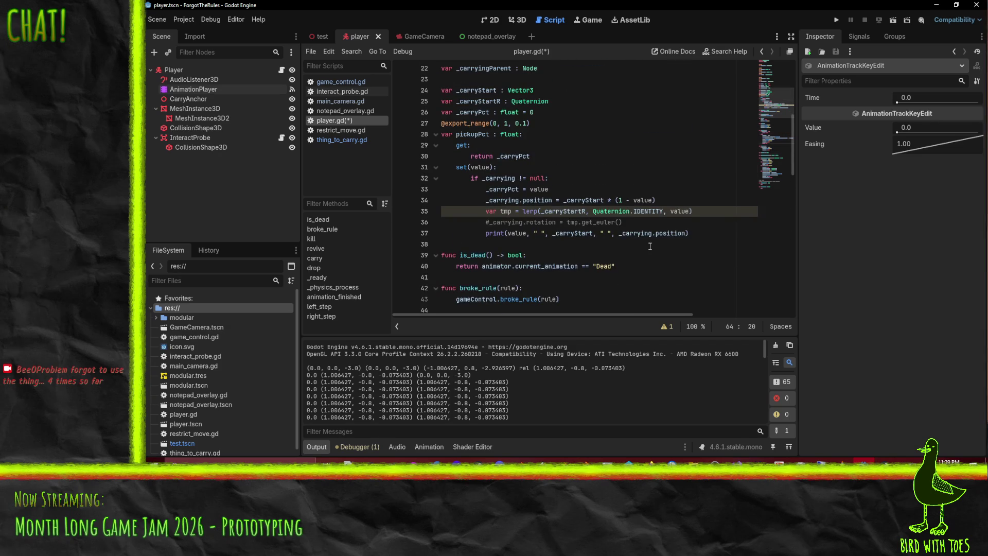
pyautogui.click(606, 213)
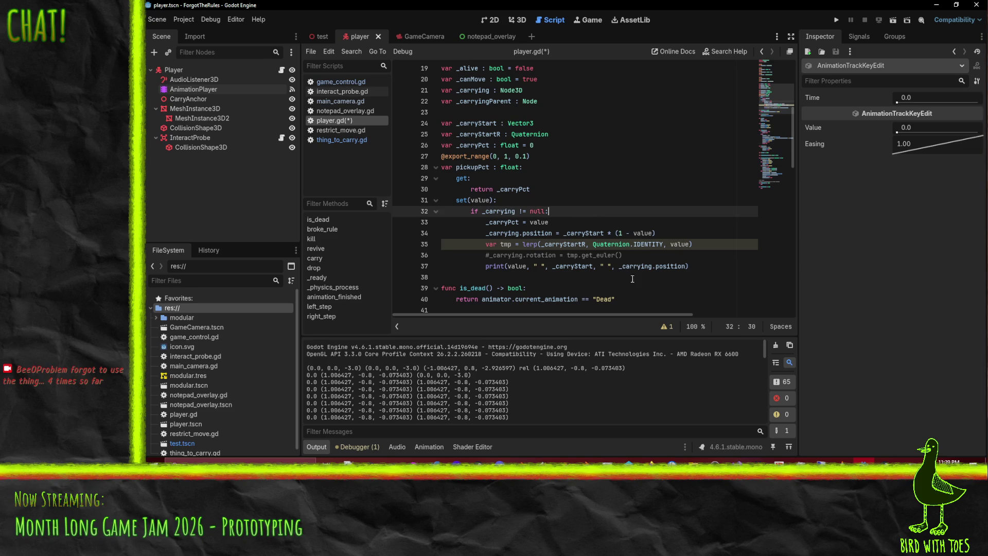
pyautogui.press('Return')
pyautogui.write('if _')
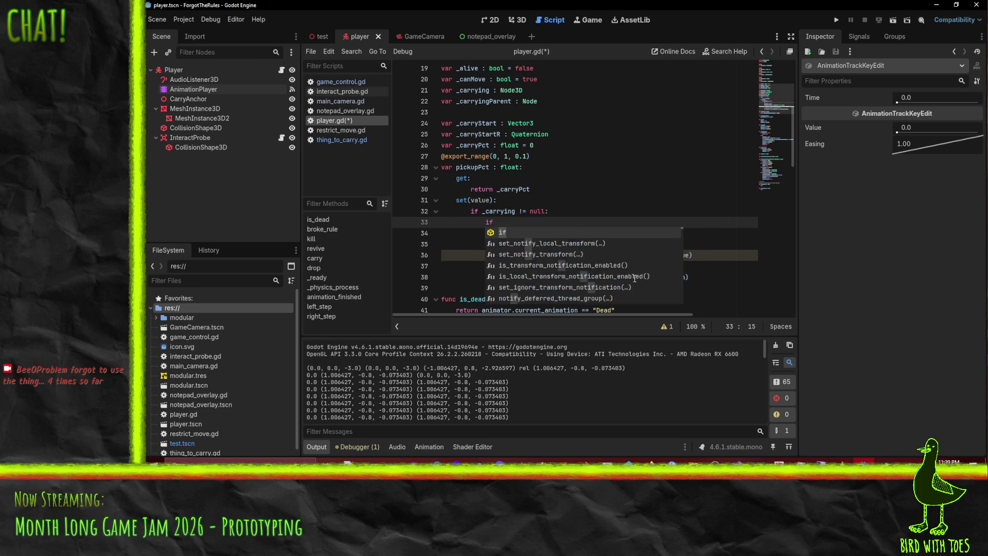
pyautogui.write('carr')
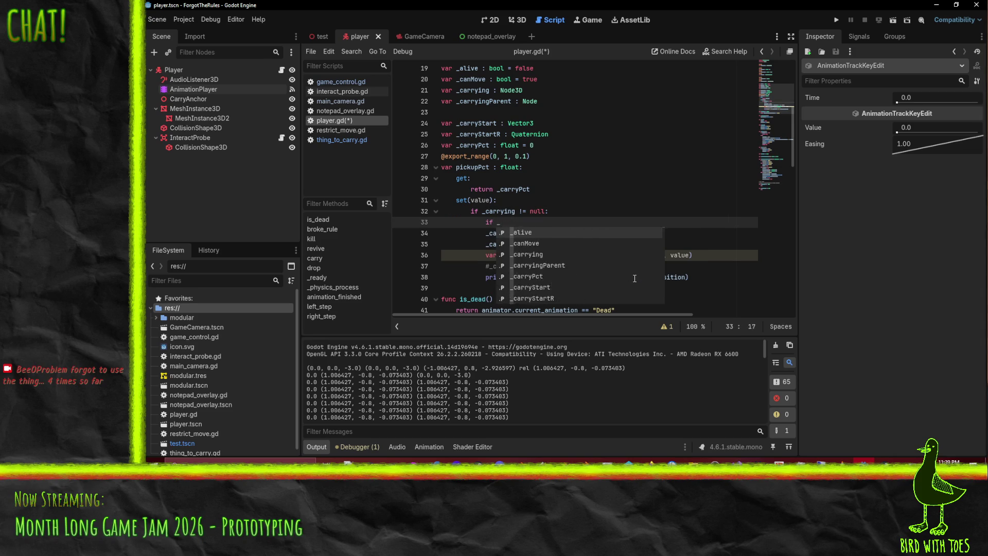
pyautogui.write('yPct =')
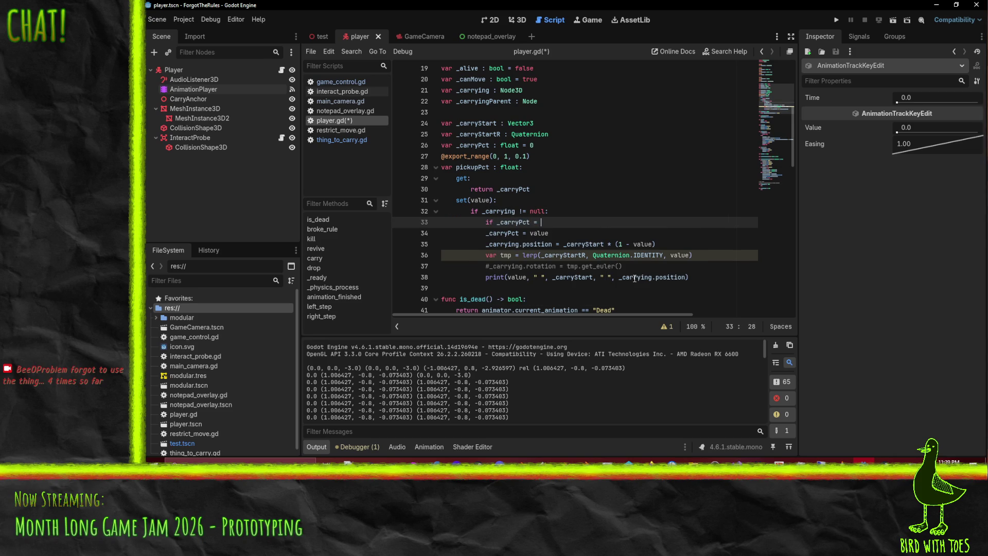
pyautogui.write('= 0')
pyautogui.press('Return')
pyautogui.hotkey('ctrl', 'v')
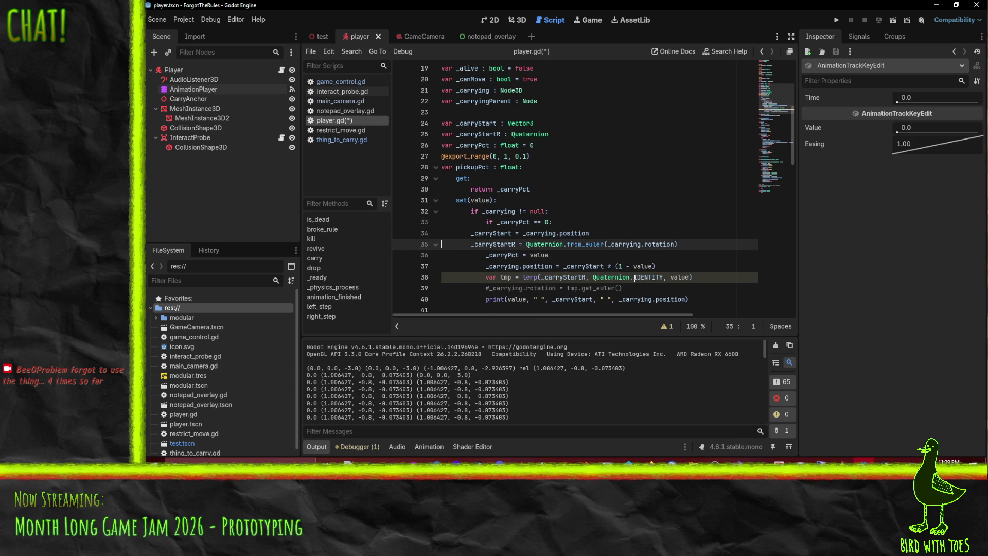
pyautogui.press('Up')
pyautogui.hotkey('shift', 'Down')
pyautogui.hotkey('shift', 'Down')
pyautogui.press('Tab')
pyautogui.press('Right')
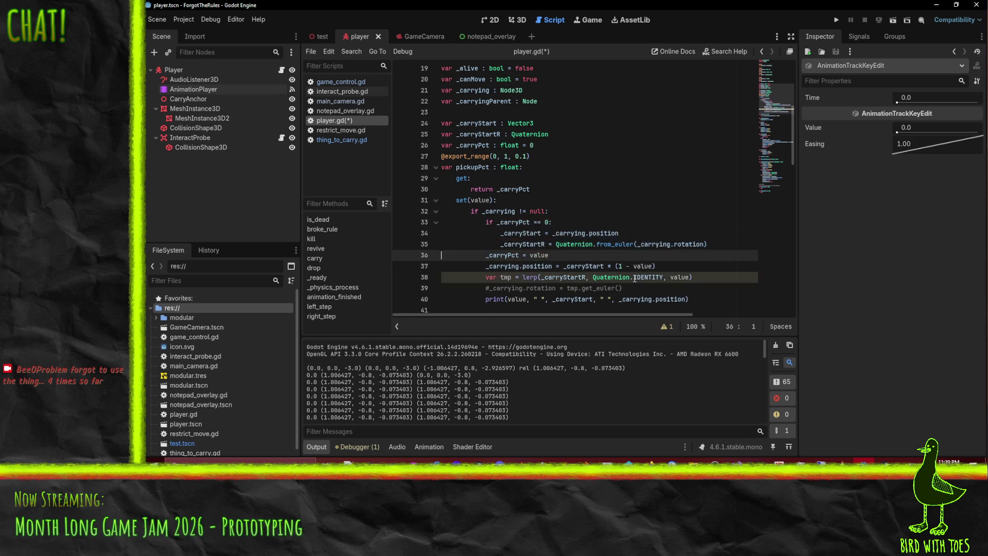
pyautogui.press('Left')
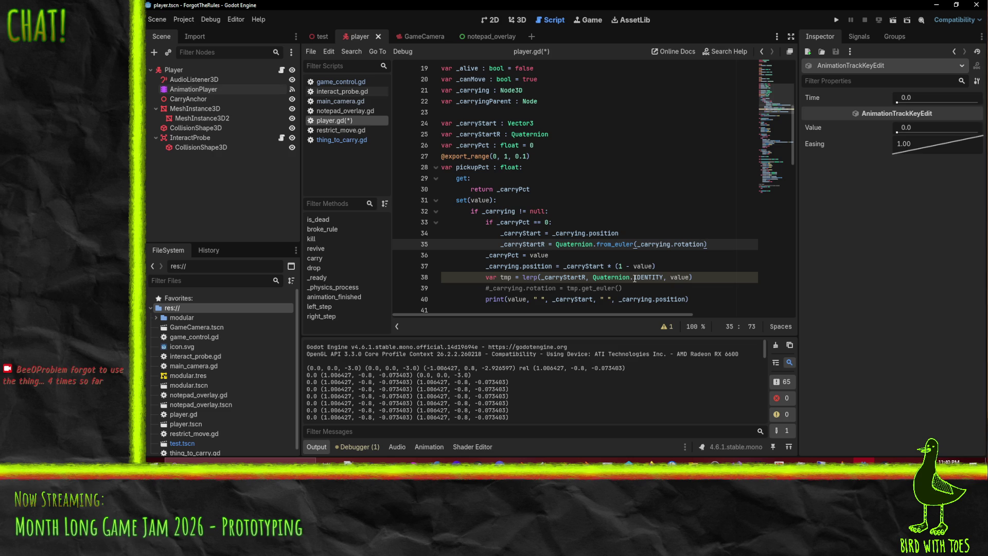
# Step: Remove the temporary 'if _carryPct == 0' line so the assignments sit under the null check
pyautogui.press('Up')
pyautogui.press('Up')
pyautogui.press('Home')
pyautogui.press('Home')
pyautogui.hotkey('shift', 'Down')
pyautogui.hotkey('shift', 'Down')
pyautogui.hotkey('shift', 'Down')
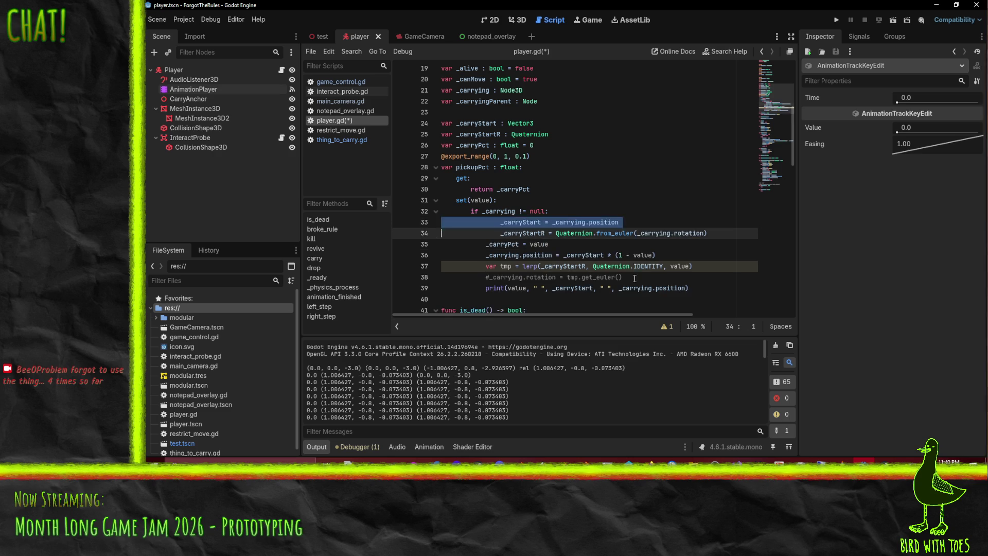
pyautogui.press('Delete')
pyautogui.scroll(-13, 592, 229)
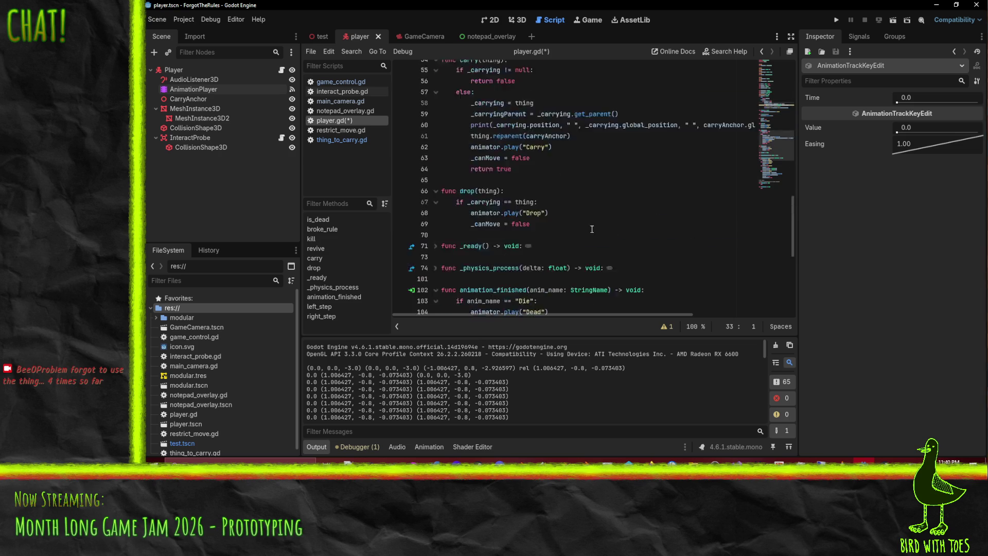
# Step: Add a call_deferred to startCarry right after the reparent call in carry()
pyautogui.scroll(-6, 613, 235)
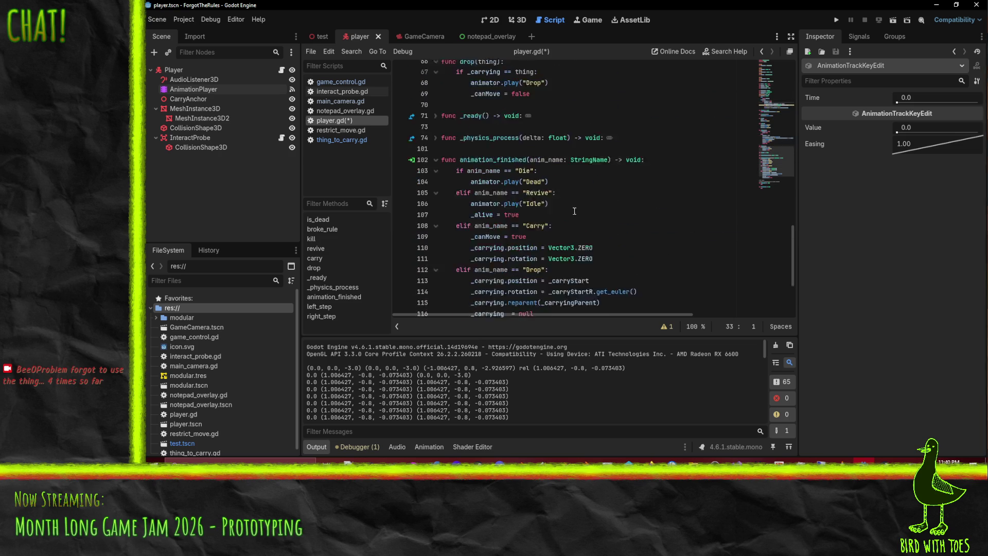
pyautogui.scroll(5, 570, 224)
pyautogui.scroll(1, 570, 224)
pyautogui.rightClick(570, 223)
pyautogui.press('Escape')
pyautogui.scroll(5, 597, 214)
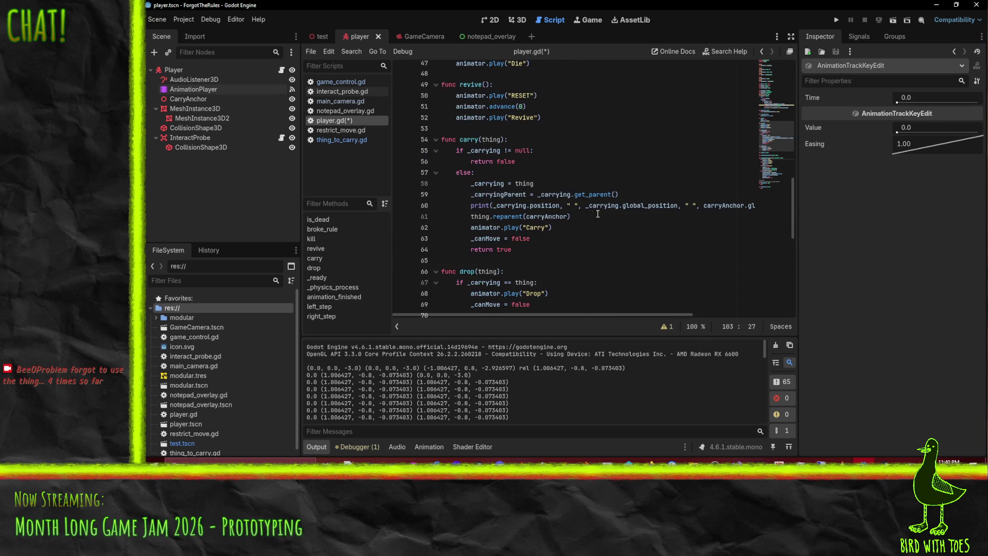
pyautogui.click(572, 227)
pyautogui.press('Up')
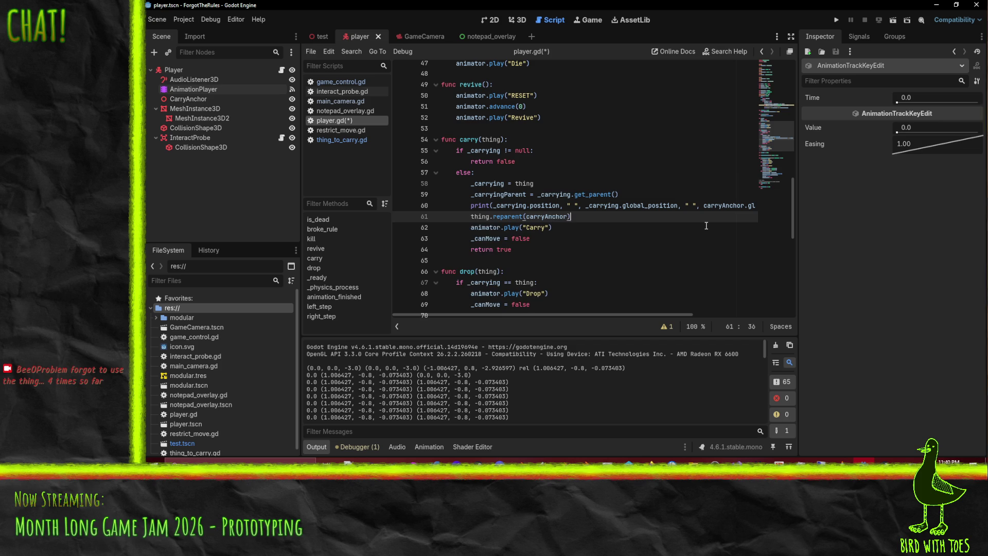
pyautogui.press('Return')
pyautogui.write('call')
pyautogui.write('_deferred')
pyautogui.write('("start_c')
pyautogui.press('BackSpace')
pyautogui.press('BackSpace')
pyautogui.write('Carry')
# Step: Create func startCarry() and paste the _carryStart/_carryStartR lines into it, fixing their indentation
pyautogui.press('Down')
pyautogui.press('Down')
pyautogui.press('Down')
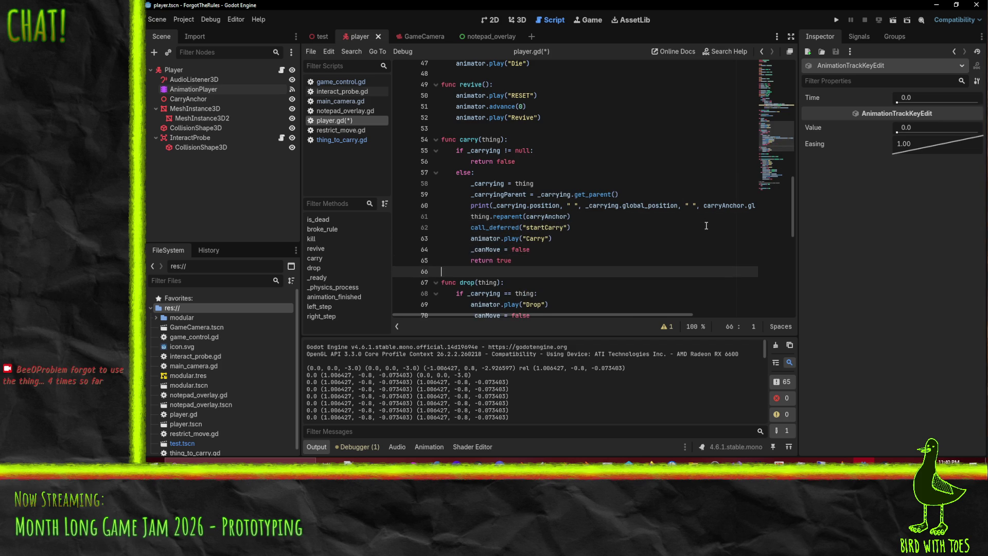
pyautogui.press('Return')
pyautogui.write('func startCarry():')
pyautogui.press('Return')
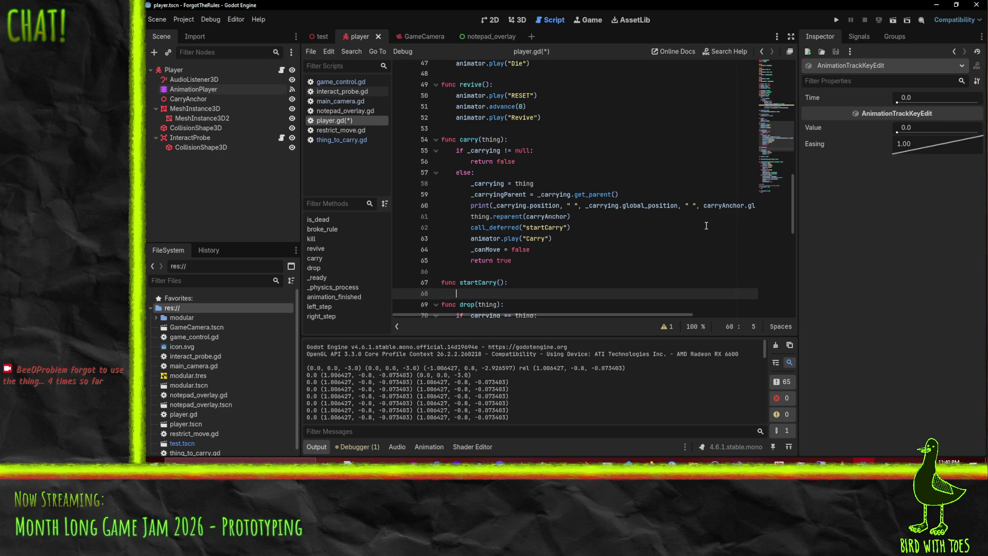
pyautogui.hotkey('ctrl', 'v')
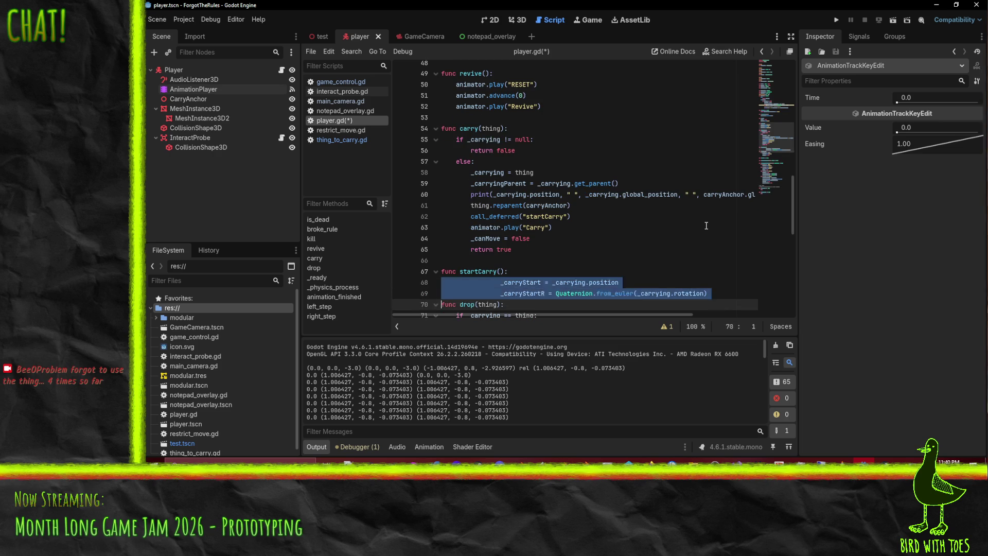
pyautogui.press('Up')
pyautogui.press('Up')
pyautogui.press('Up')
pyautogui.hotkey('shift', 'Down')
pyautogui.hotkey('shift', 'Down')
pyautogui.hotkey('shift', 'Tab')
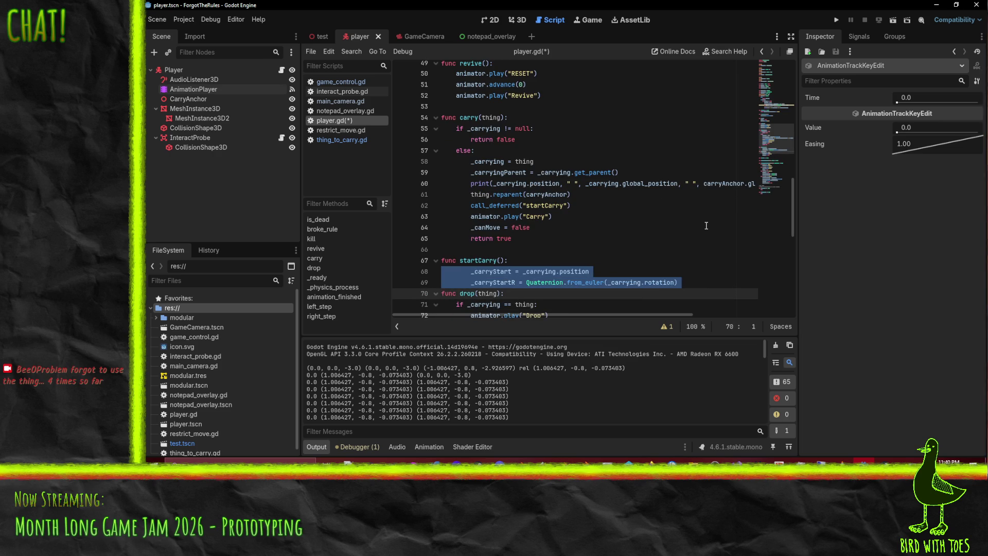
# Step: Move the Carry animation call into startCarry, fix the indentation, and save player.gd
pyautogui.press('Up')
pyautogui.press('Up')
pyautogui.press('Up')
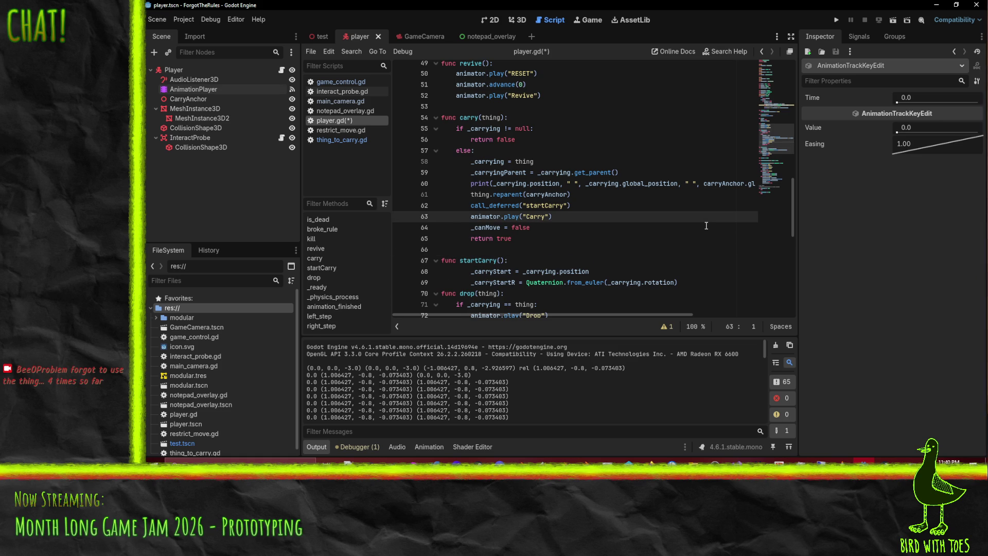
pyautogui.hotkey('alt', 'Down')
pyautogui.hotkey('alt', 'Down')
pyautogui.hotkey('alt', 'Down')
pyautogui.press('Down')
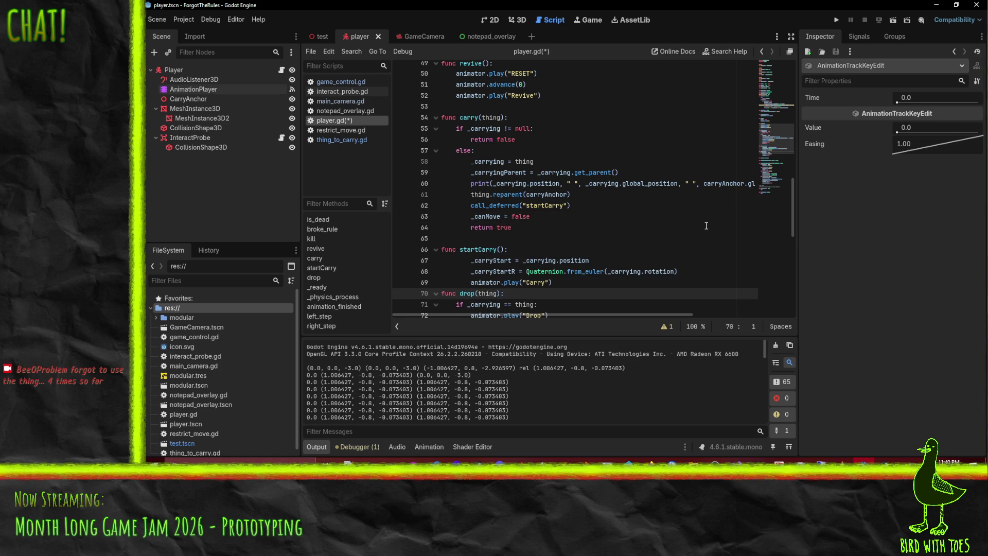
pyautogui.hotkey('shift', 'Up')
pyautogui.hotkey('shift', 'Up')
pyautogui.hotkey('shift', 'Tab')
pyautogui.press('Up')
pyautogui.hotkey('shift', 'Tab')
pyautogui.press('Down')
pyautogui.press('Down')
pyautogui.press('End')
pyautogui.press('Return')
pyautogui.hotkey('ctrl', 's')
pyautogui.click(590, 240)
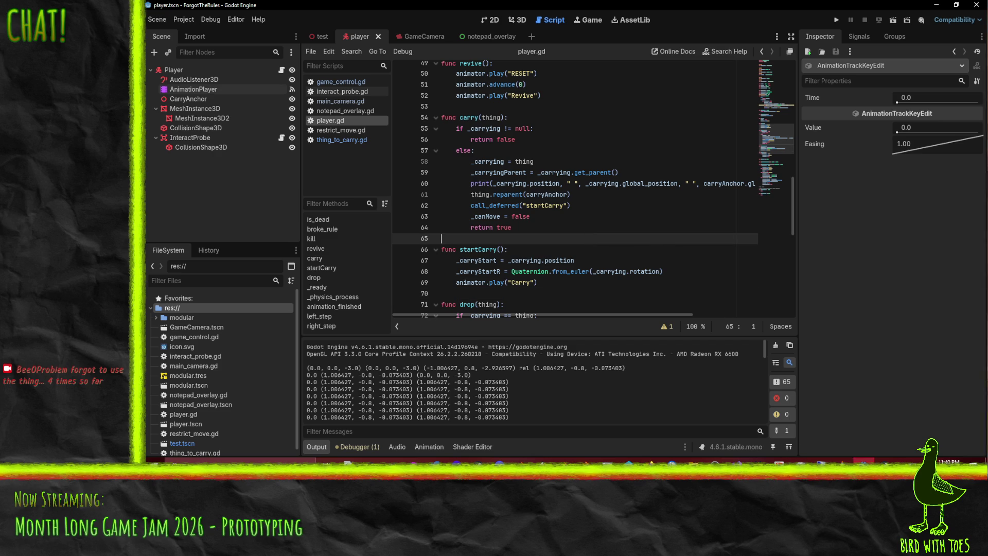
pyautogui.click(561, 183)
# Step: Move the debug print line from carry() into startCarry
pyautogui.press('Home')
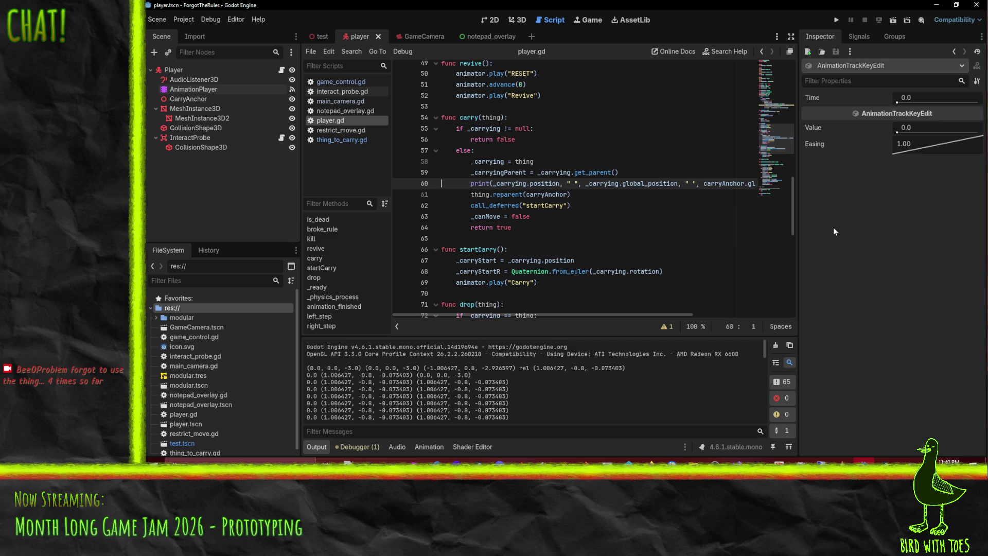
pyautogui.hotkey('ctrl', 'x')
pyautogui.press('Down')
pyautogui.press('Down')
pyautogui.press('Down')
pyautogui.press('Down')
pyautogui.hotkey('ctrl', 'v')
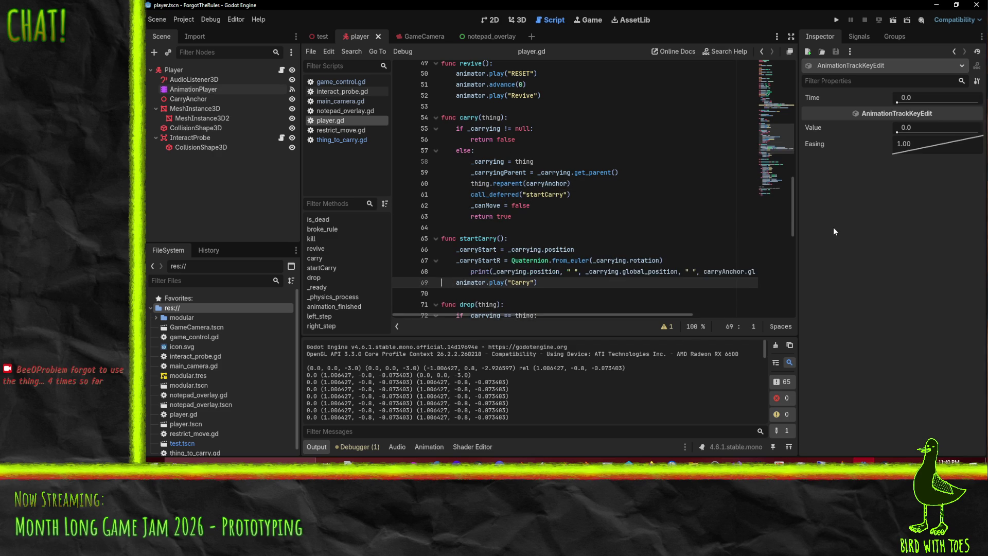
pyautogui.hotkey('shift', 'Up')
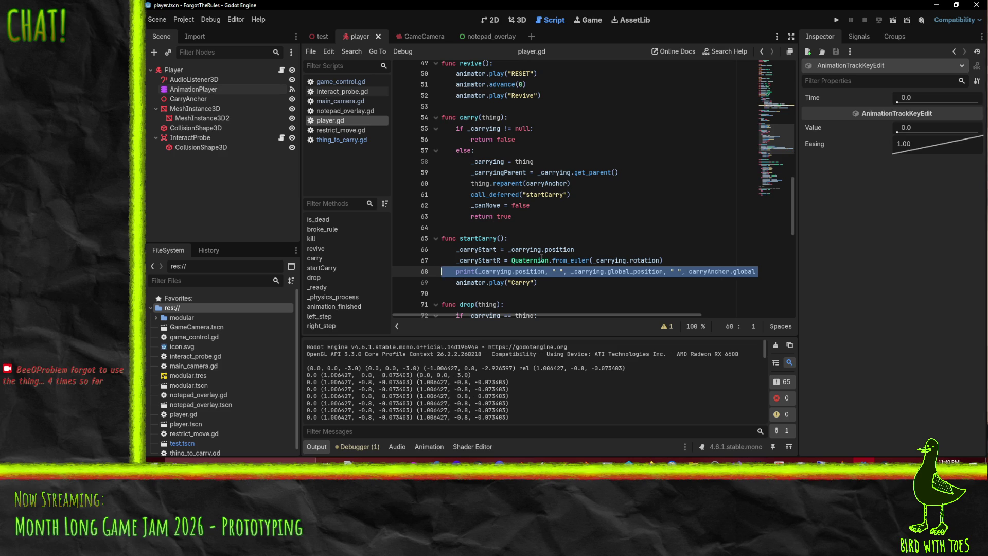
# Step: Replace the spacer string in the print with a minus between the two global positions
pyautogui.click(549, 272)
pyautogui.hotkey('shift', 'End')
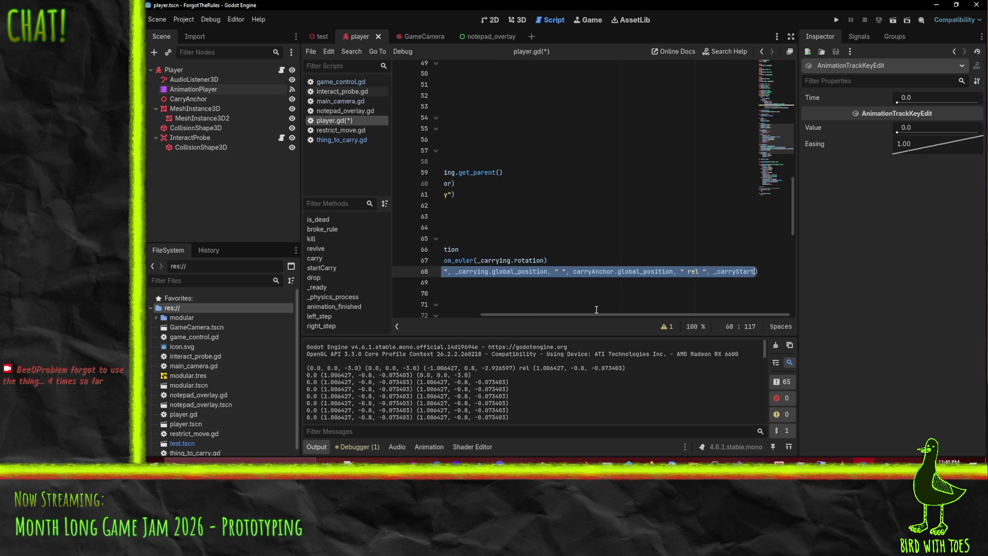
pyautogui.moveTo(593, 314)
pyautogui.mouseDown()
pyautogui.moveTo(511, 310)
pyautogui.moveTo(552, 311)
pyautogui.mouseUp()
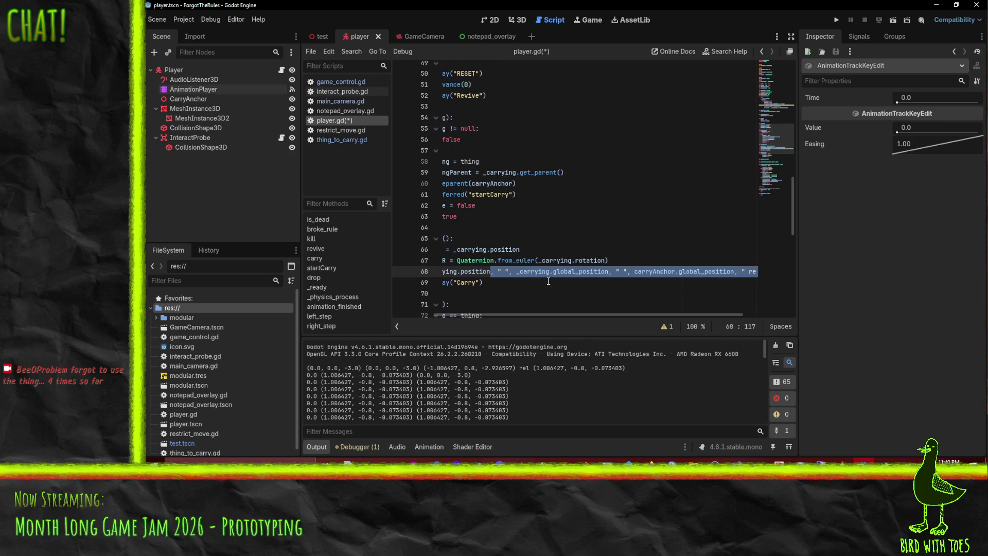
pyautogui.click(517, 271)
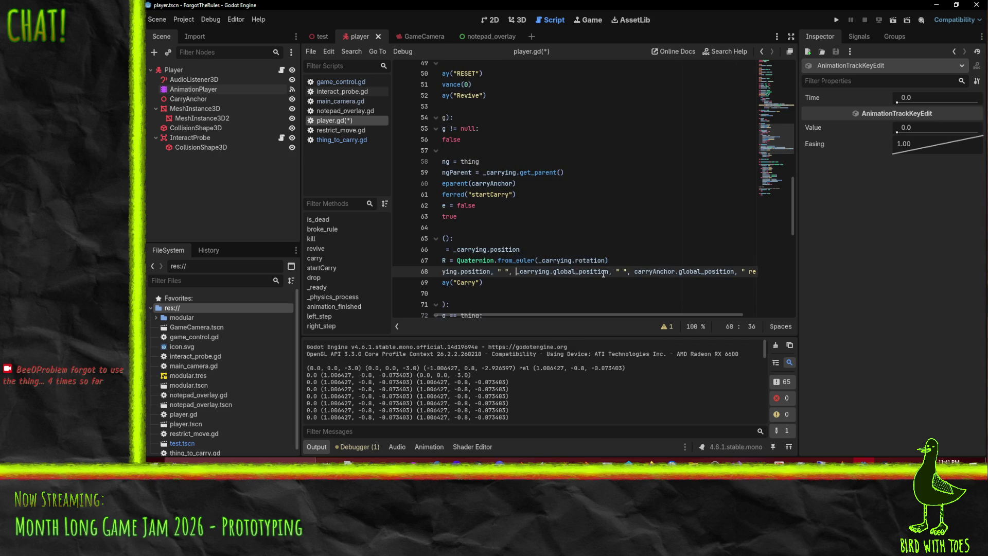
pyautogui.moveTo(616, 272); pyautogui.dragTo(628, 272)
pyautogui.press('BackSpace')
pyautogui.press('BackSpace')
pyautogui.press('BackSpace')
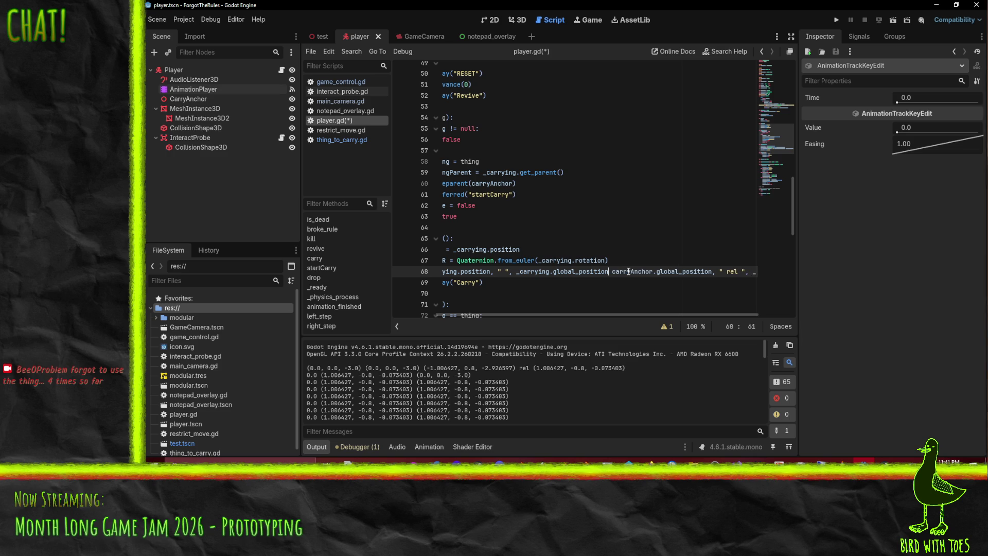
pyautogui.write('-')
# Step: Delete the trailing rel and _carryStart print arguments and save player.gd
pyautogui.press('End')
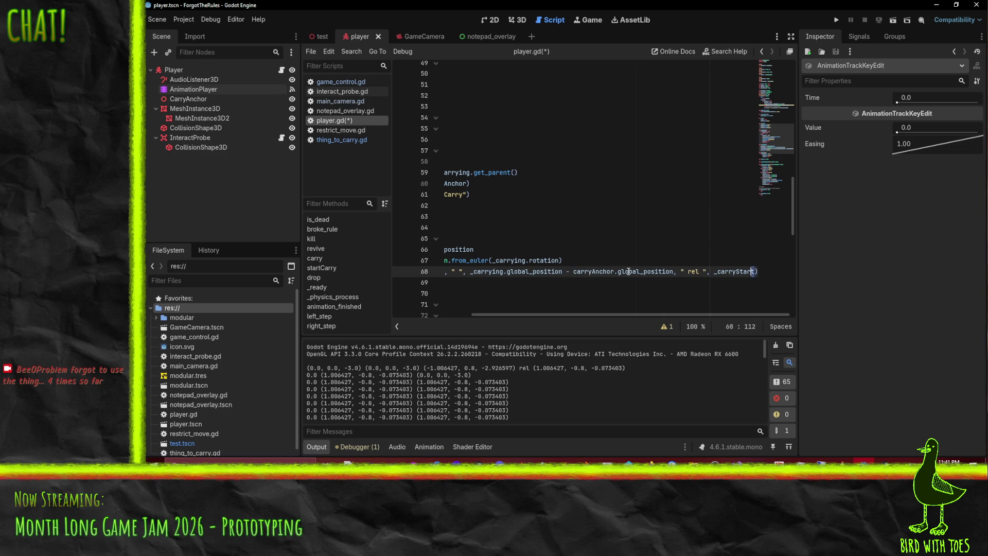
pyautogui.hotkey('shift', 'Left')
pyautogui.hotkey('shift', 'Left')
pyautogui.hotkey('shift', 'Left')
pyautogui.press('BackSpace')
pyautogui.press('Home')
pyautogui.hotkey('ctrl', 's')
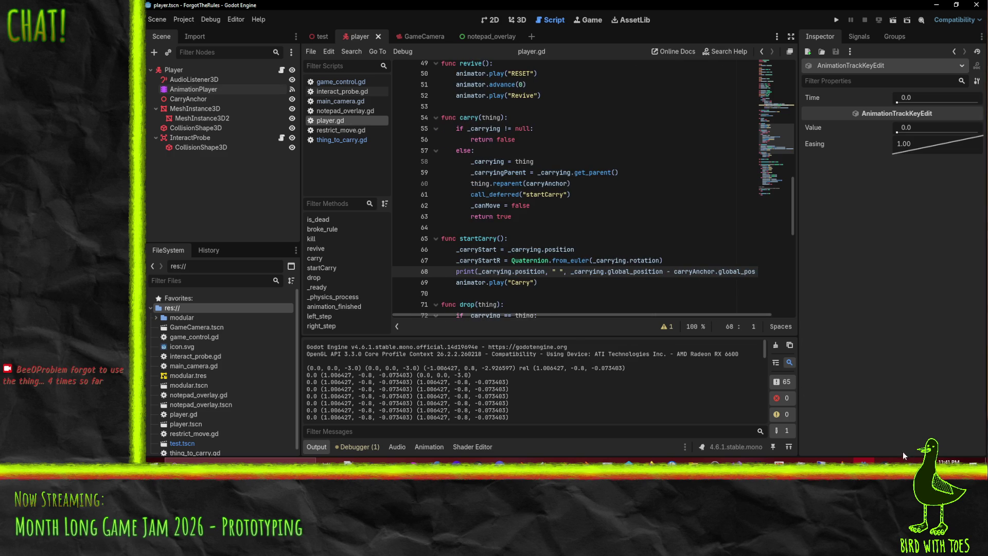
pyautogui.click(838, 19)
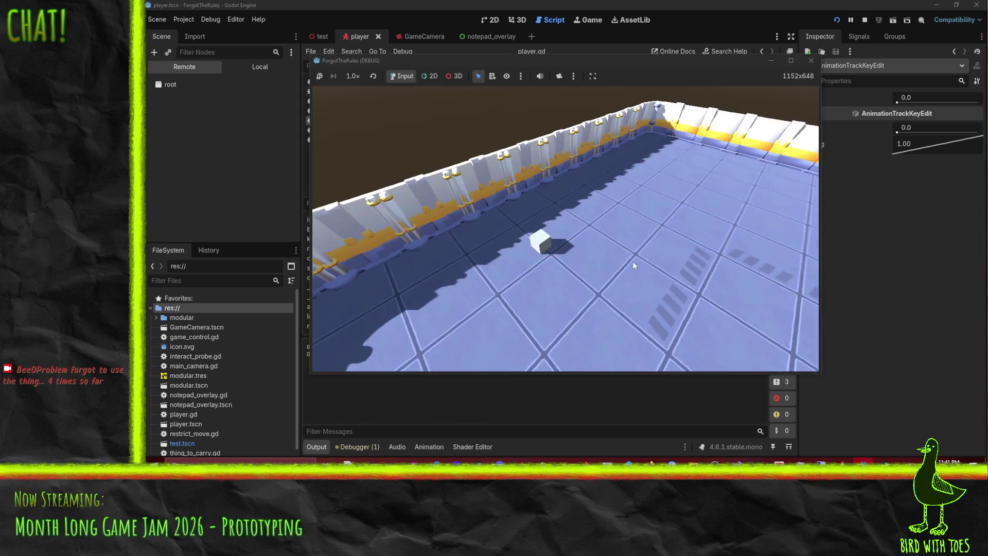
# Step: In the running game, walk the player to the cube and pick it up with E
pyautogui.press('a')
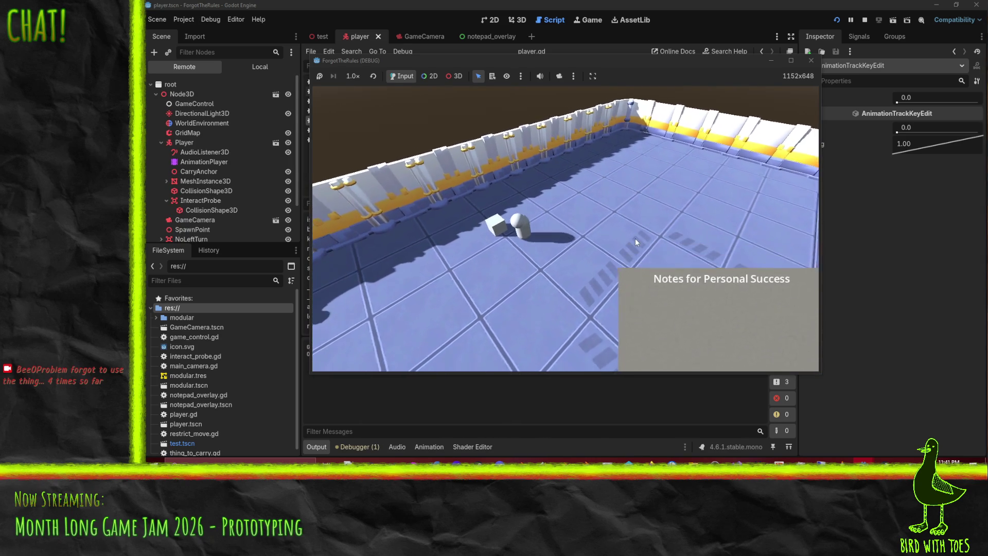
pyautogui.press('w')
pyautogui.press('a')
pyautogui.press('e')
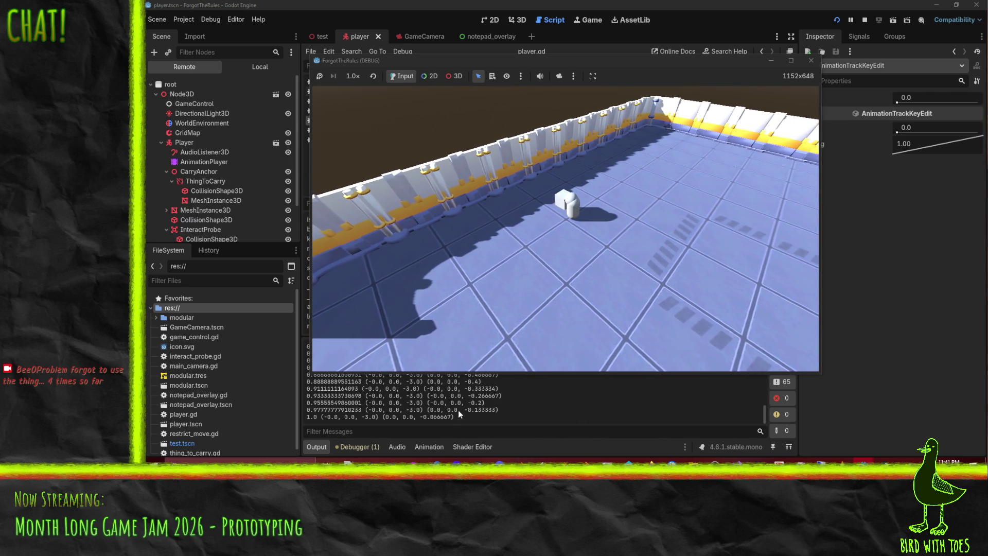
# Step: Compare the printed local position (-0.0, 0.0, -3.0) with the anchor-relative offset in Output
pyautogui.click(462, 395)
pyautogui.scroll(5, 552, 392)
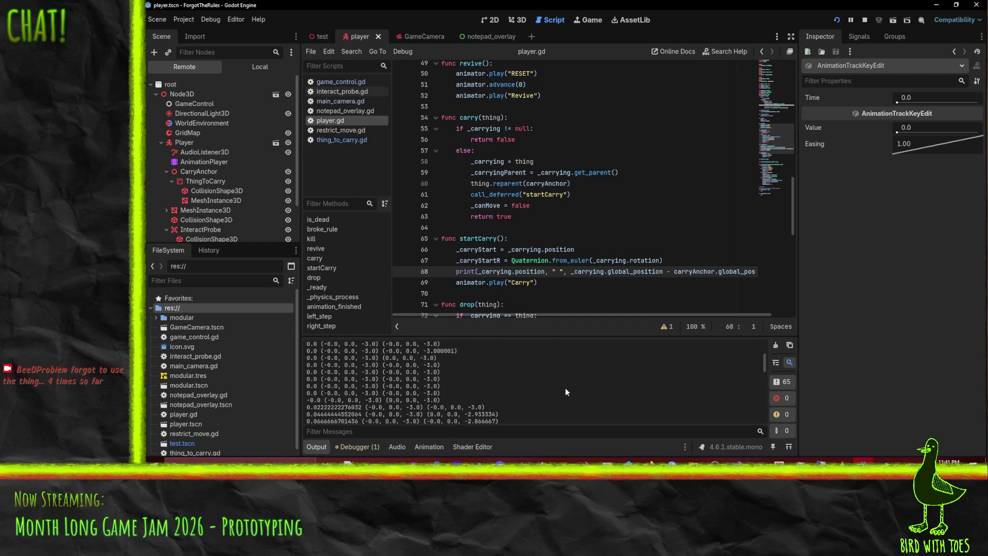
pyautogui.scroll(3, 564, 385)
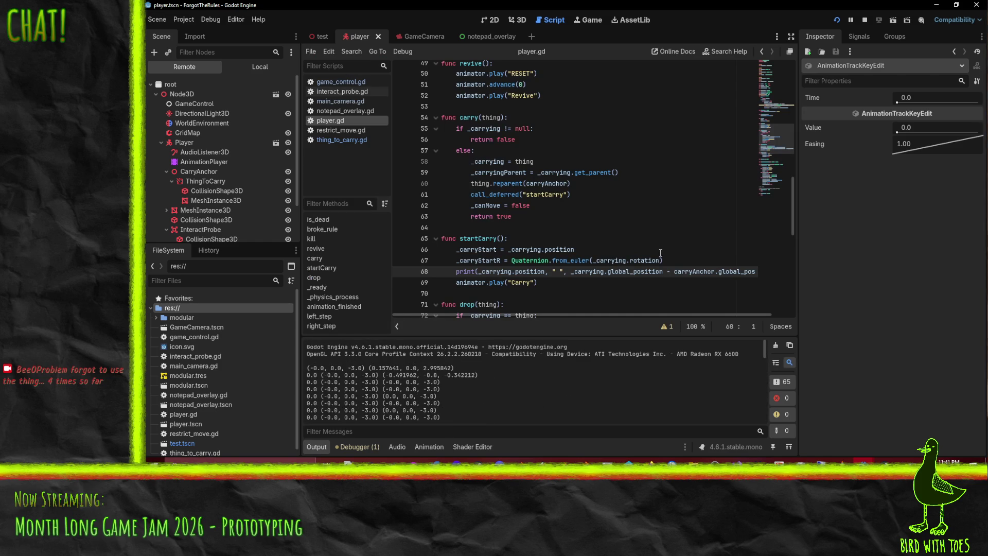
pyautogui.click(456, 250)
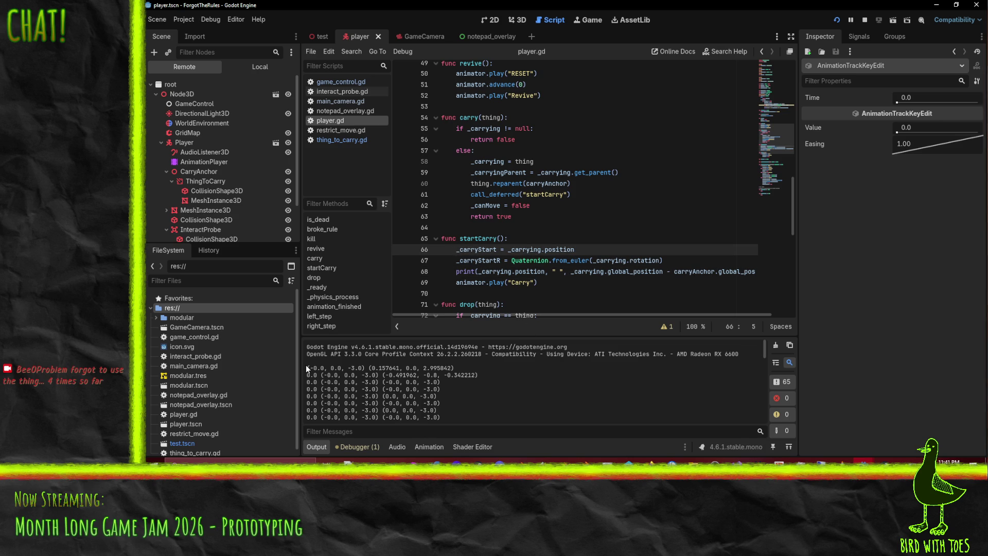
pyautogui.moveTo(307, 367); pyautogui.dragTo(365, 369)
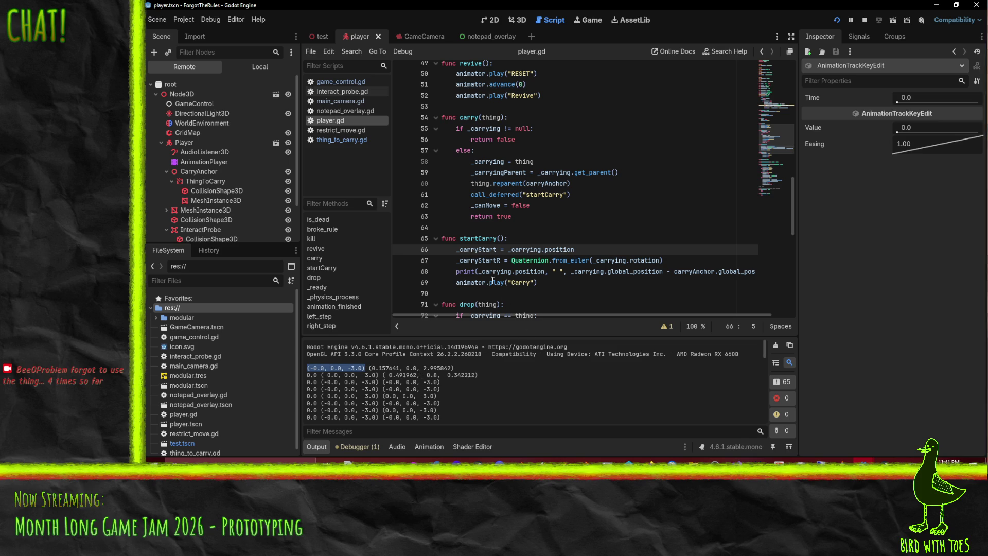
# Step: Comment out the _carryStart, _carryStartR, debug print and Carry animation lines in startCarry
pyautogui.press('Left')
pyautogui.write('#')
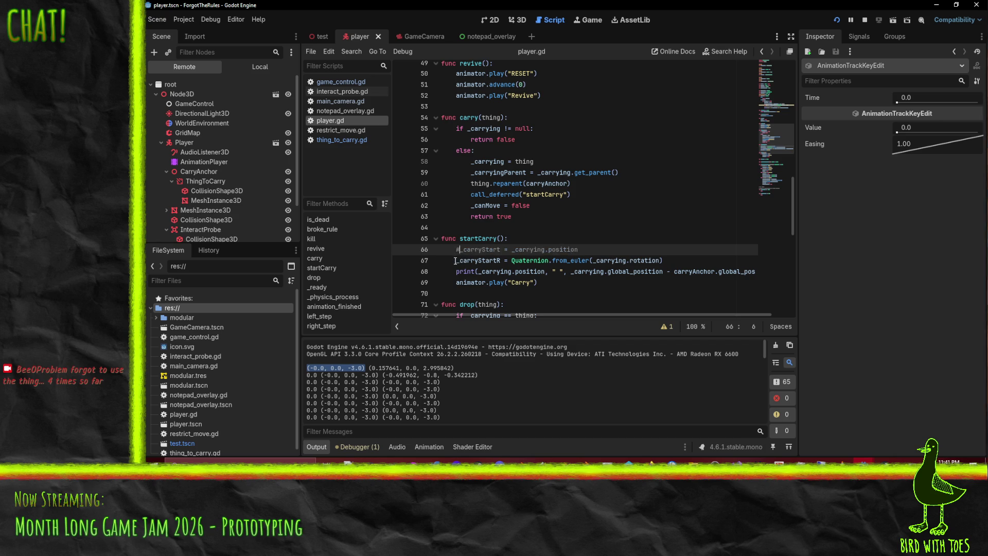
pyautogui.press('Down')
pyautogui.press('Left')
pyautogui.write('#')
pyautogui.press('Down')
pyautogui.press('Left')
pyautogui.write('#')
pyautogui.press('Down')
pyautogui.press('Left')
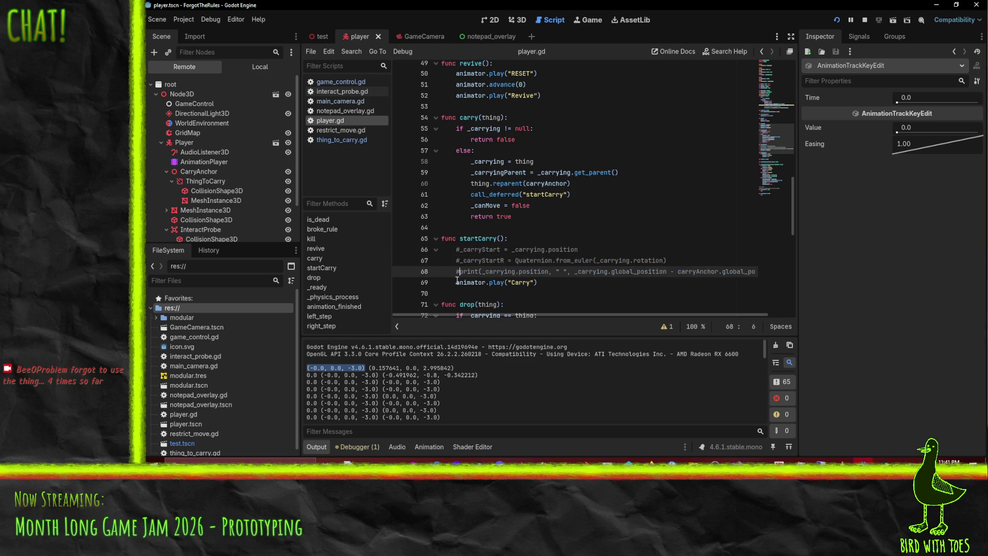
pyautogui.write('#')
# Step: Give startCarry a pass body and rerun the game
pyautogui.click(529, 238)
pyautogui.press('Return')
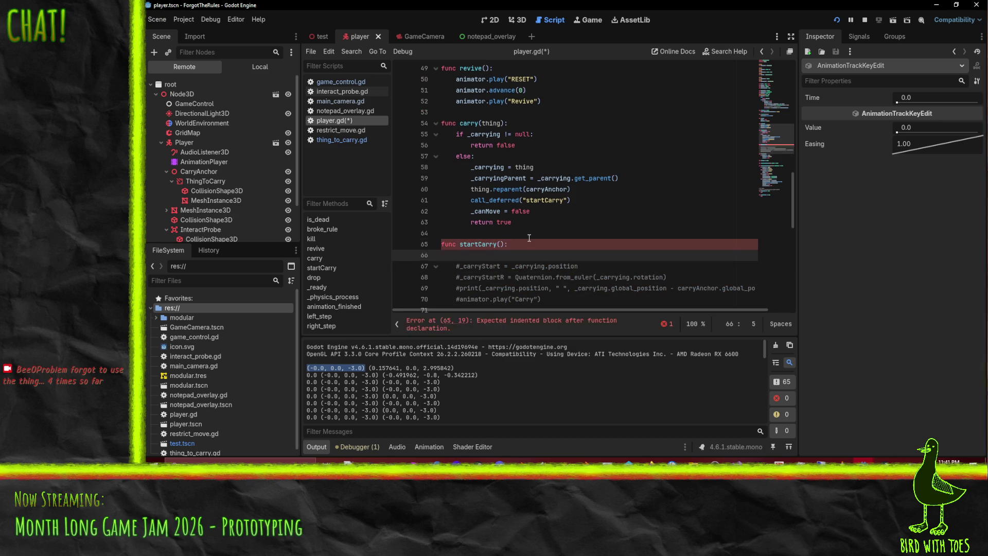
pyautogui.write('s')
pyautogui.moveTo(510, 266); pyautogui.dragTo(514, 266)
pyautogui.click(837, 20)
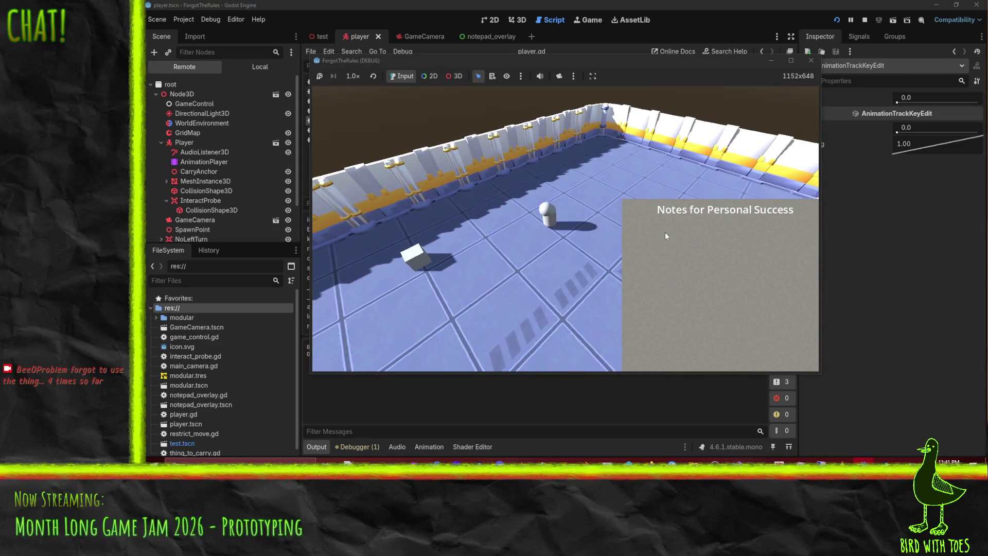
# Step: Walk to the white box, pick it up, then stop the game with F8
pyautogui.press('s')
pyautogui.press('a')
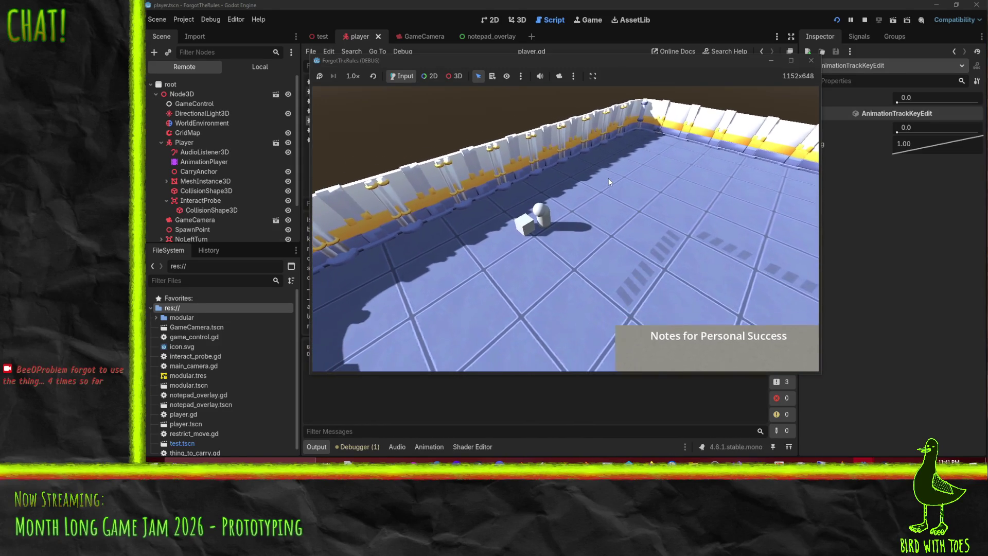
pyautogui.press('e')
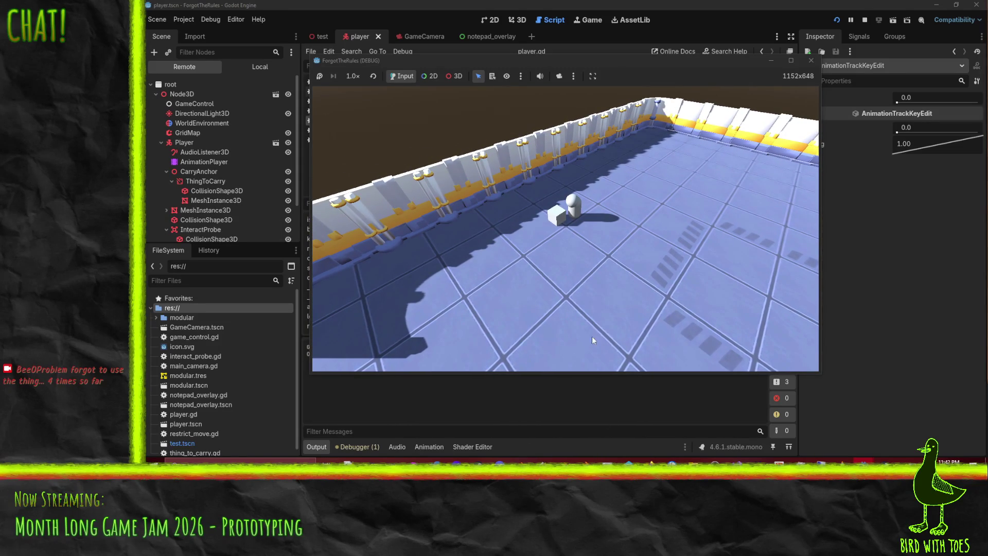
pyautogui.press('F8')
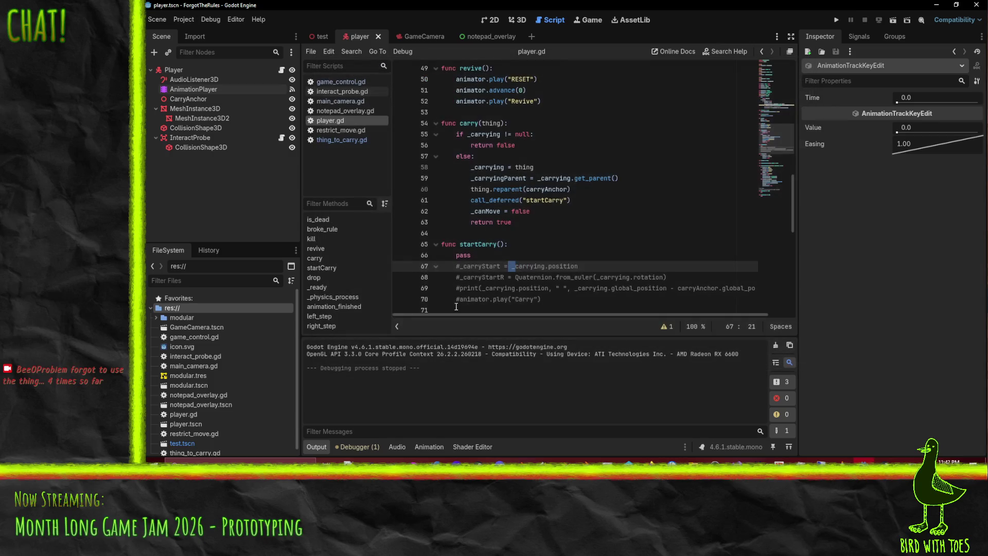
pyautogui.press('End')
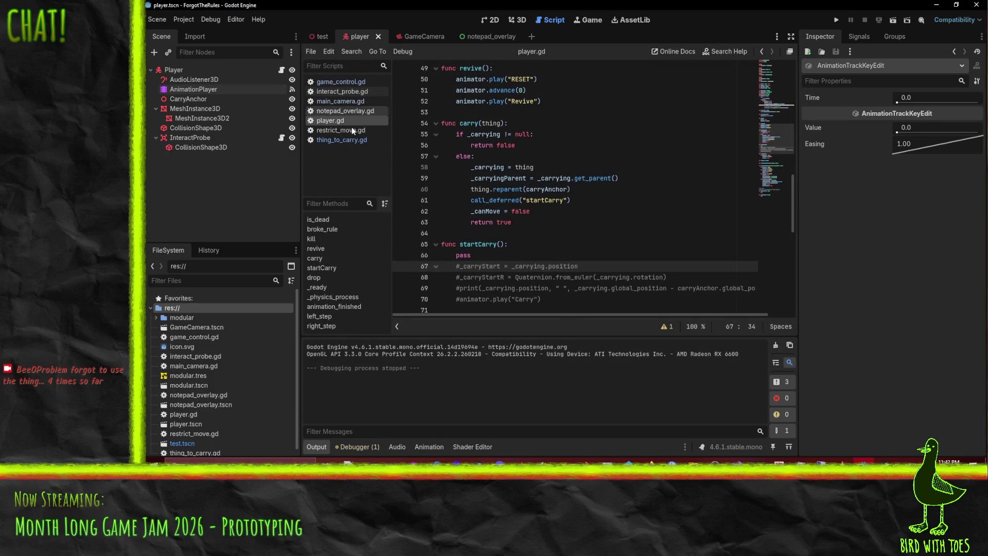
# Step: Review the thing_to_carry and player scripts, then return to the test scene
pyautogui.click(350, 141)
pyautogui.click(600, 194)
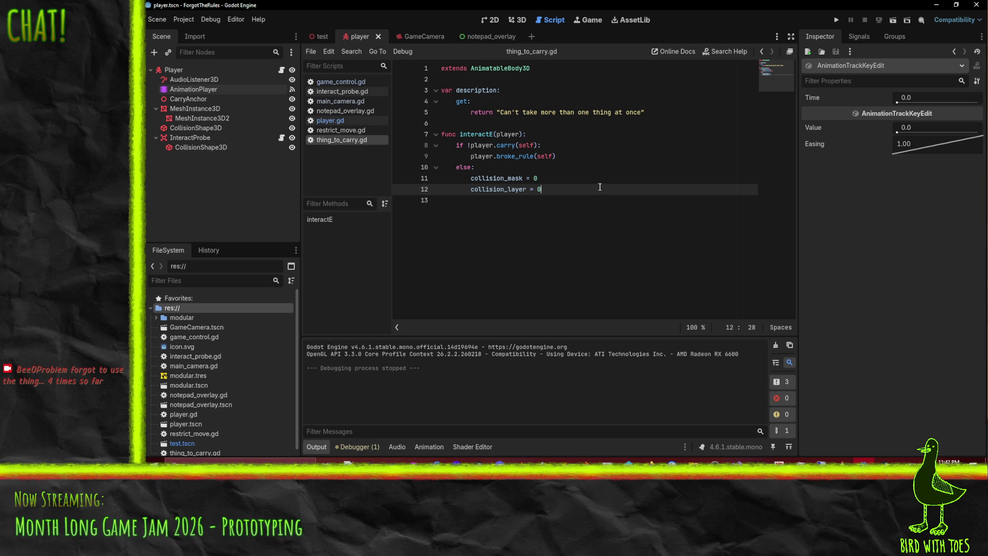
pyautogui.click(322, 37)
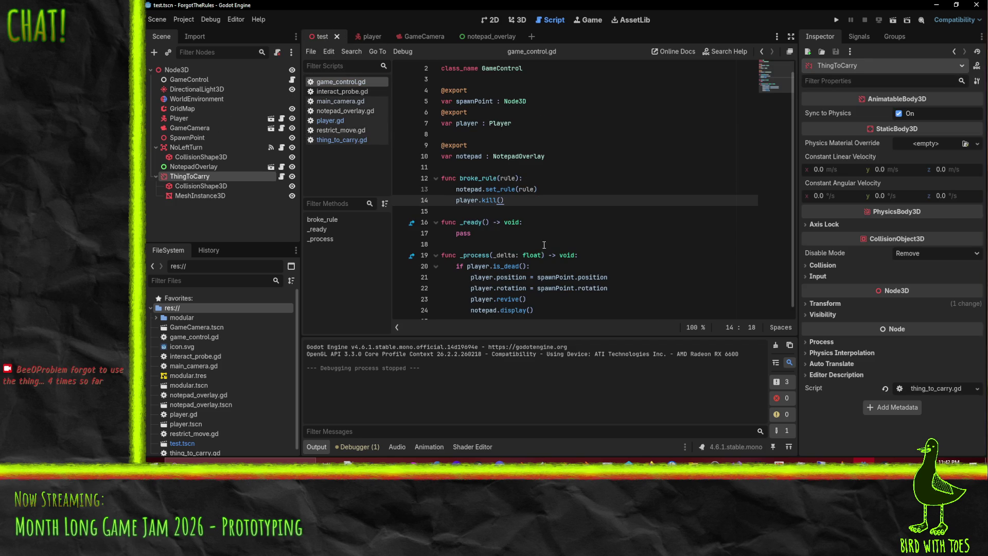
pyautogui.click(413, 36)
pyautogui.click(360, 37)
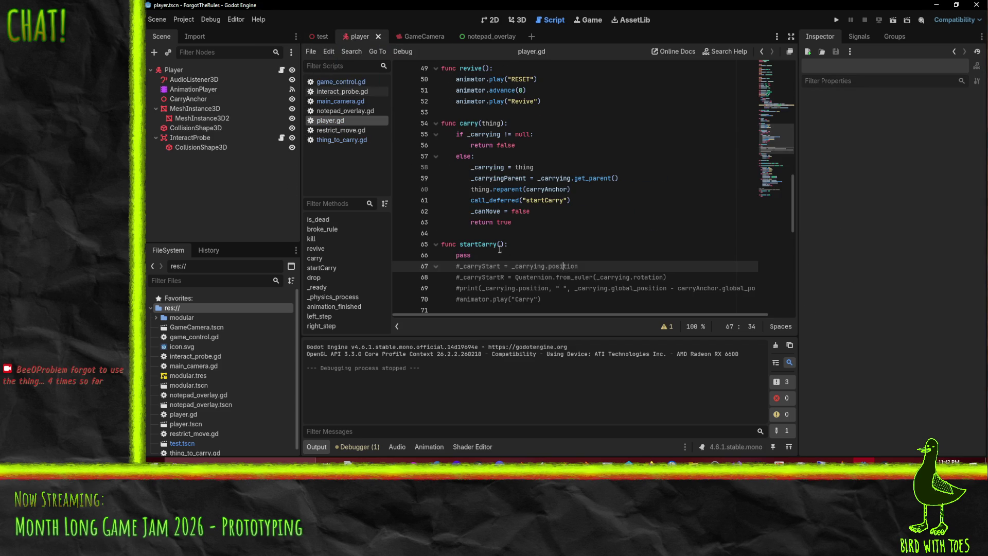
pyautogui.click(548, 244)
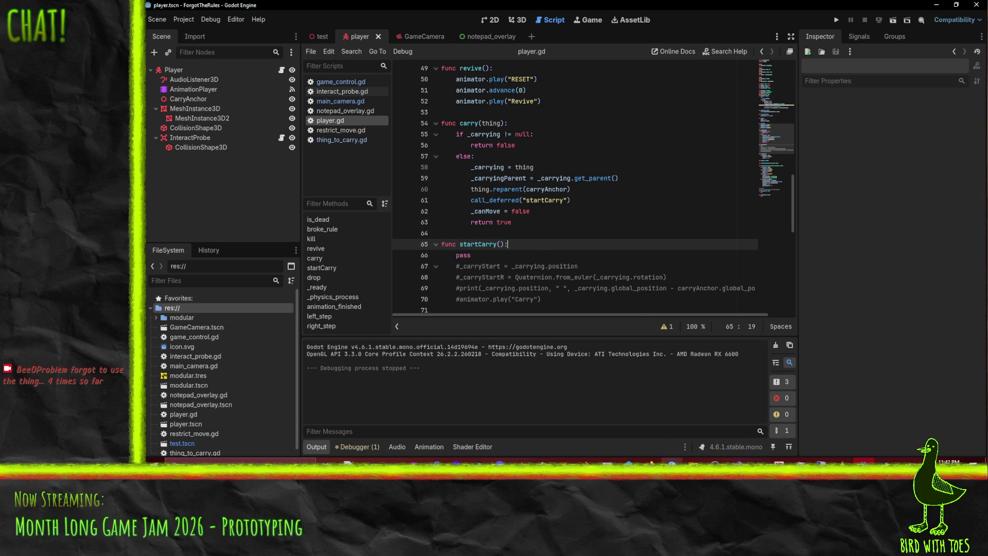
pyautogui.click(651, 462)
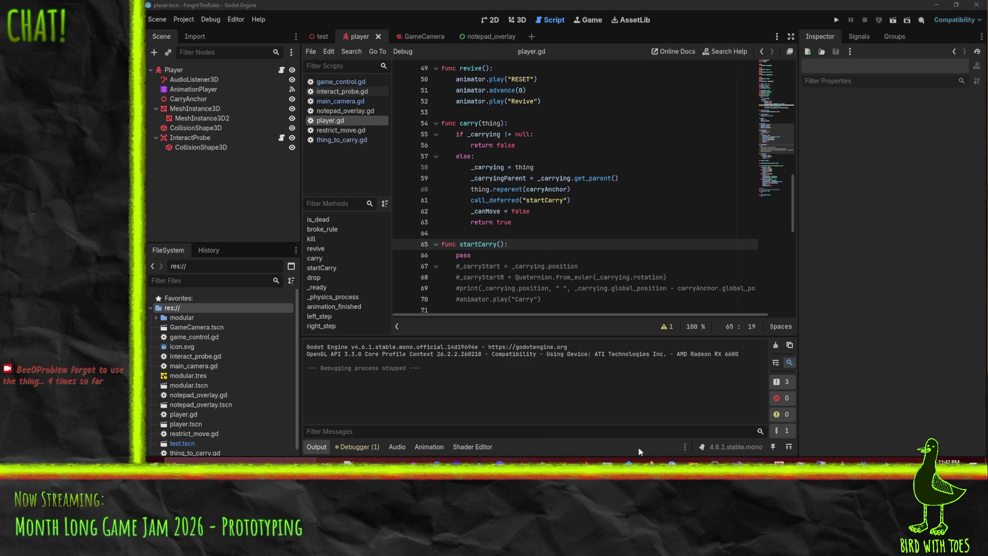
pyautogui.click(320, 36)
# Step: Change ThingToCarry's node type from AnimatableBody3D to RigidBody3D and run the project
pyautogui.rightClick(182, 174)
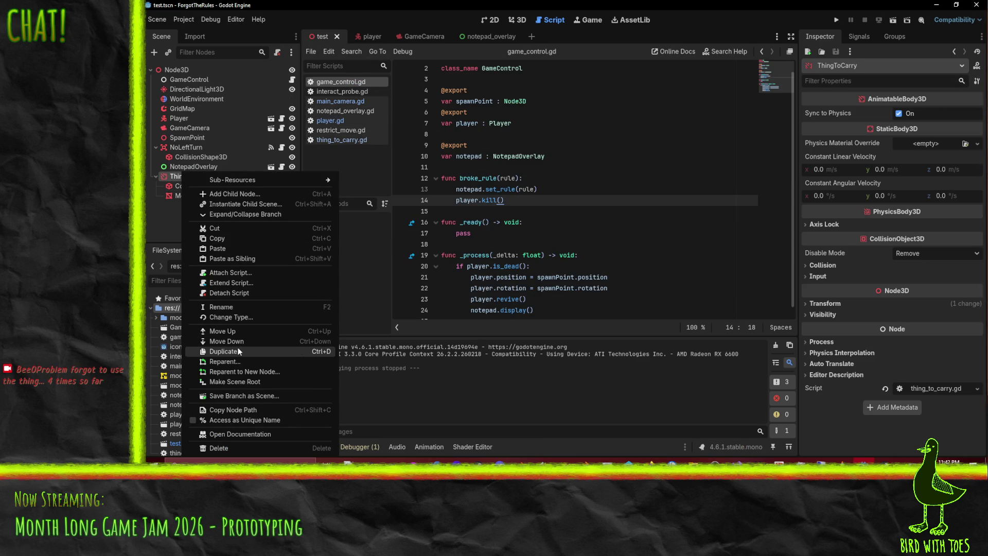
pyautogui.click(234, 316)
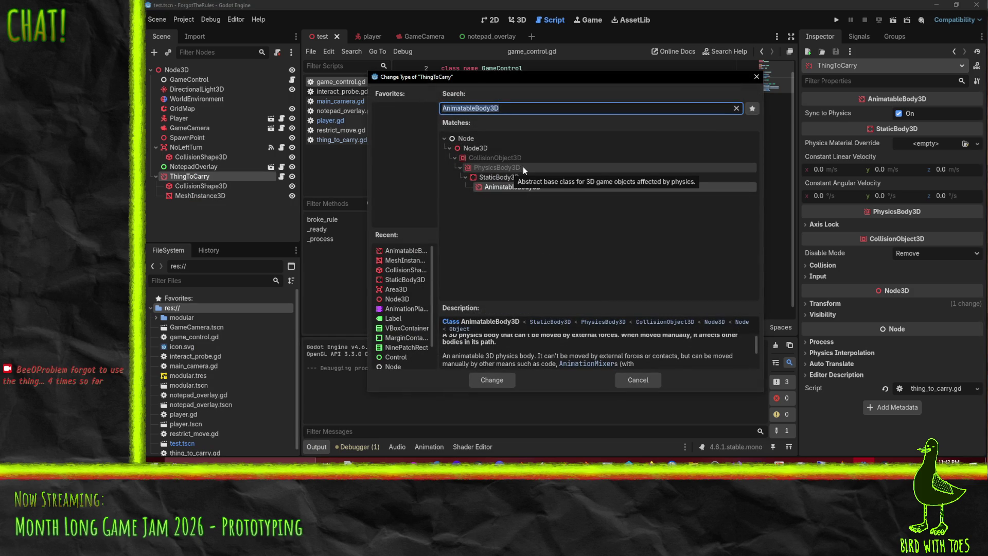
pyautogui.write('rug')
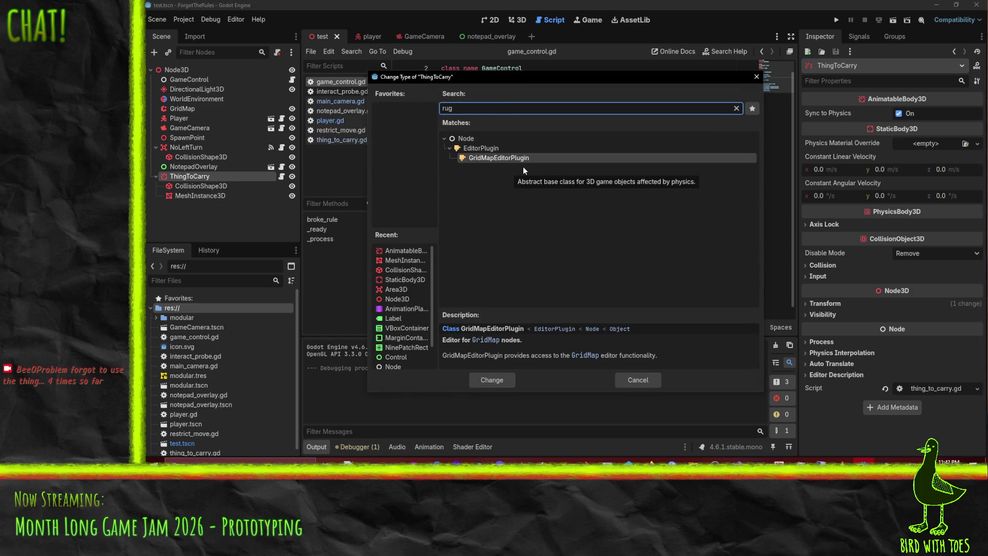
pyautogui.press('BackSpace')
pyautogui.press('BackSpace')
pyautogui.write('ig')
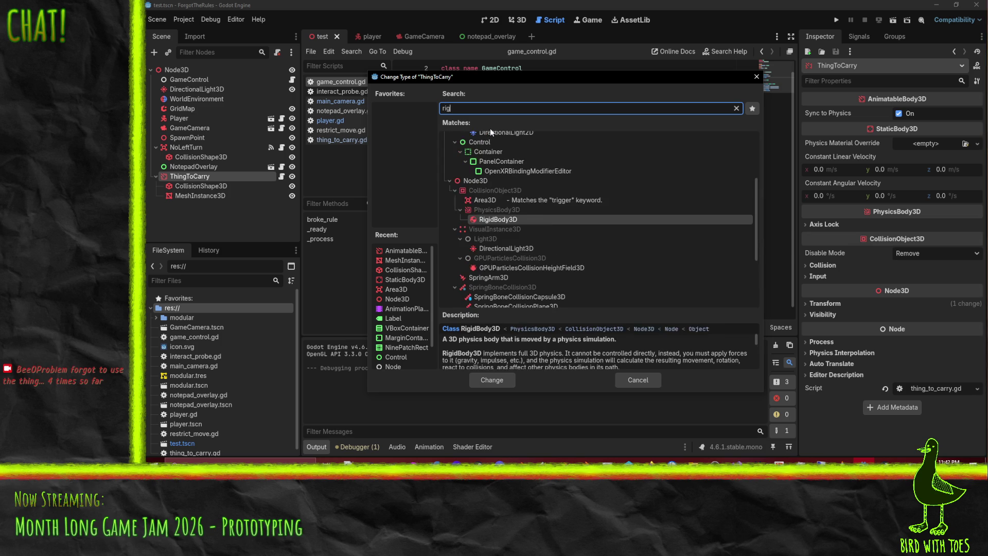
pyautogui.click(498, 379)
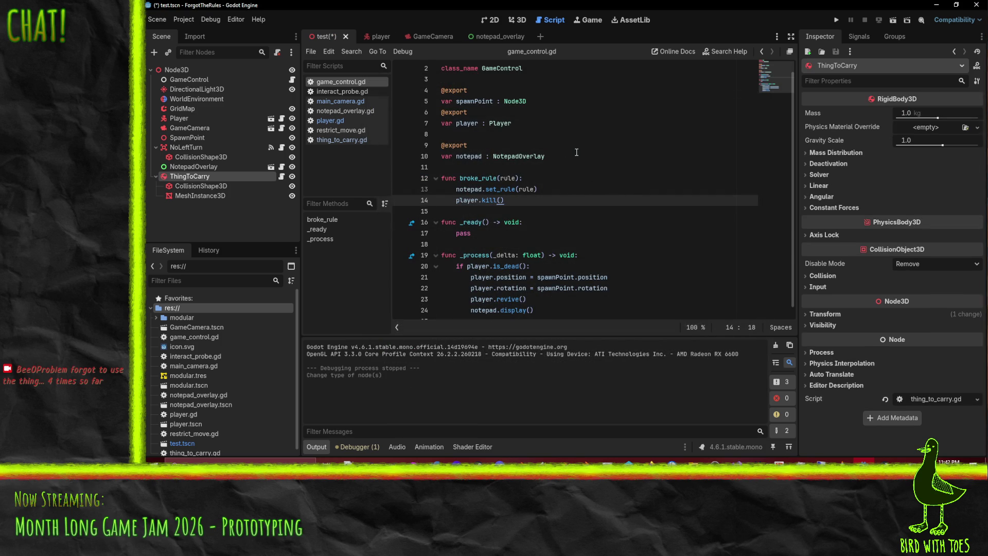
pyautogui.scroll(1, 568, 152)
pyautogui.click(838, 20)
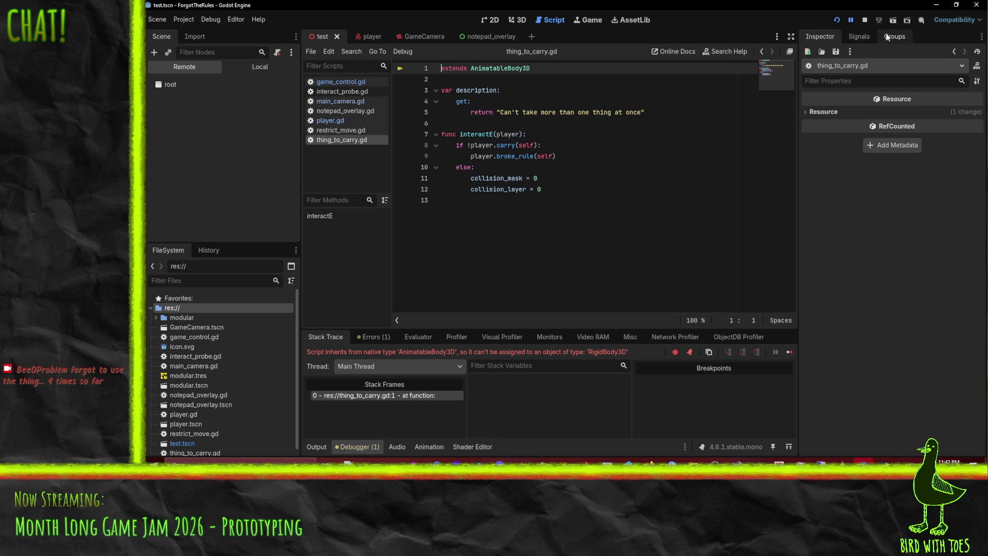
# Step: Stop the game, change thing_to_carry.gd's base class from AnimatableBody3D to Node3D, and rerun
pyautogui.click(866, 19)
pyautogui.doubleClick(480, 69)
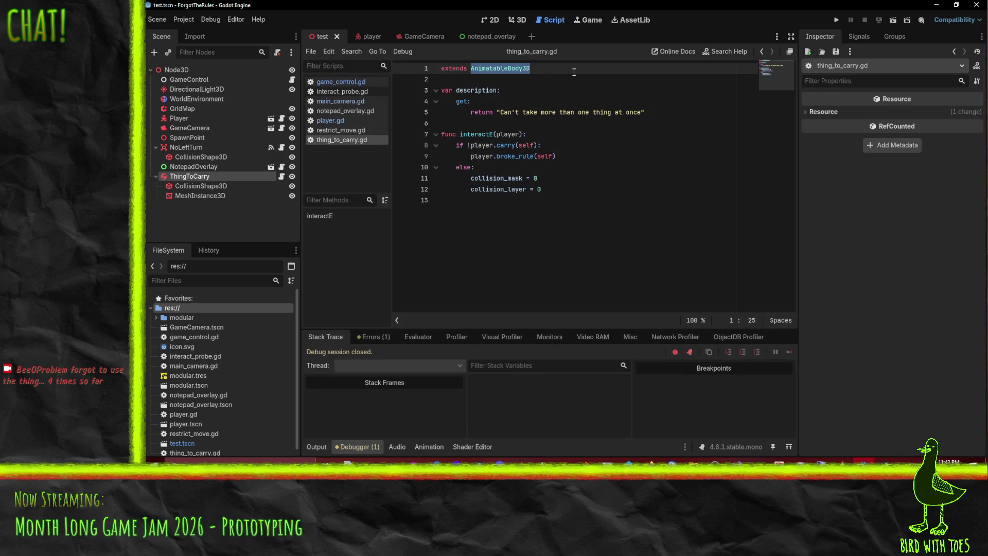
pyautogui.write('Node3D')
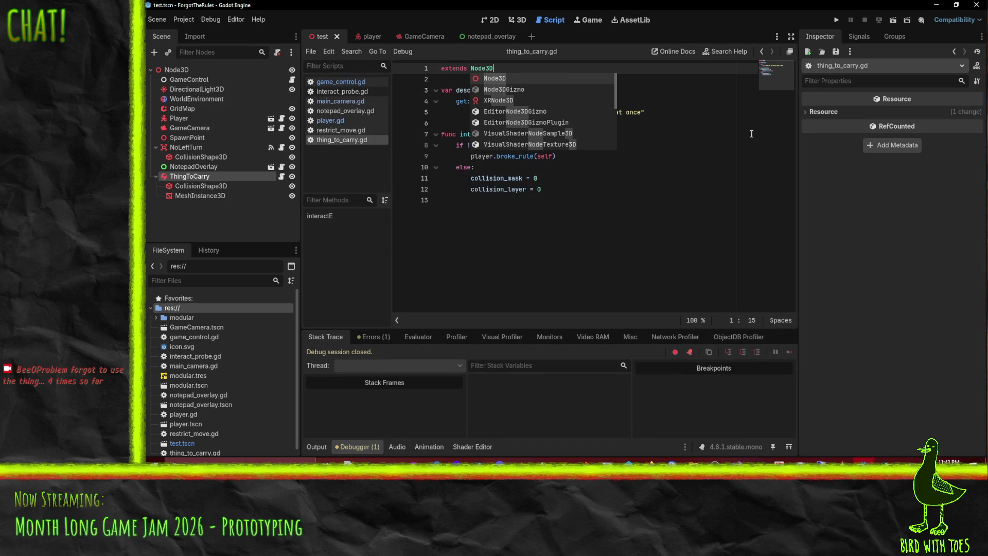
pyautogui.click(836, 19)
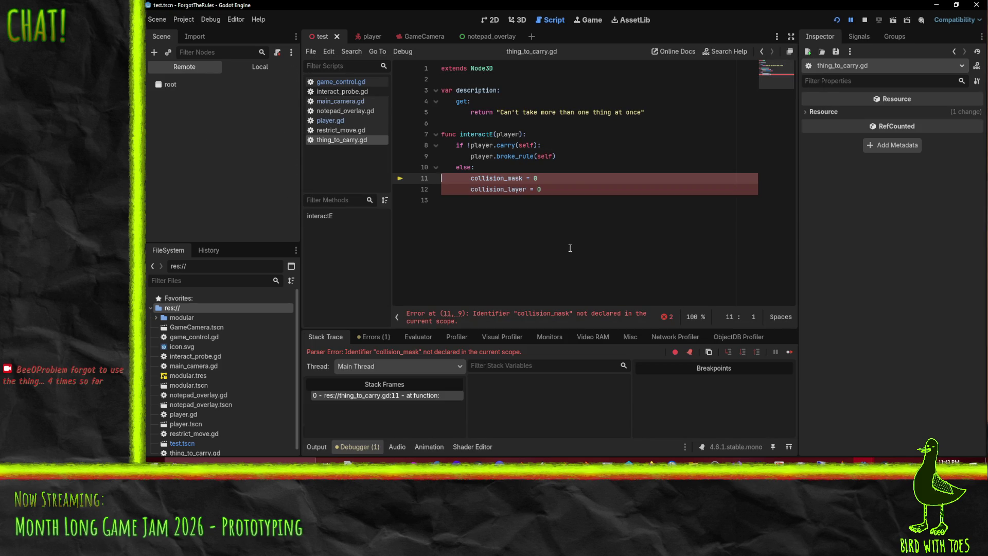
# Step: Make the script extend RigidBody3D and check the game runs without the script error
pyautogui.doubleClick(490, 69)
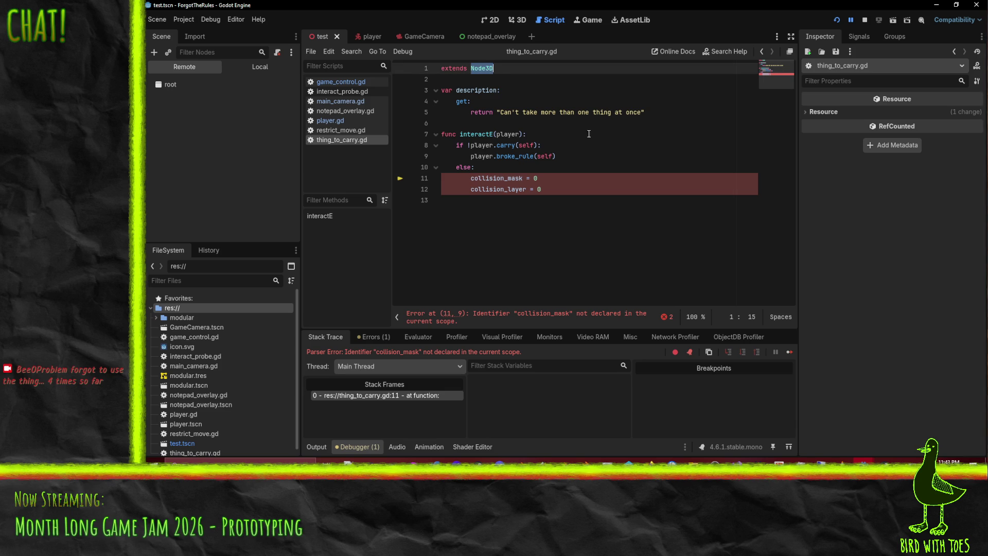
pyautogui.write('RigidBod')
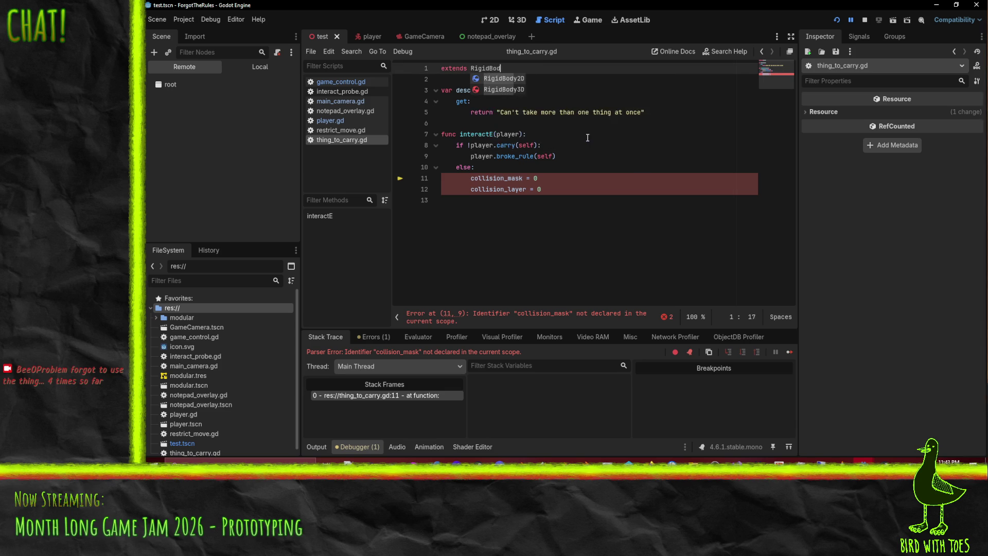
pyautogui.press('Return')
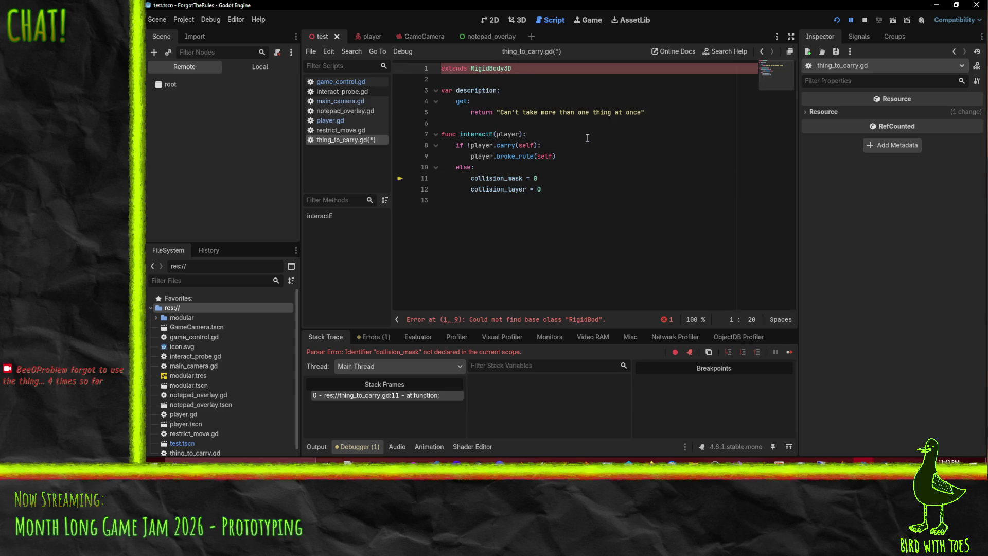
pyautogui.click(837, 19)
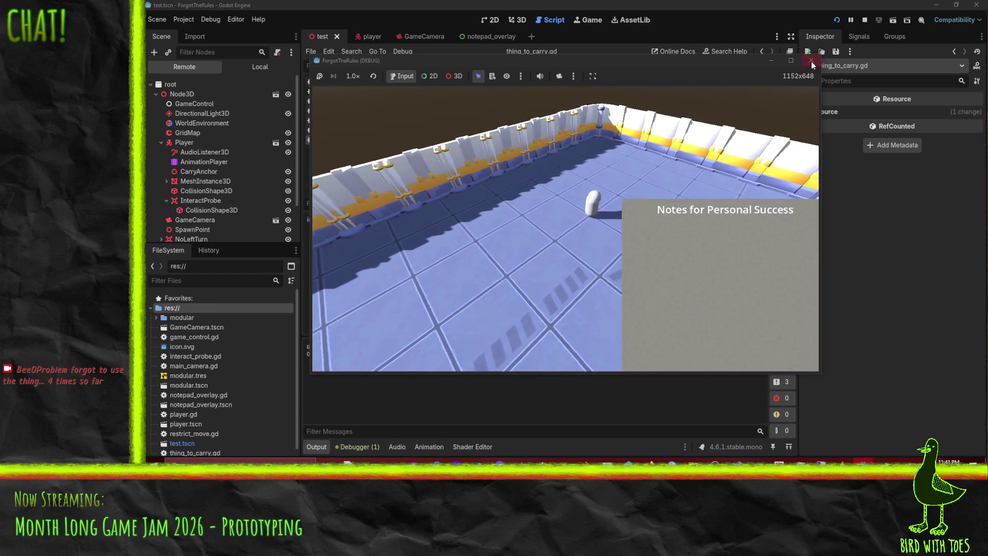
pyautogui.click(865, 20)
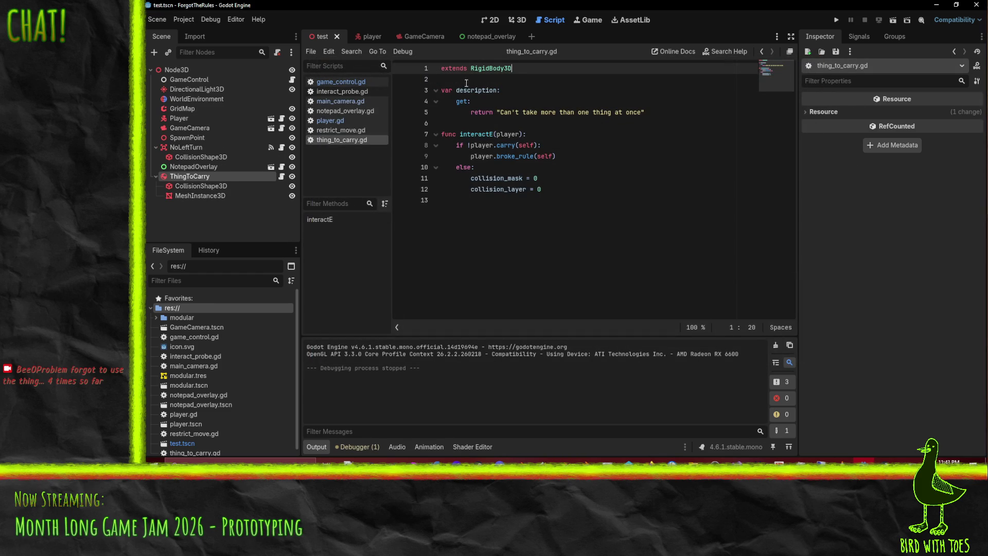
# Step: Set ThingToCarry's Gravity Scale to 0 in the Inspector
pyautogui.click(200, 186)
pyautogui.click(193, 175)
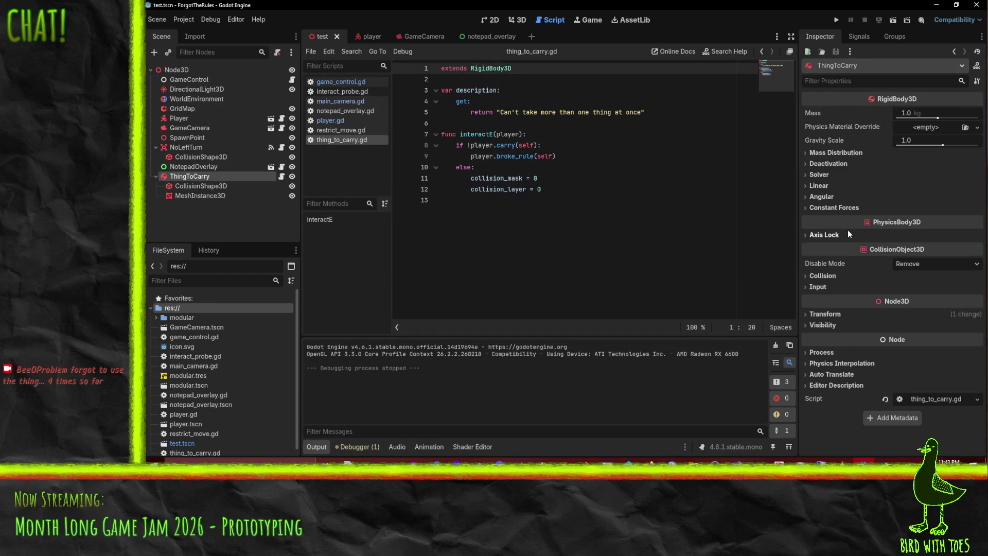
pyautogui.moveTo(942, 144); pyautogui.dragTo(932, 144)
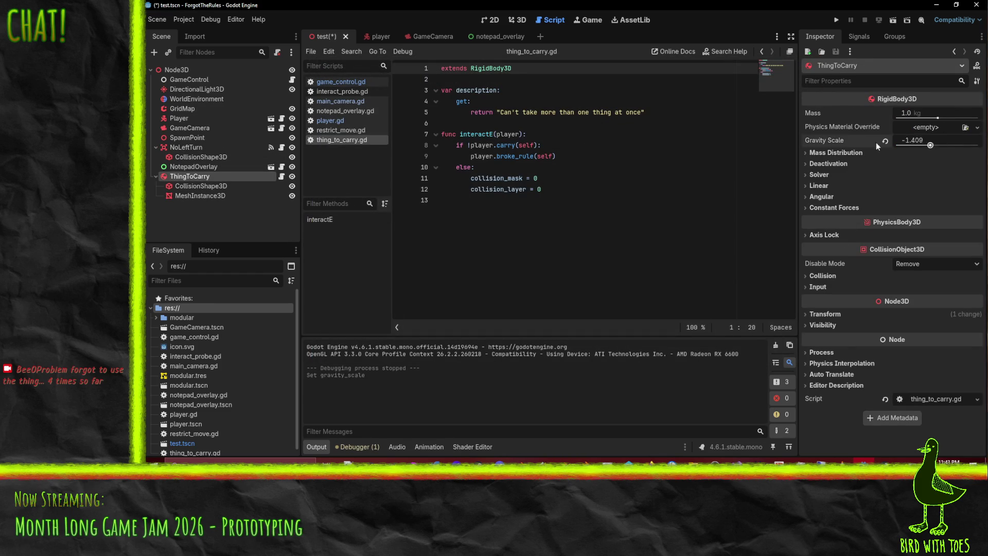
pyautogui.click(905, 141)
pyautogui.write('0')
pyautogui.press('Return')
# Step: Play the game, pick up the cube with E, turn with it, then stop the game
pyautogui.click(838, 21)
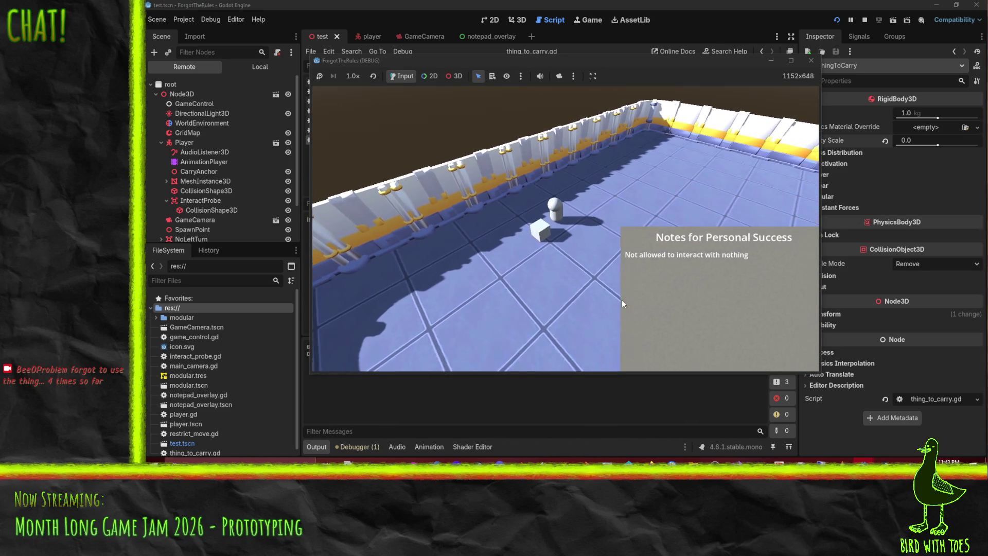
pyautogui.press('e')
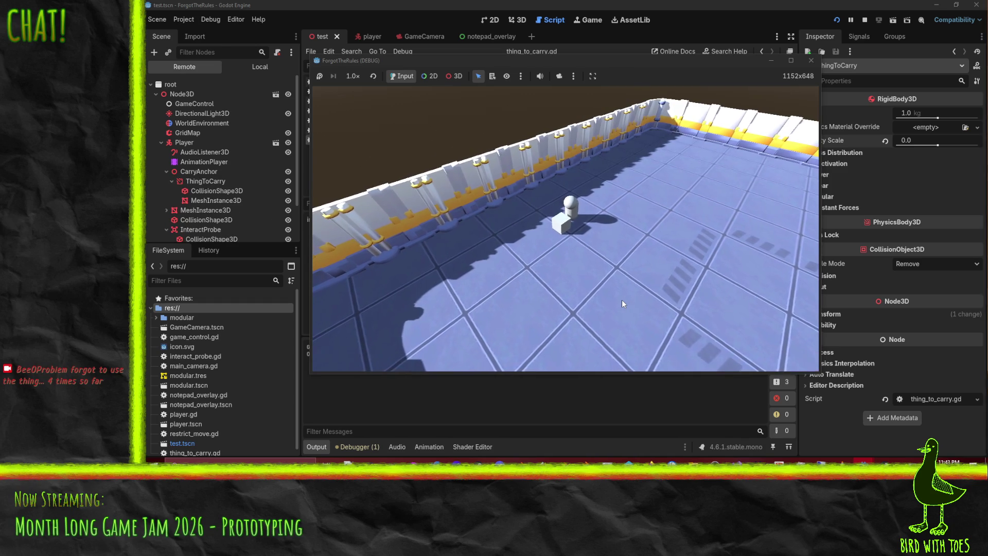
pyautogui.press('s')
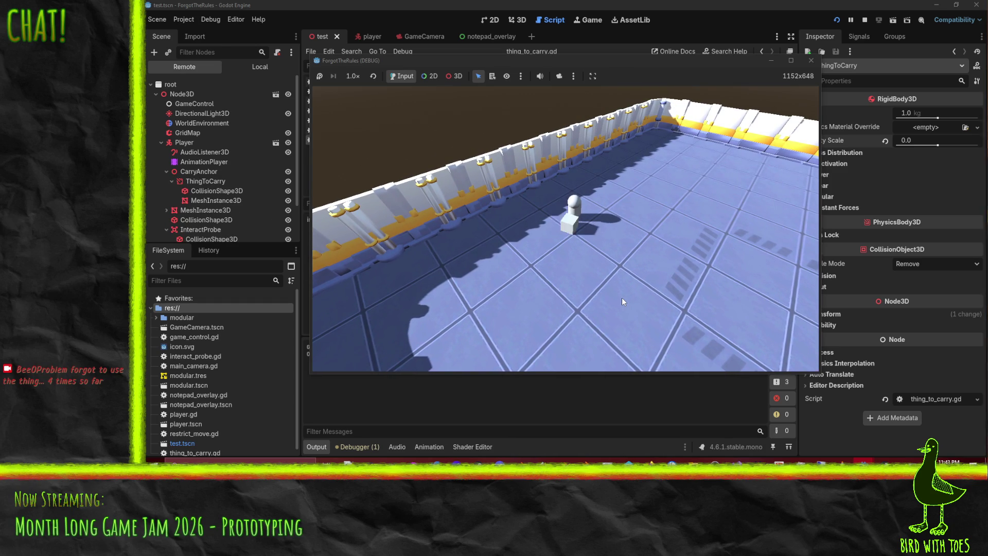
pyautogui.click(811, 61)
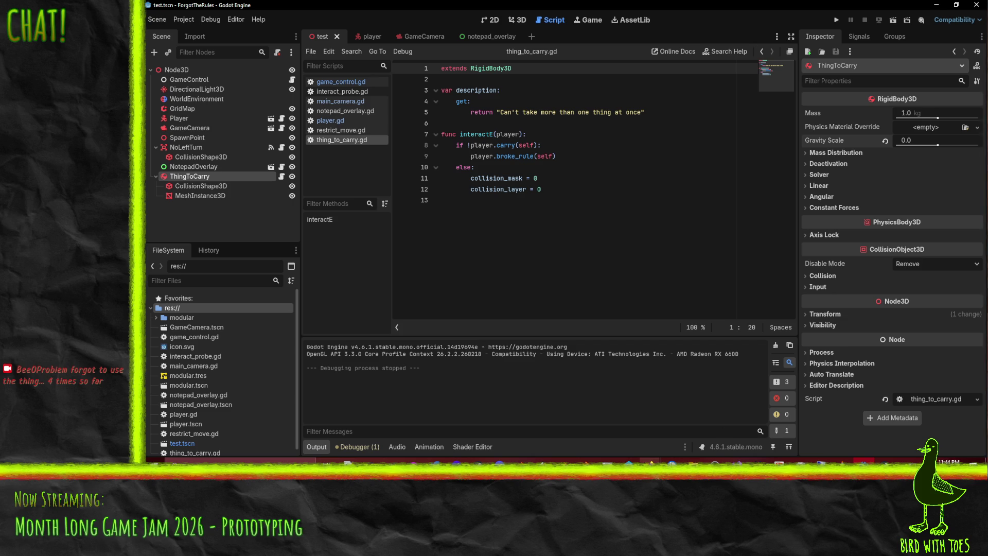
# Step: Bring the Firefox window with the demo script forward in a new blank tab
pyautogui.click(651, 461)
pyautogui.click(628, 437)
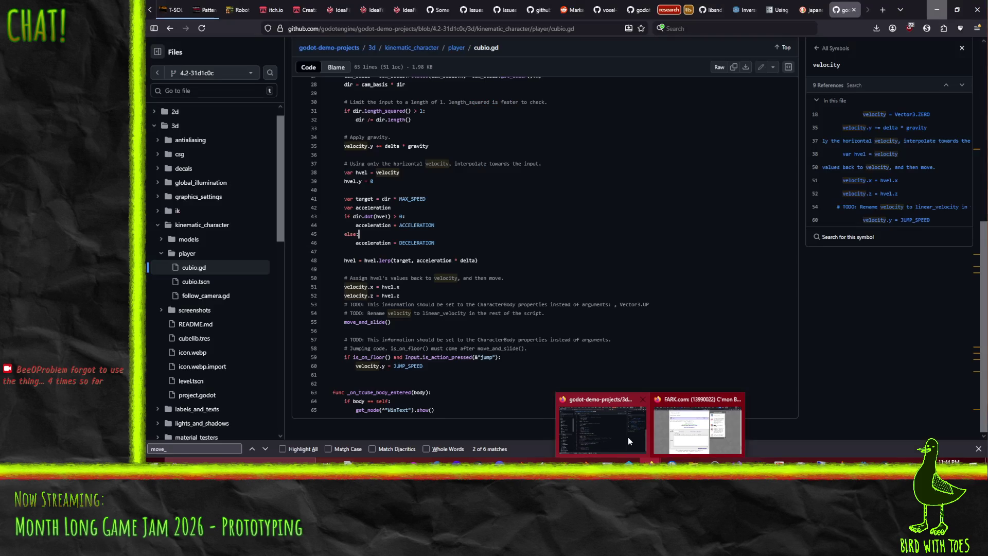
pyautogui.click(883, 9)
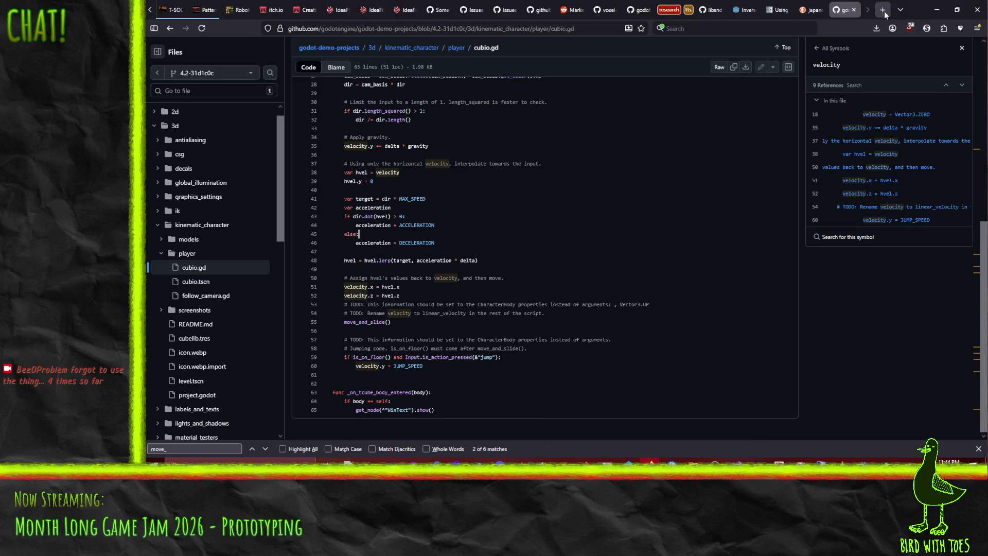
# Step: Search the web for 'godot animatablebody' and open the AnimatableBody2D documentation result
pyautogui.write('godot animato')
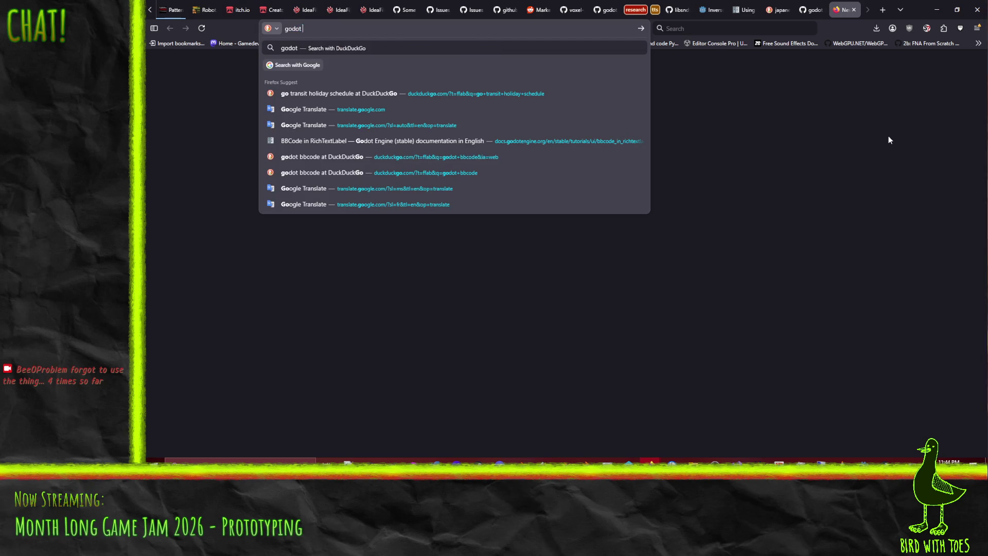
pyautogui.press('BackSpace')
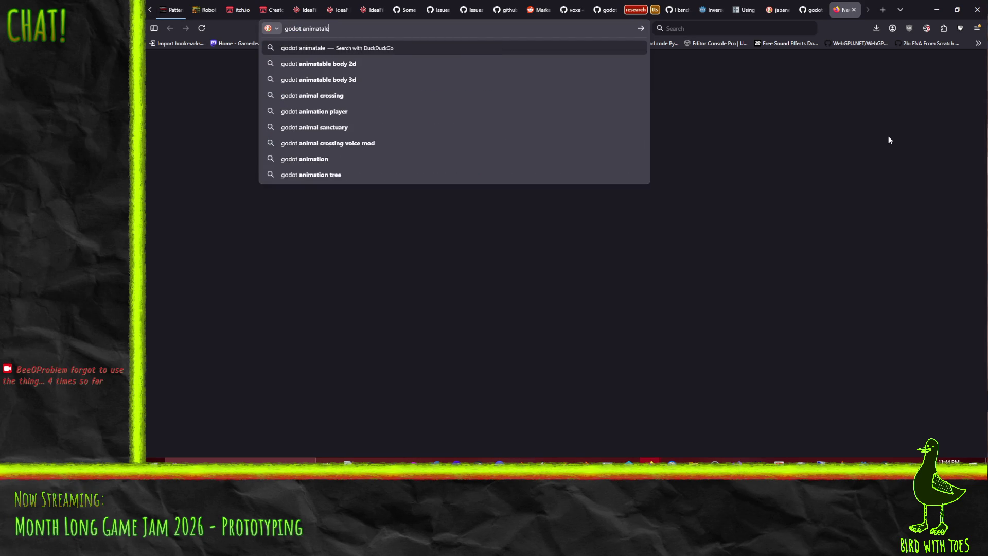
pyautogui.write('ablebody')
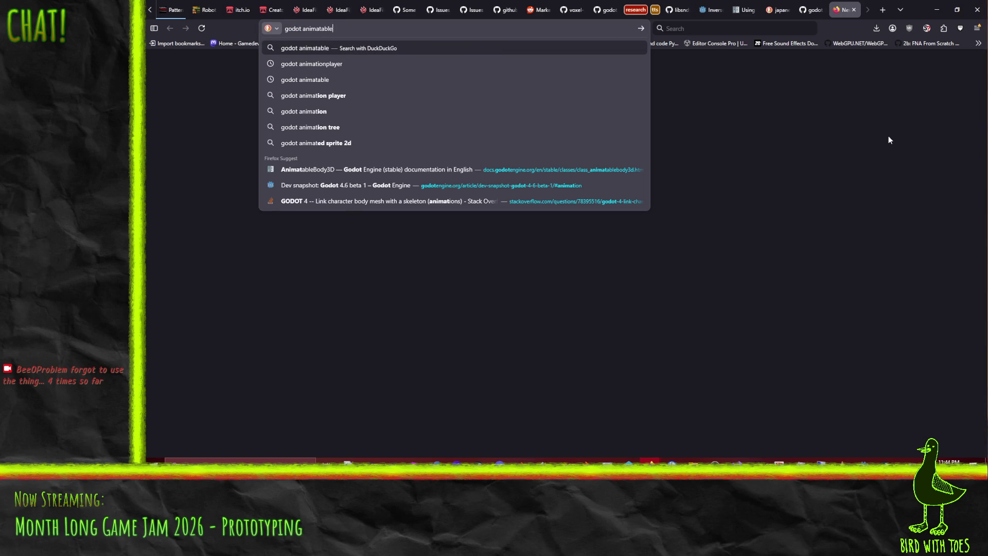
pyautogui.press('Return')
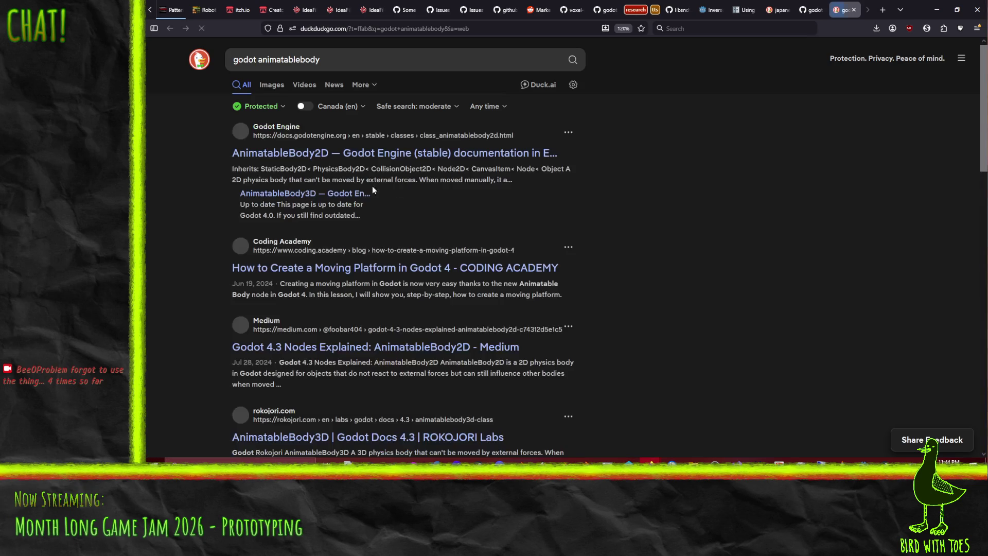
pyautogui.click(332, 162)
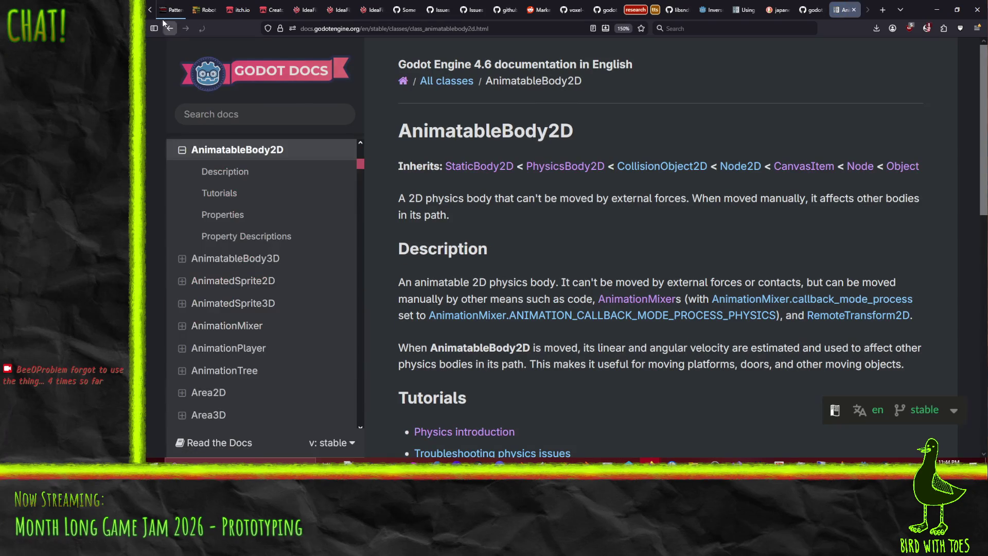
# Step: Search instead for 'godot animatablebody3d' and open the AnimatableBody3D documentation page
pyautogui.click(170, 28)
pyautogui.click(341, 69)
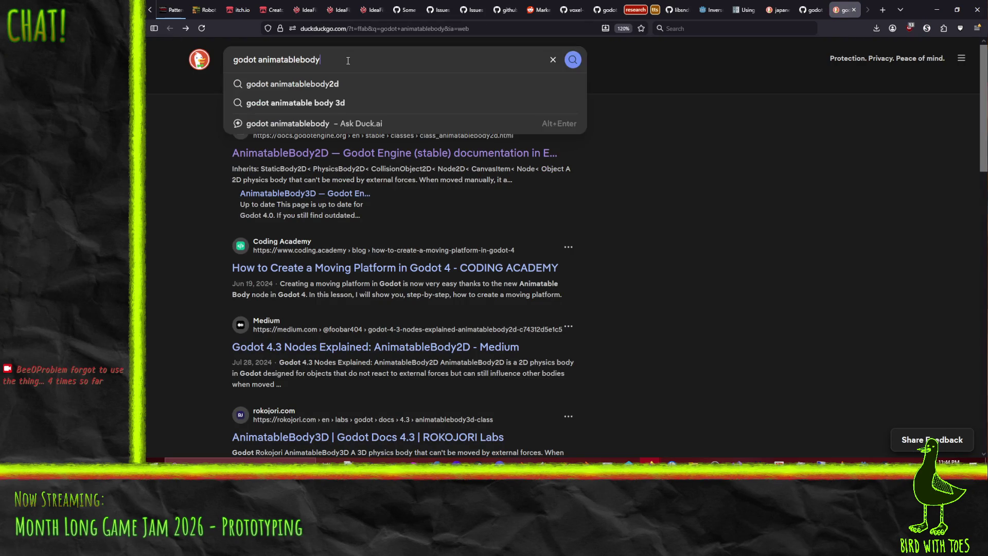
pyautogui.write('3d')
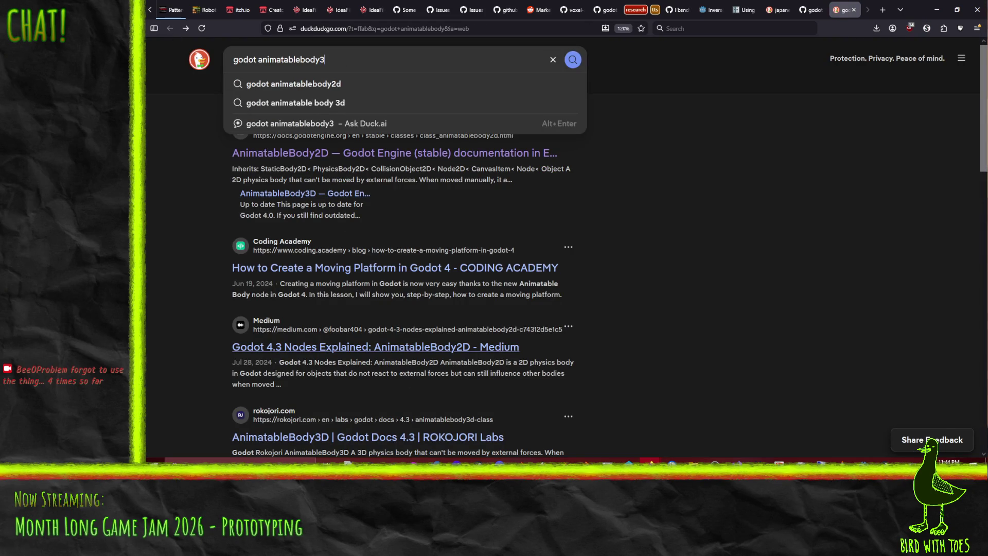
pyautogui.press('Return')
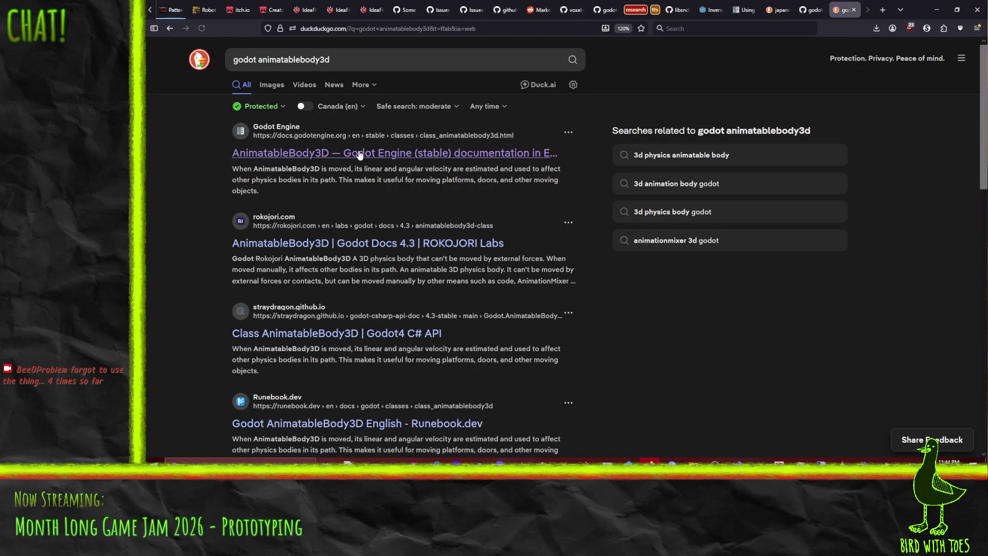
pyautogui.click(359, 153)
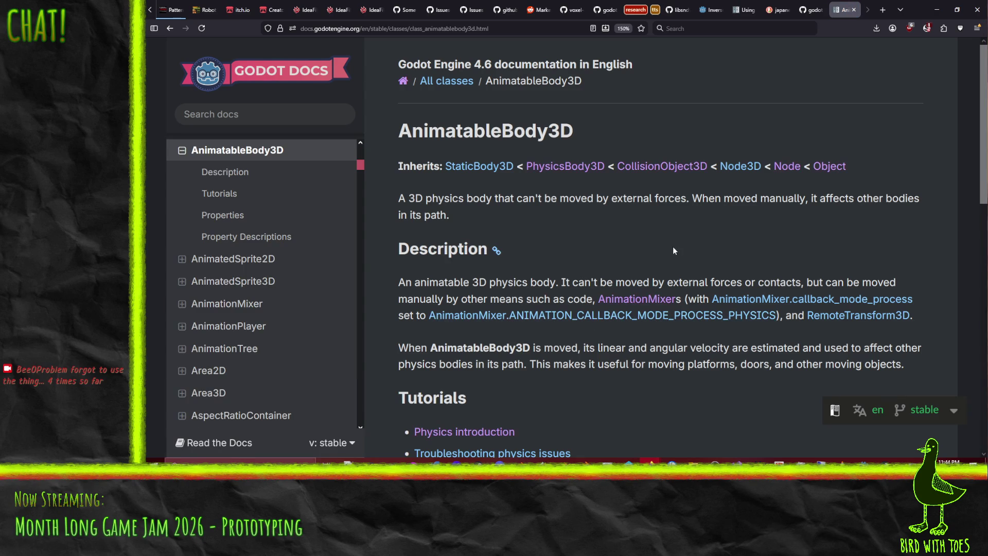
# Step: Find 'velo' on the AnimatableBody3D page, check sync_to_physics, then return to the Godot script editor
pyautogui.scroll(-8, 636, 249)
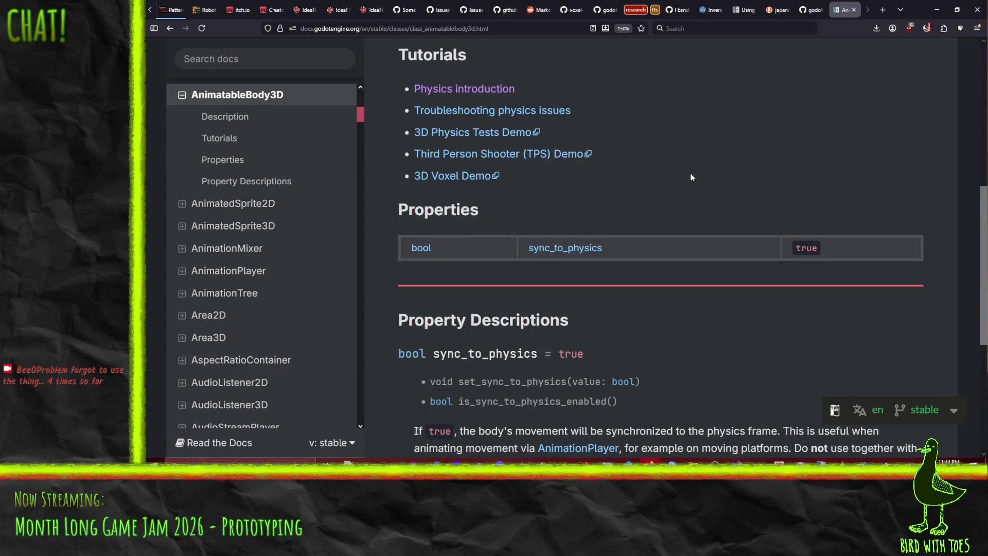
pyautogui.scroll(-1, 689, 191)
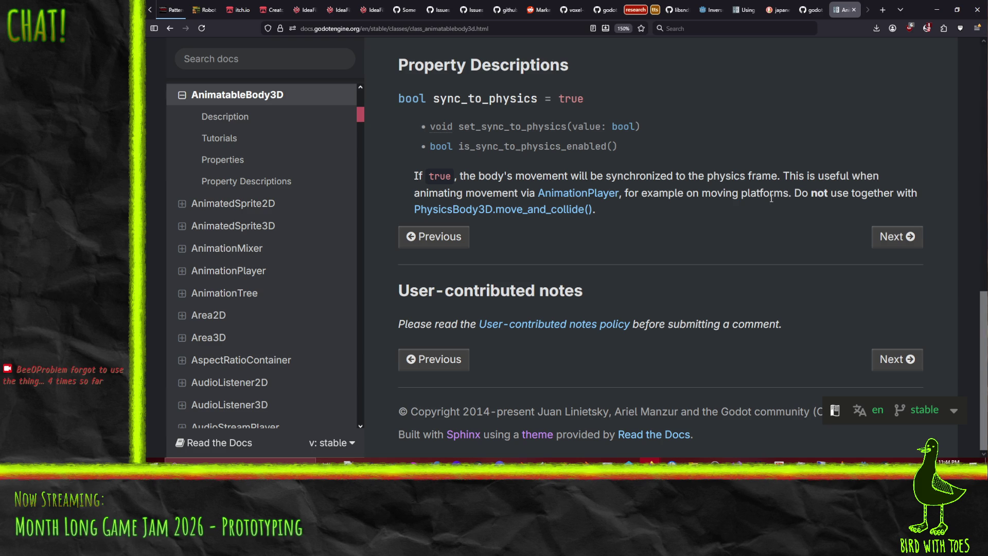
pyautogui.scroll(10, 768, 236)
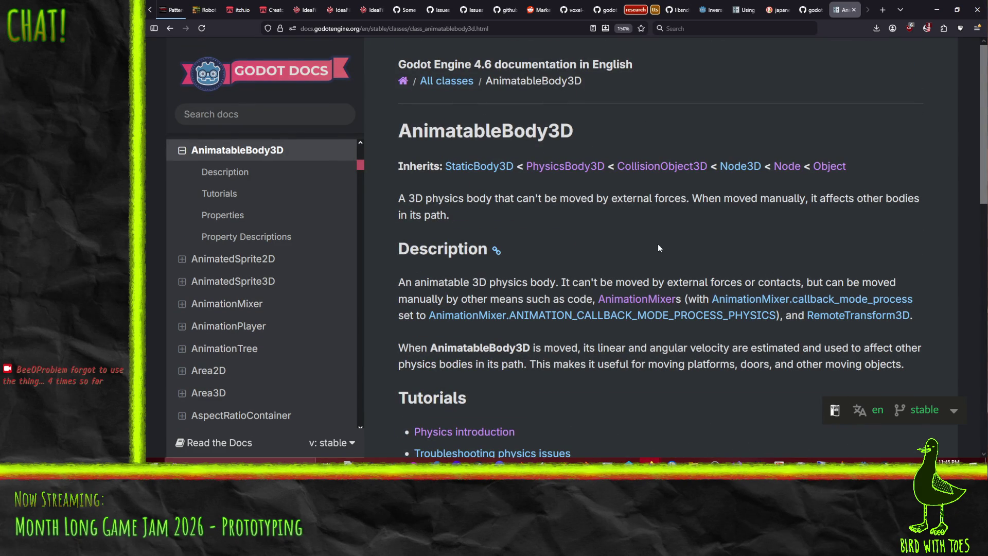
pyautogui.hotkey('ctrl', 'f')
pyautogui.write('velo')
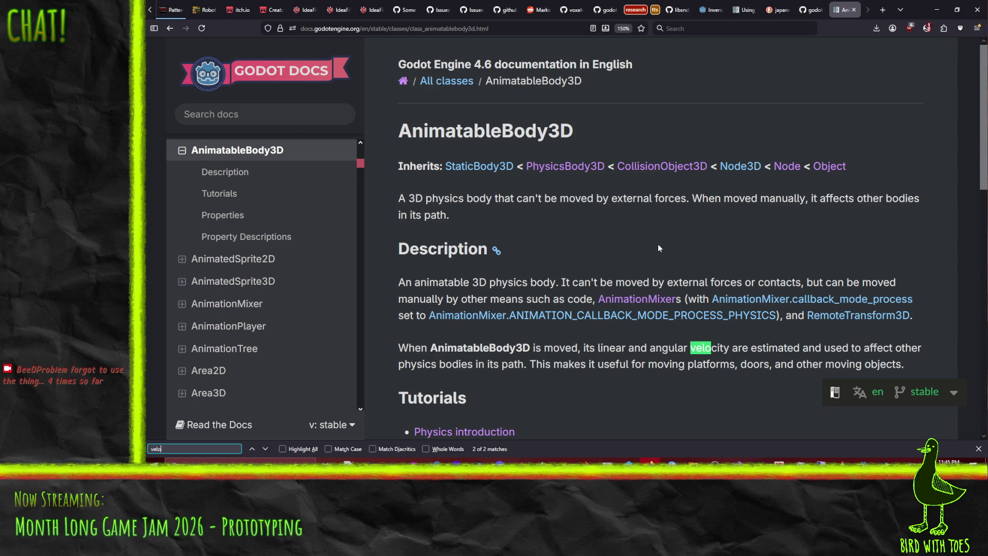
pyautogui.scroll(-10, 658, 245)
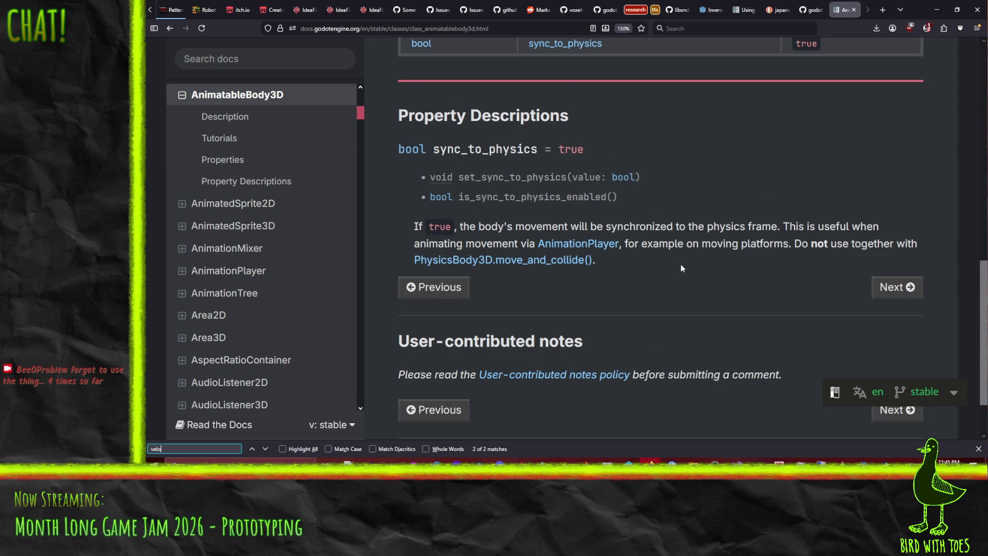
pyautogui.doubleClick(485, 149)
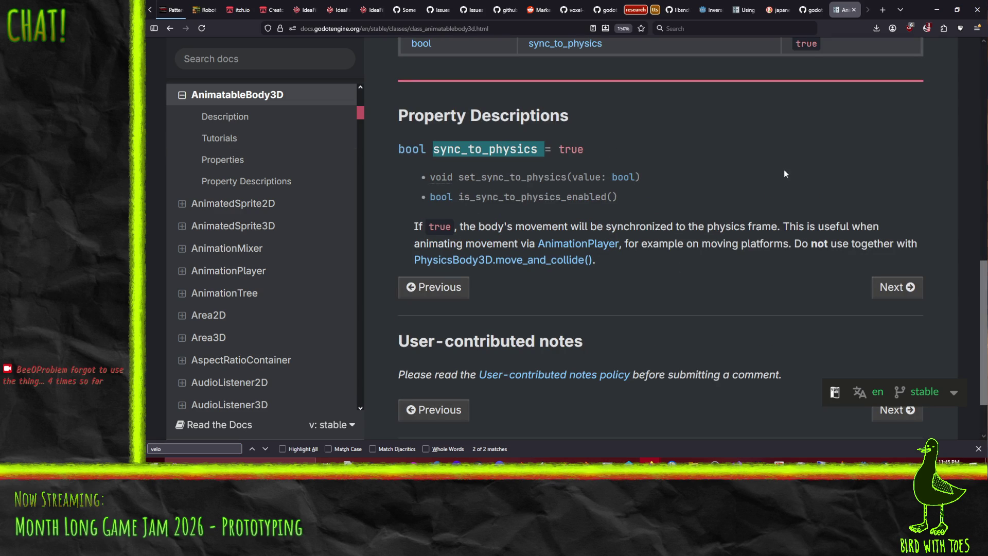
pyautogui.click(938, 10)
pyautogui.click(434, 258)
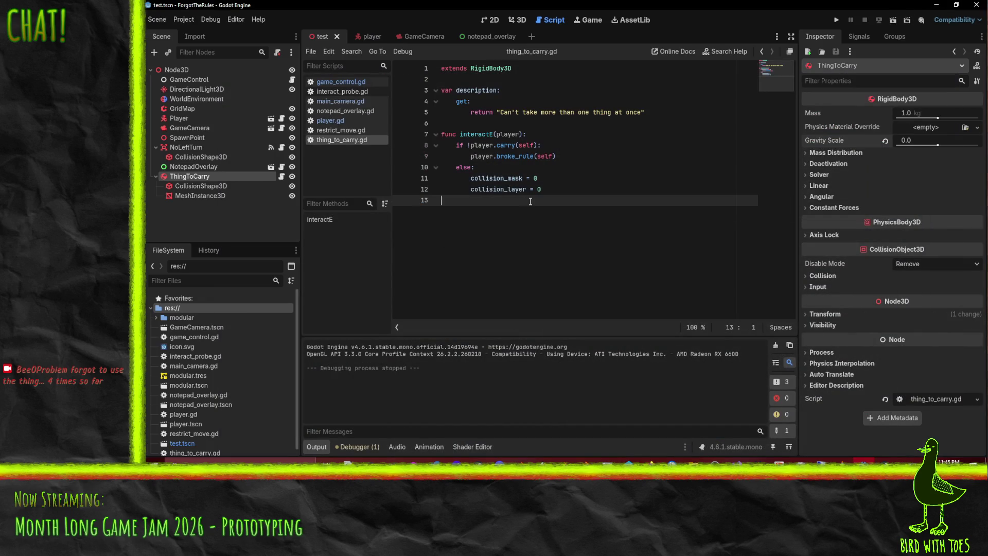
# Step: Change the ThingToCarry node's type to AnimatableBody3D and turn off Sync to Physics
pyautogui.click(633, 169)
pyautogui.rightClick(173, 178)
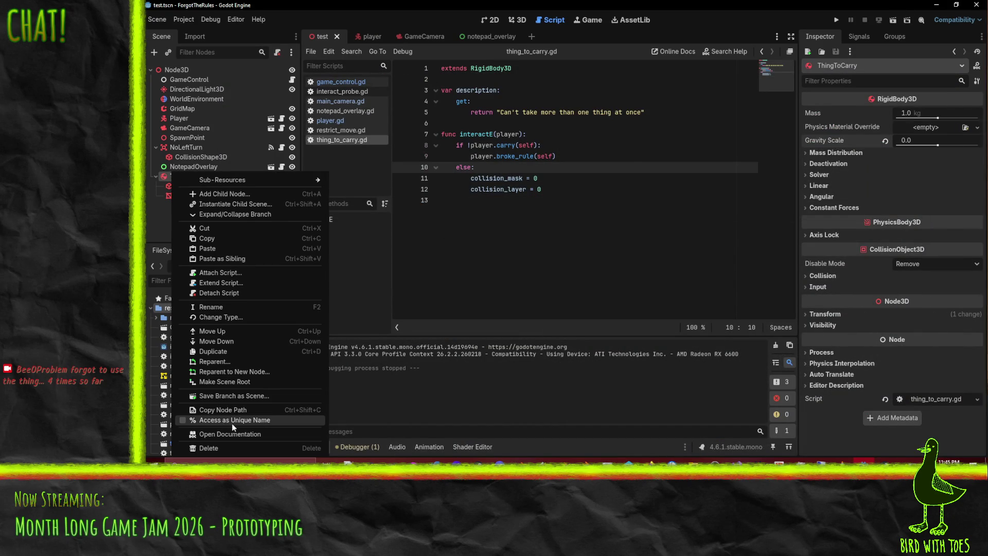
pyautogui.click(236, 318)
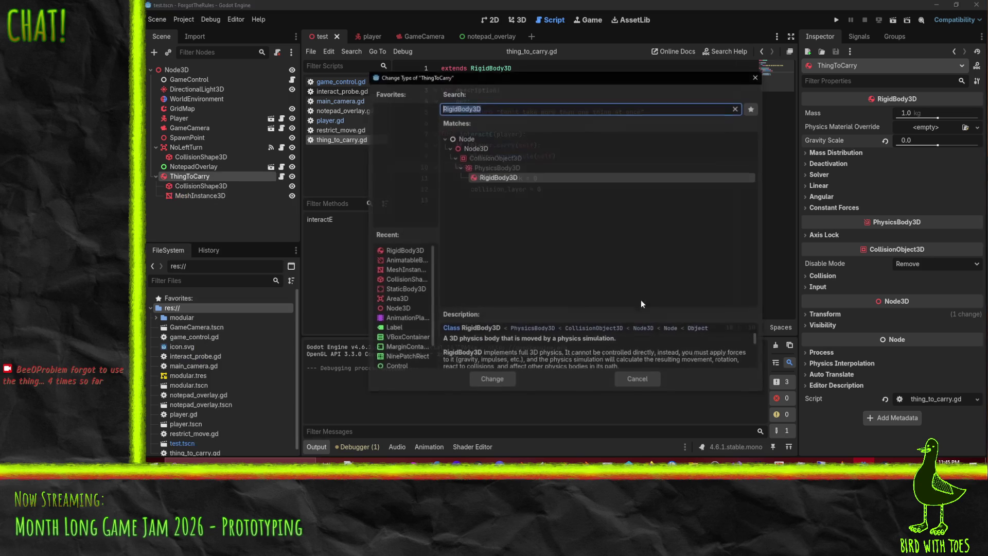
pyautogui.write('animatable')
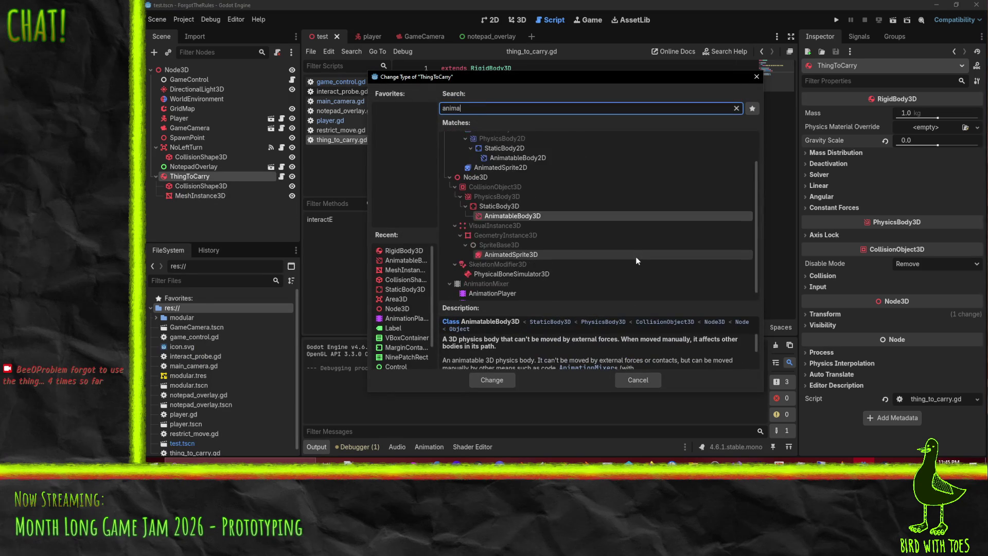
pyautogui.click(491, 380)
pyautogui.click(600, 225)
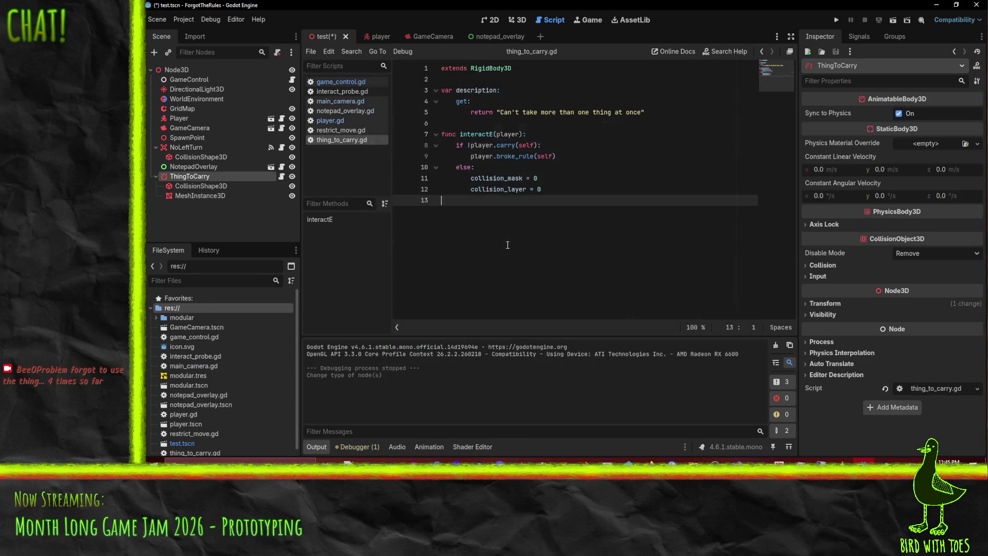
pyautogui.click(899, 113)
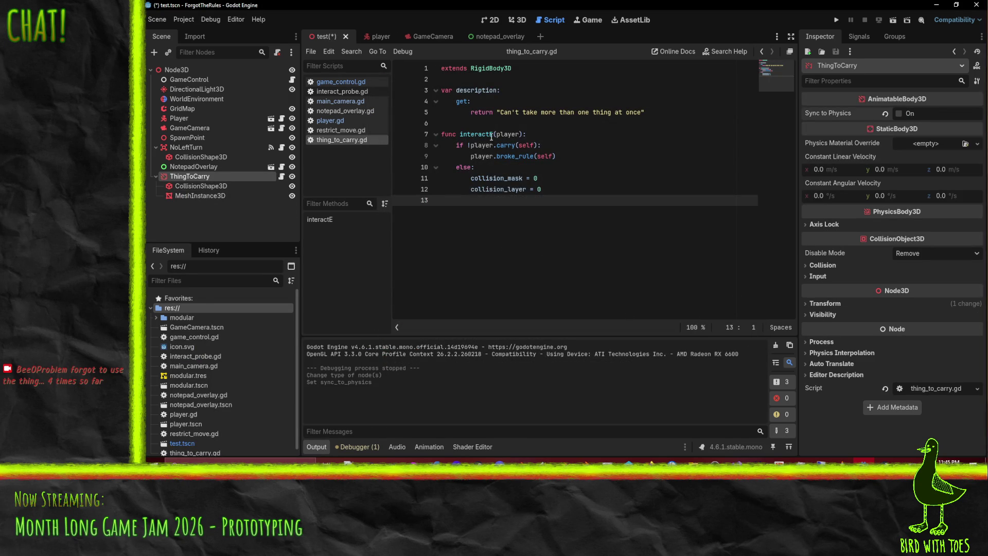
# Step: Make thing_to_carry.gd extend AnimatableBody3D instead of RigidBody3D, then save and run
pyautogui.doubleClick(492, 68)
pyautogui.write('AnimatableBody3D')
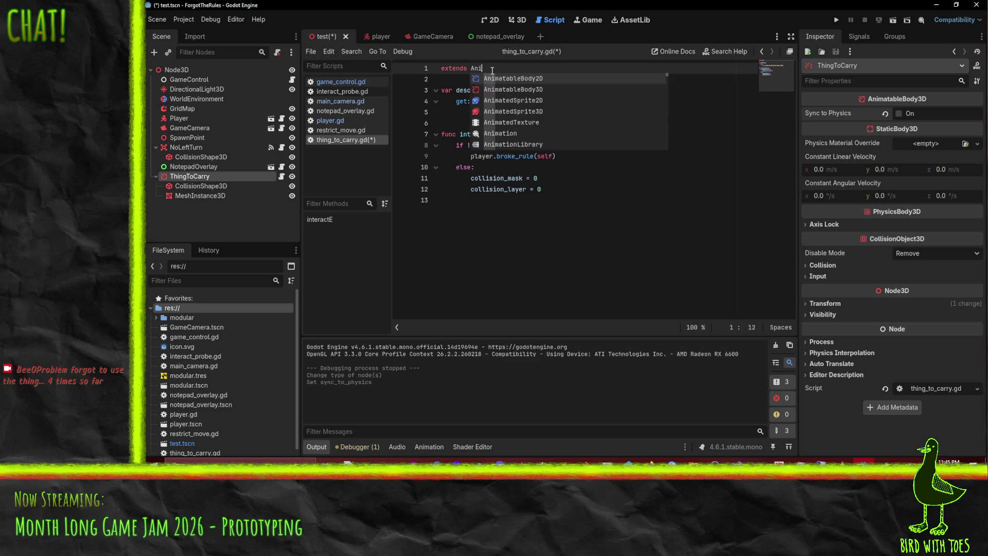
pyautogui.press('F5')
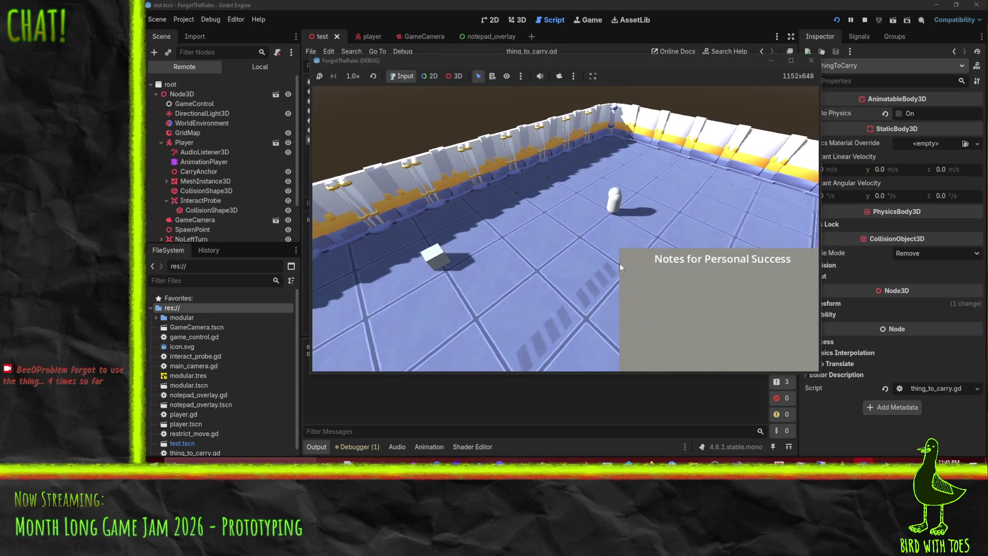
# Step: Walk the player to the cube, pick it up with E, turn while carrying, then close the game
pyautogui.press('a')
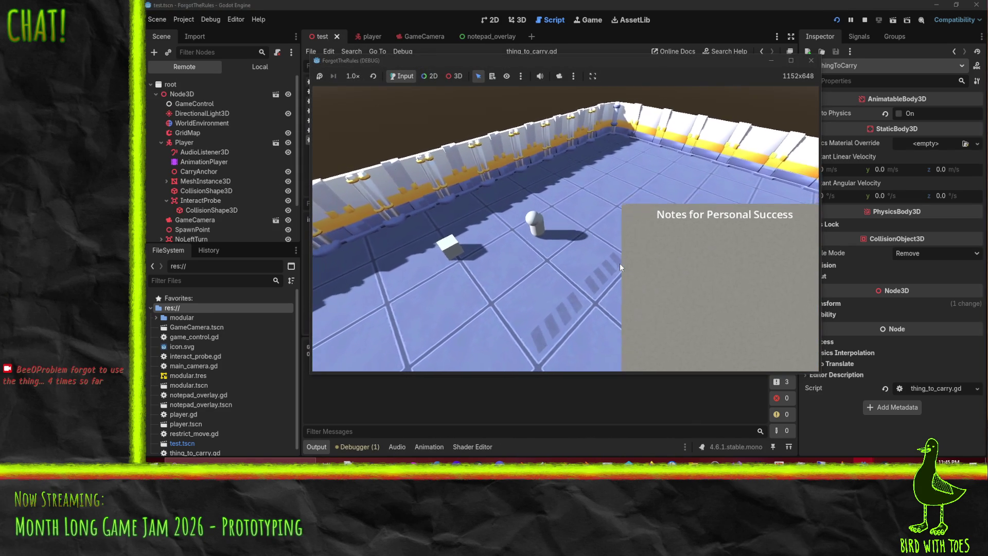
pyautogui.press('d')
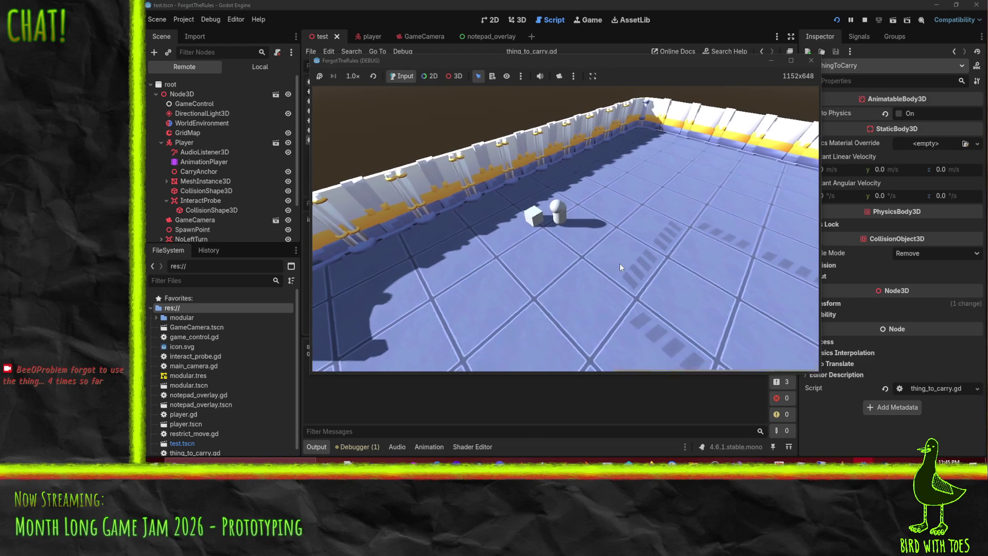
pyautogui.press('d')
pyautogui.press('e')
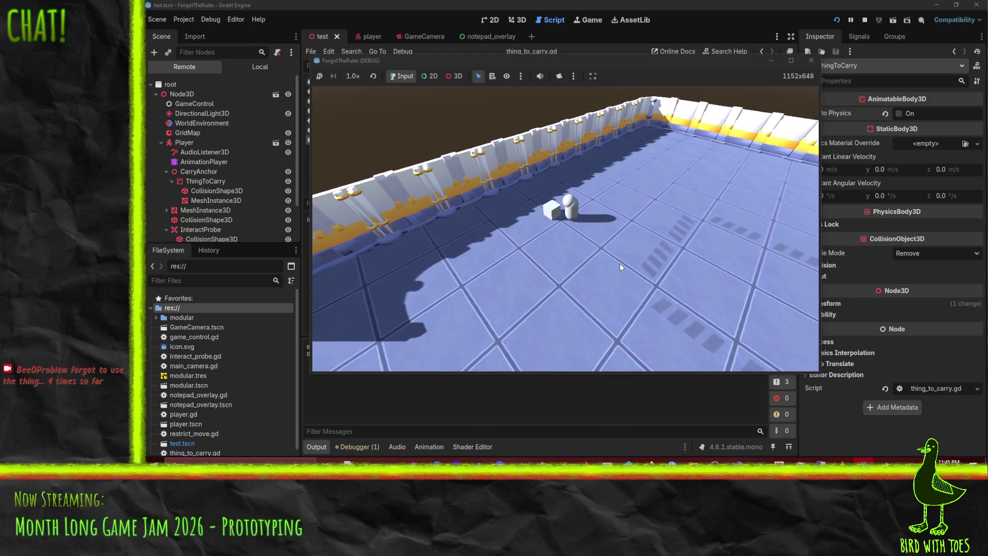
pyautogui.press('d')
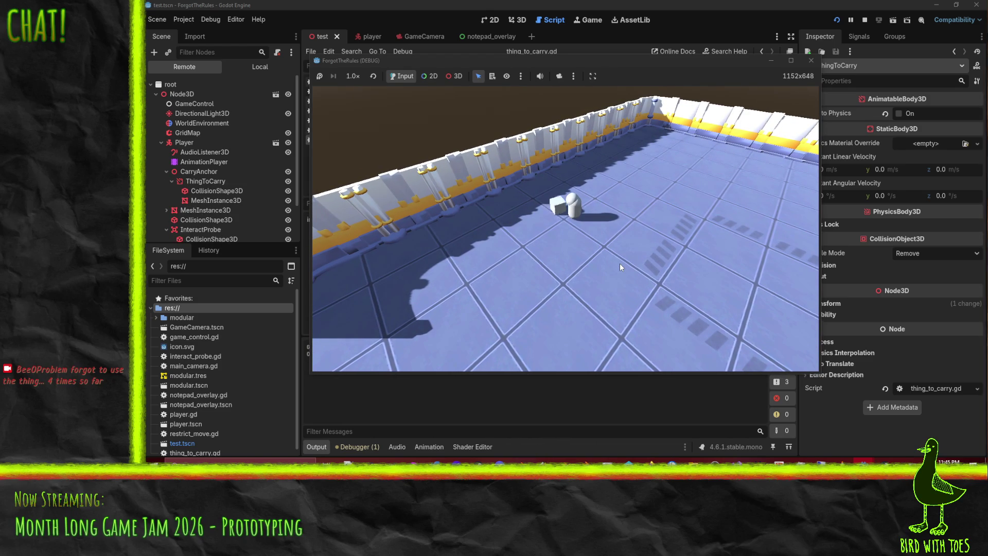
pyautogui.click(811, 60)
pyautogui.click(576, 179)
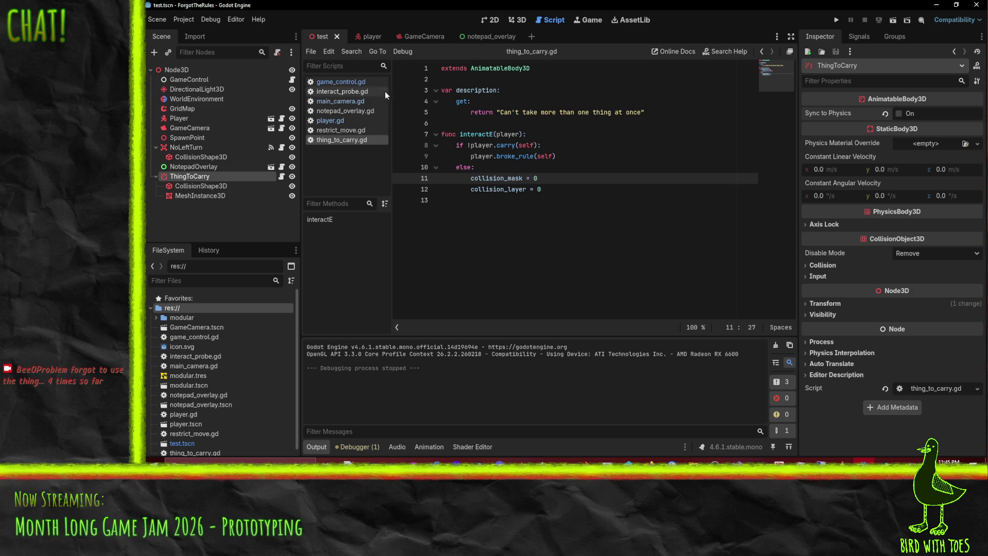
# Step: Open player.gd and delete the pass placeholder in startCarry
pyautogui.click(382, 121)
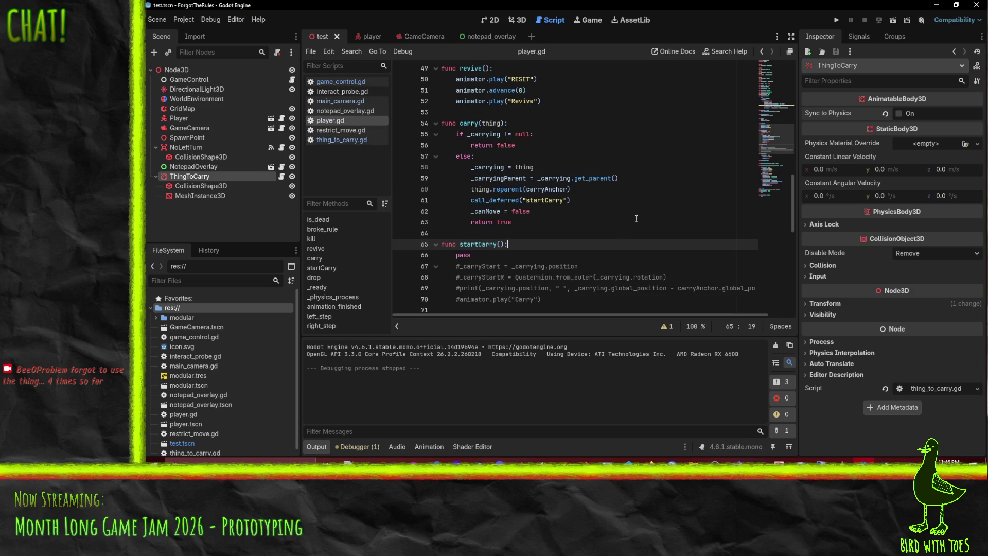
pyautogui.click(453, 255)
pyautogui.hotkey('shift', 'Down')
pyautogui.press('Delete')
# Step: Uncomment startCarry's carry-start position, rotation, print and Carry animation lines with Ctrl+K
pyautogui.hotkey('shift', 'Down')
pyautogui.hotkey('ctrl', 'k')
pyautogui.press('Down')
pyautogui.press('Down')
pyautogui.hotkey('ctrl', 'k')
pyautogui.press('Down')
pyautogui.hotkey('ctrl', 'k')
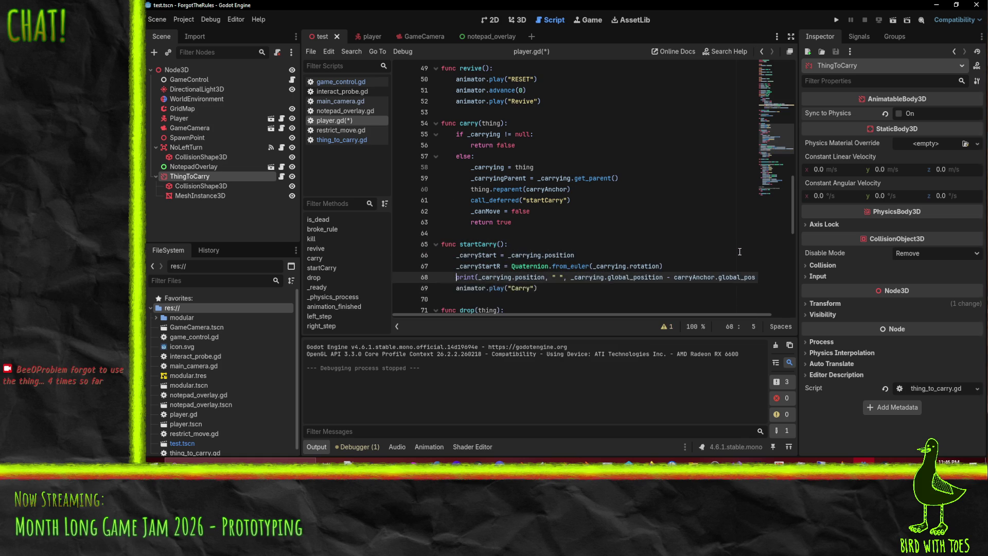
pyautogui.press('Up')
pyautogui.press('Up')
pyautogui.press('Up')
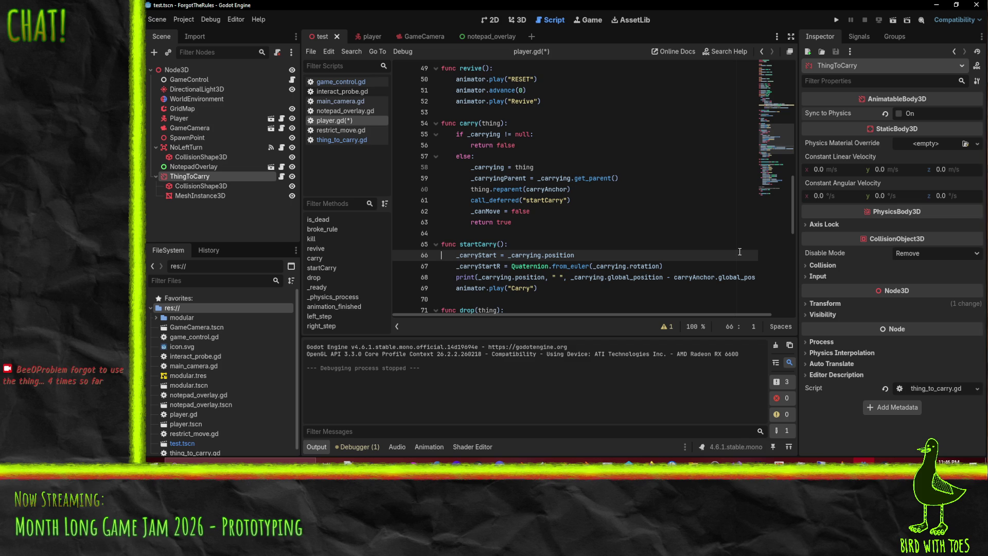
# Step: Run the game, pick up the box and carry it right, back, along the back wall and toward the camera
pyautogui.click(838, 18)
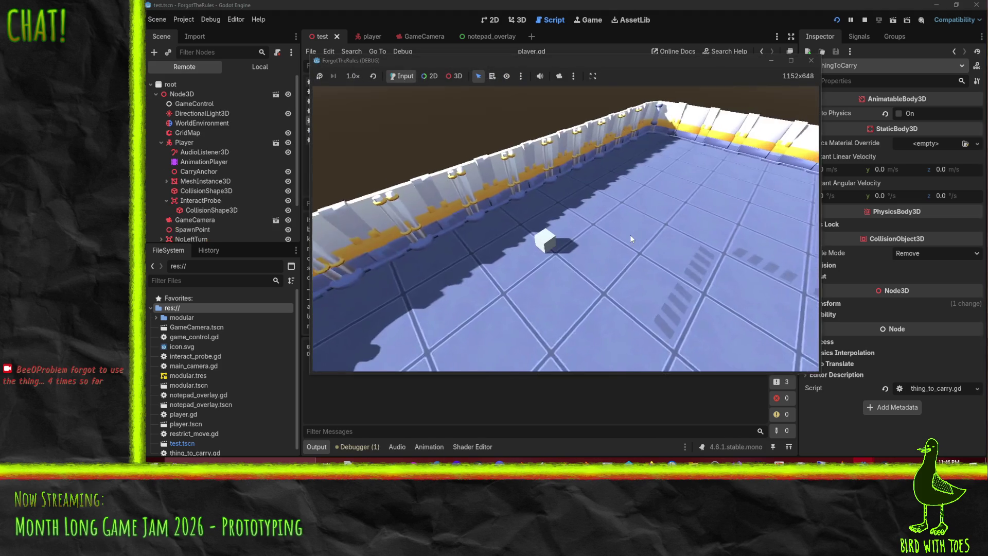
pyautogui.press('a')
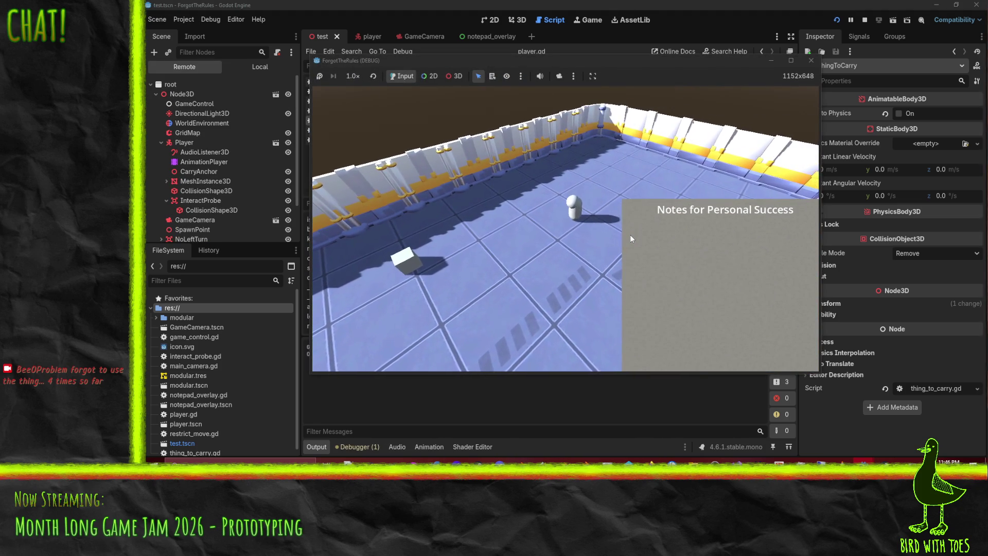
pyautogui.press('a')
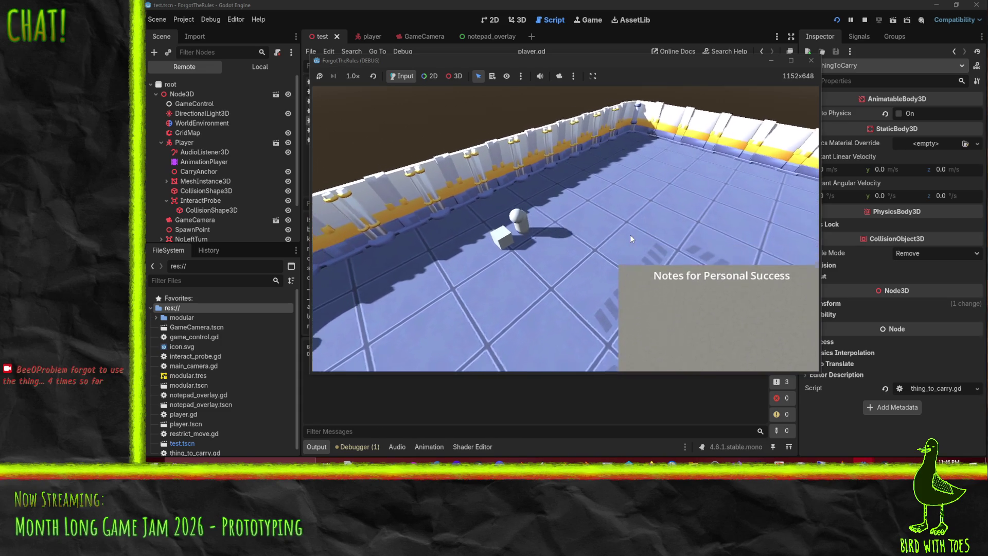
pyautogui.press('e')
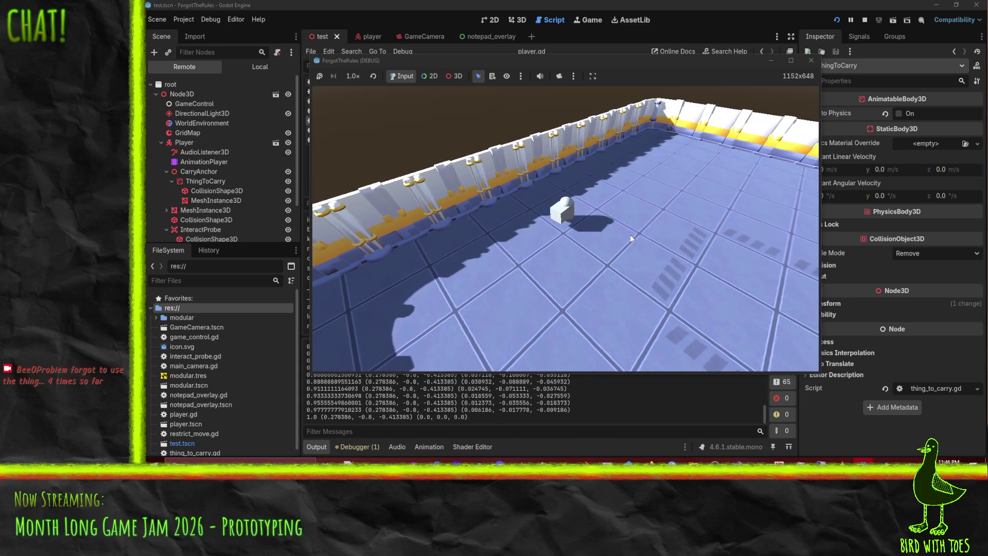
pyautogui.press('d')
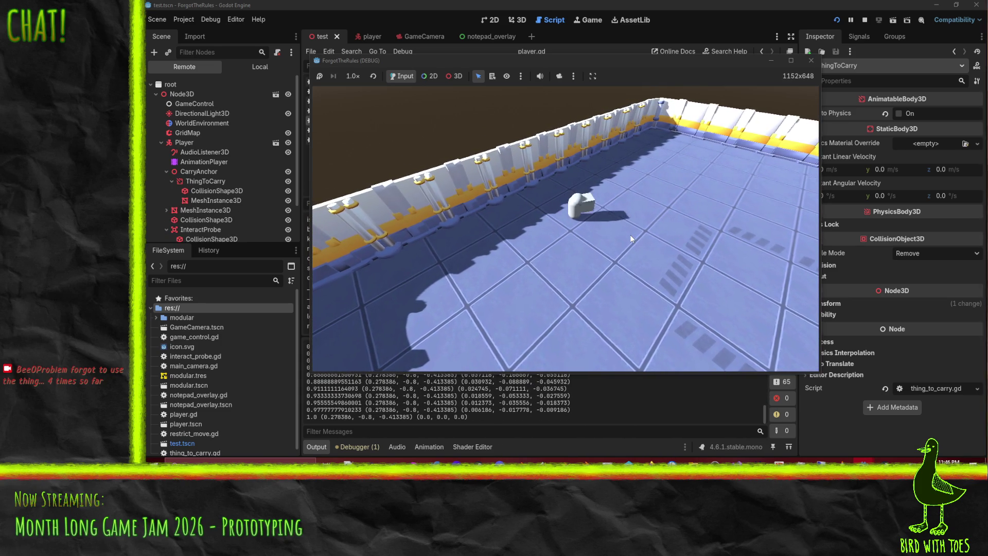
pyautogui.press('a')
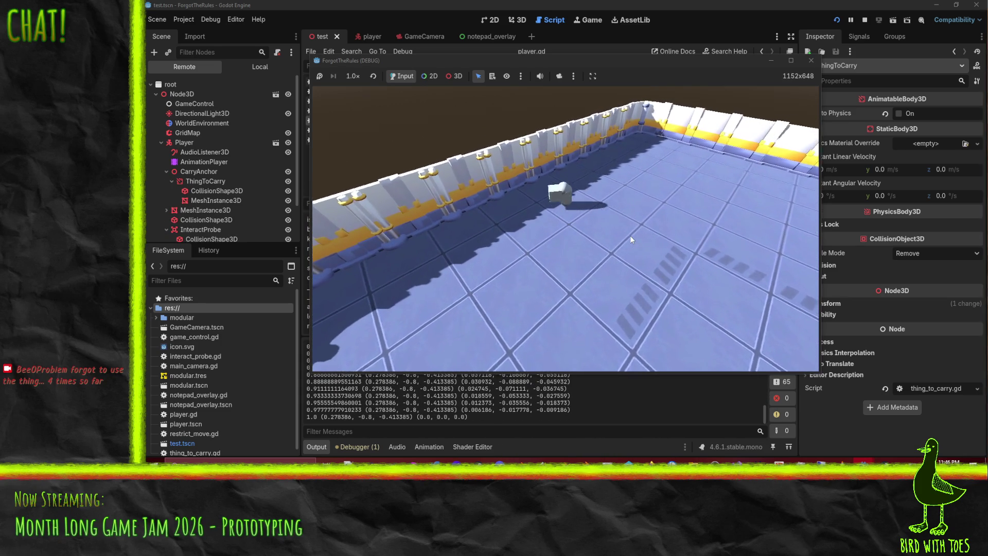
pyautogui.press('w')
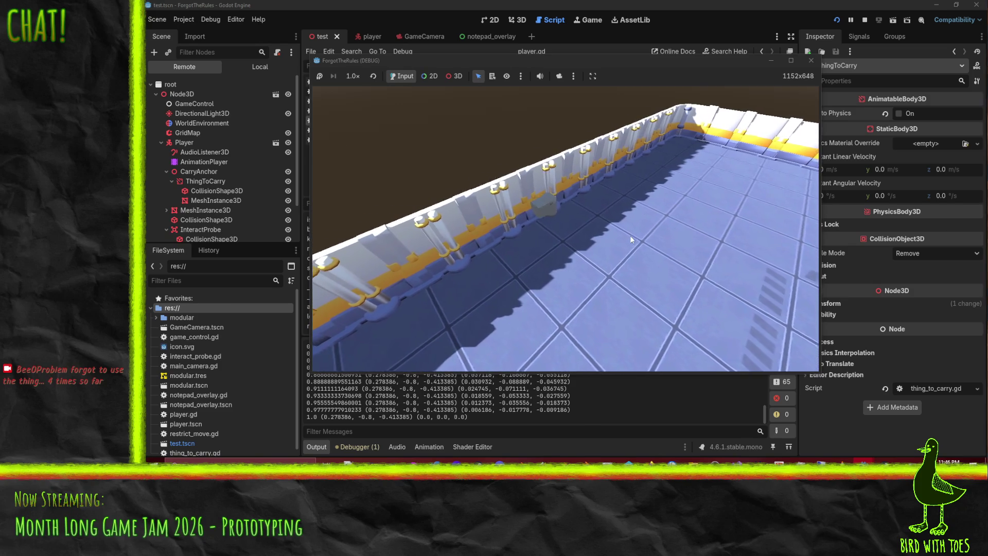
pyautogui.press('d')
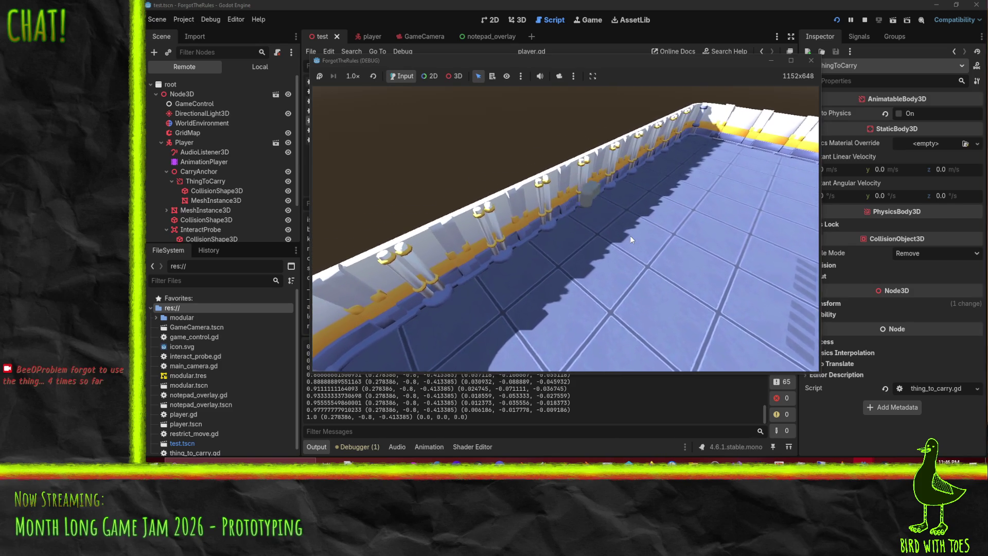
pyautogui.press('s')
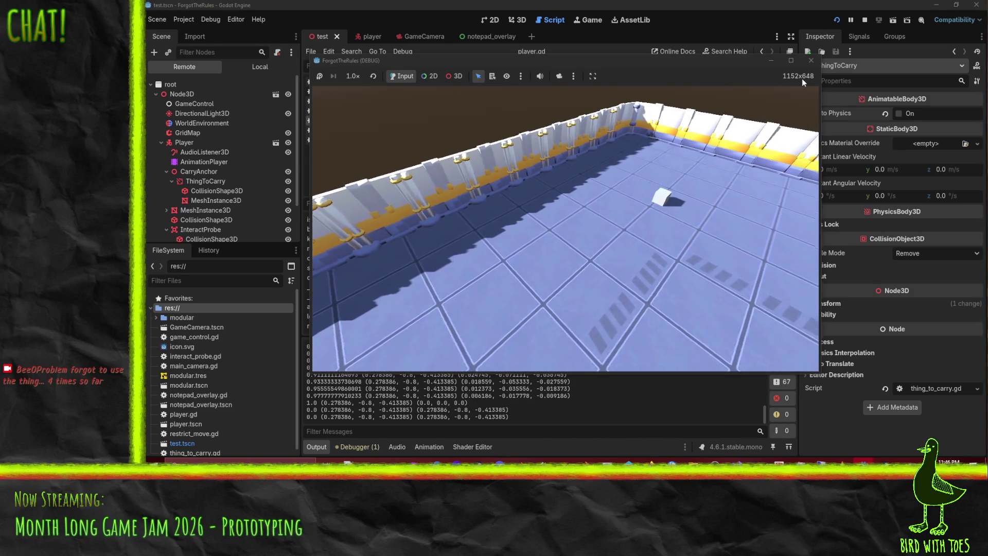
# Step: Stop the game and delete the debug print line from startCarry
pyautogui.press('Tab')
pyautogui.click(812, 61)
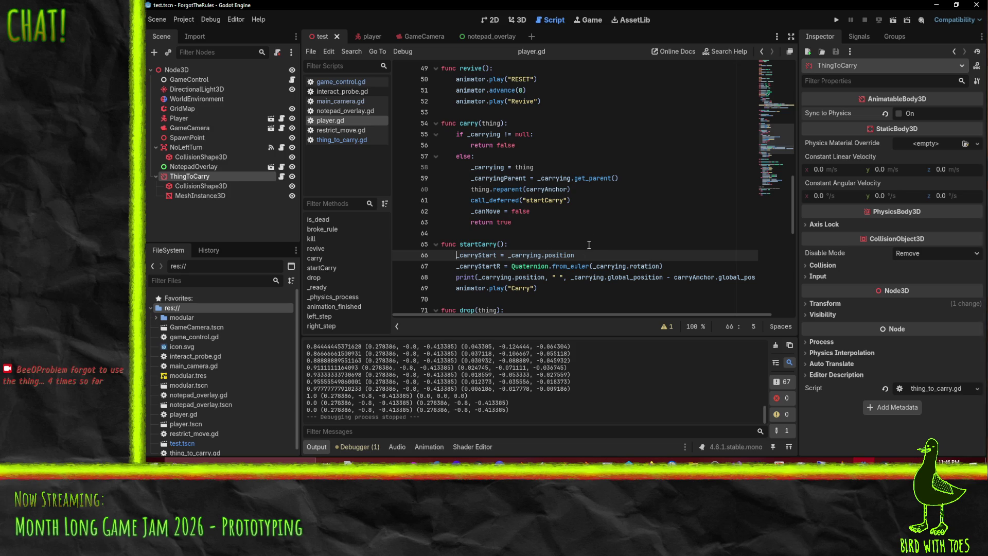
pyautogui.hotkey('shift', 'Down')
pyautogui.hotkey('shift', 'Down')
pyautogui.hotkey('shift', 'Down')
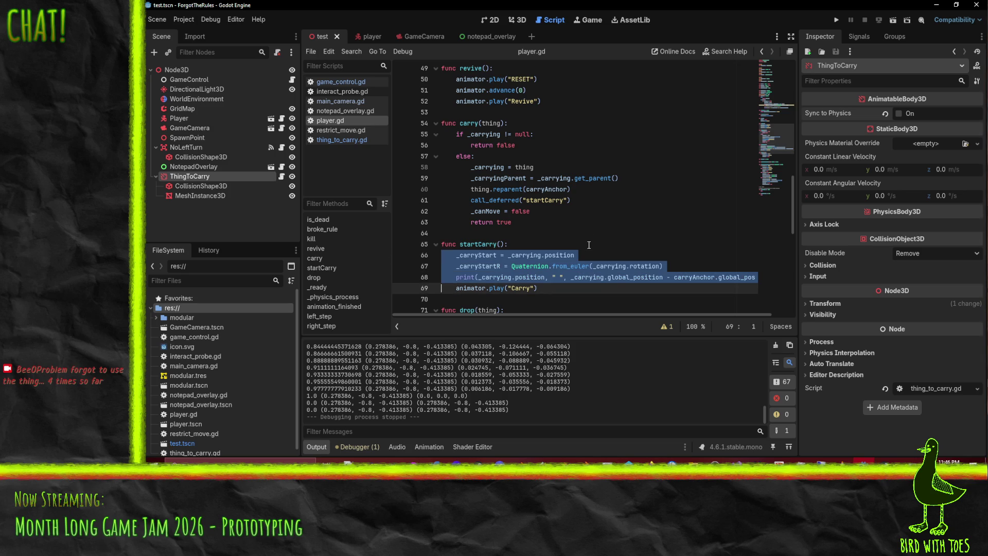
pyautogui.hotkey('ctrl', 'shift', 'k')
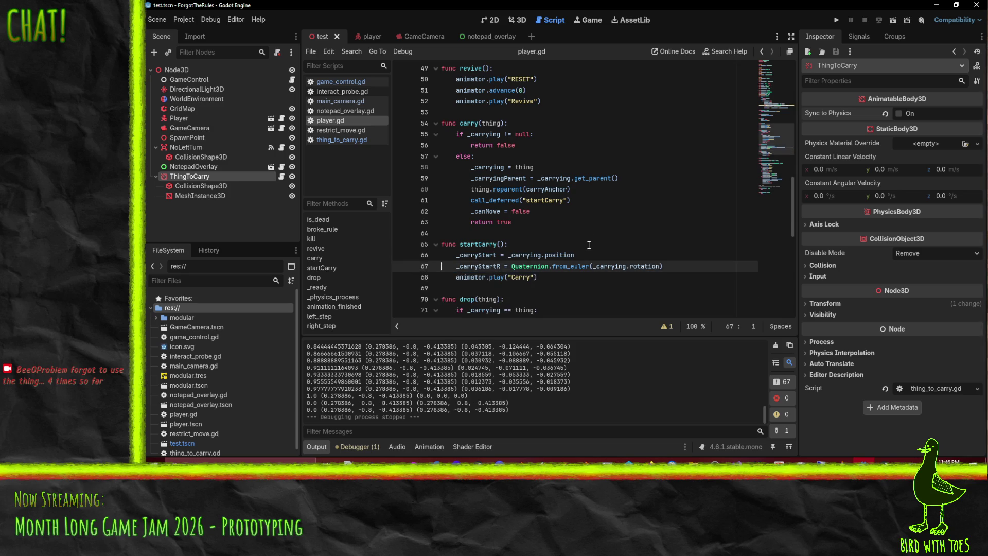
# Step: Move the carry-start lines into carry() over the call_deferred line, re-indent them, and delete startCarry
pyautogui.hotkey('shift', 'Down')
pyautogui.hotkey('ctrl', 'c')
pyautogui.press('BackSpace')
pyautogui.press('Up')
pyautogui.press('Up')
pyautogui.press('Up')
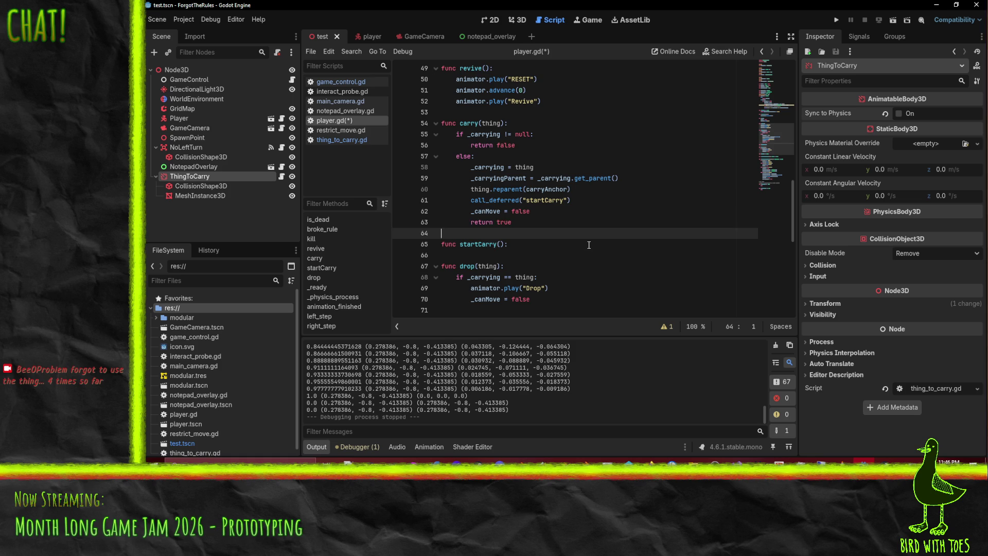
pyautogui.press('Down')
pyautogui.hotkey('shift', 'Up')
pyautogui.hotkey('ctrl', 'v')
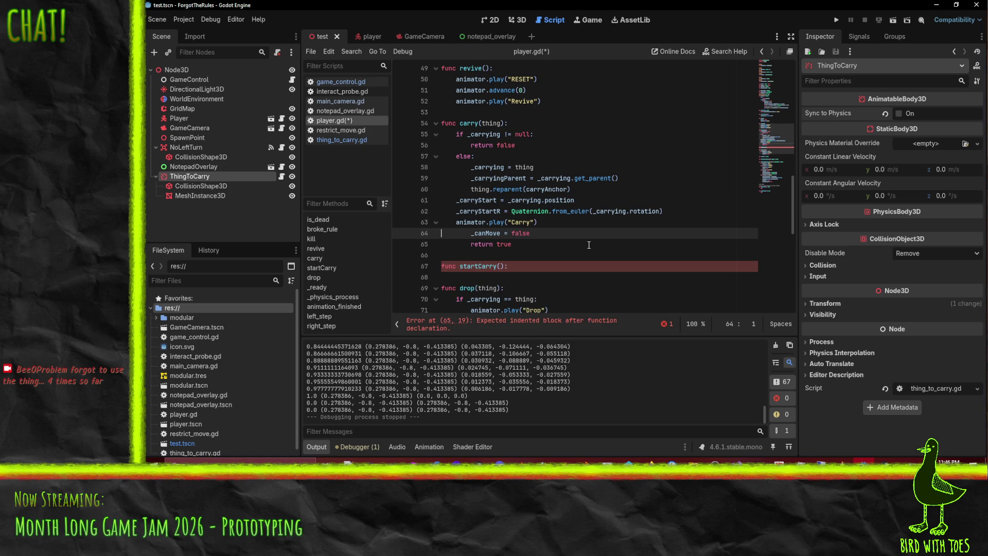
pyautogui.hotkey('shift', 'Up')
pyautogui.hotkey('shift', 'Up')
pyautogui.hotkey('shift', 'Up')
pyautogui.press('Tab')
pyautogui.press('Down')
pyautogui.press('Down')
pyautogui.press('Down')
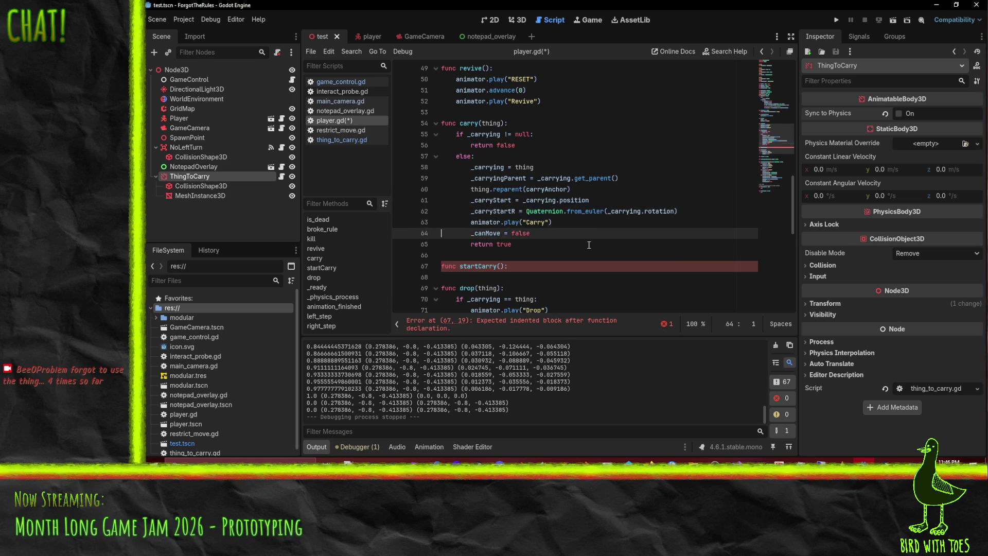
pyautogui.hotkey('ctrl', 'shift', 'k')
# Step: Run the game, walk to the box and pick it up, then close the game
pyautogui.press('F5')
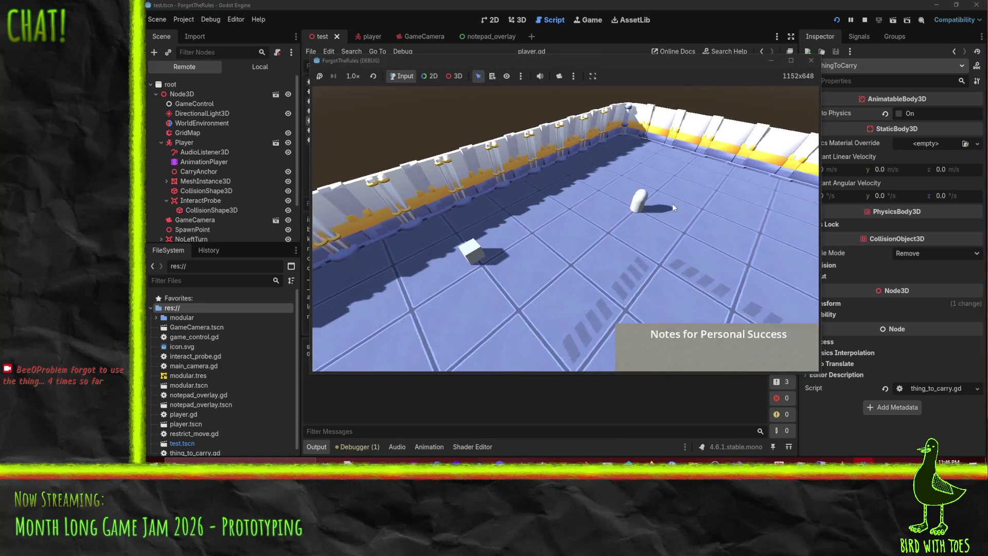
pyautogui.press('a')
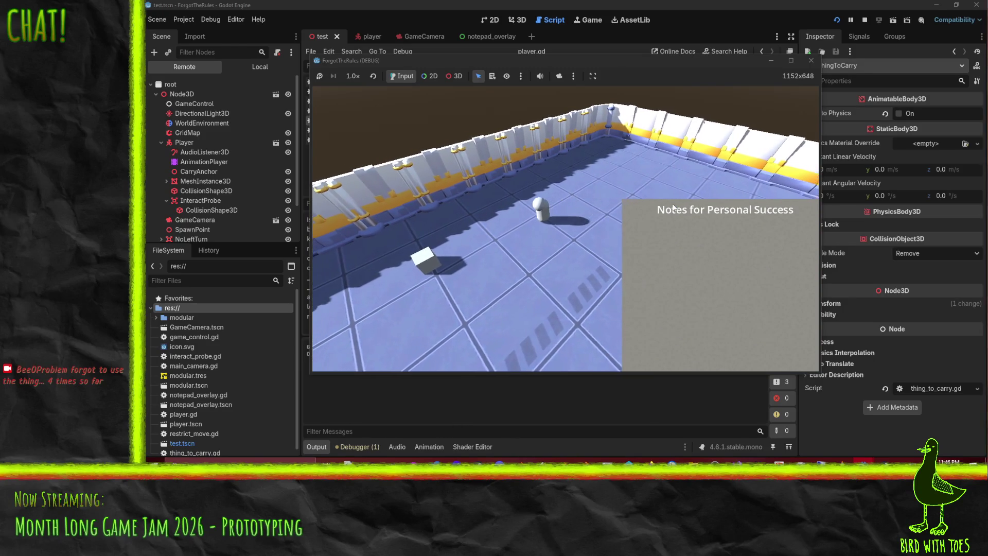
pyautogui.press('e')
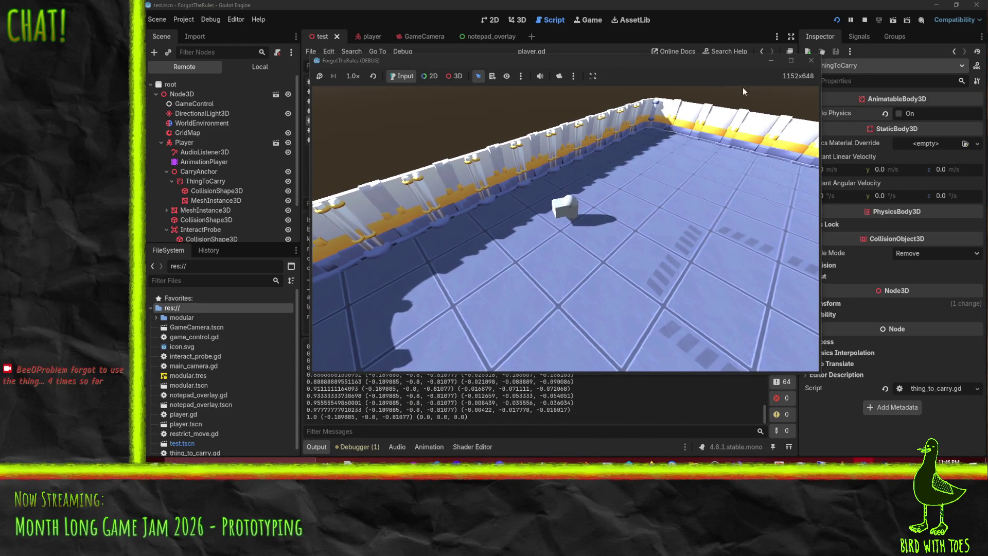
pyautogui.click(811, 60)
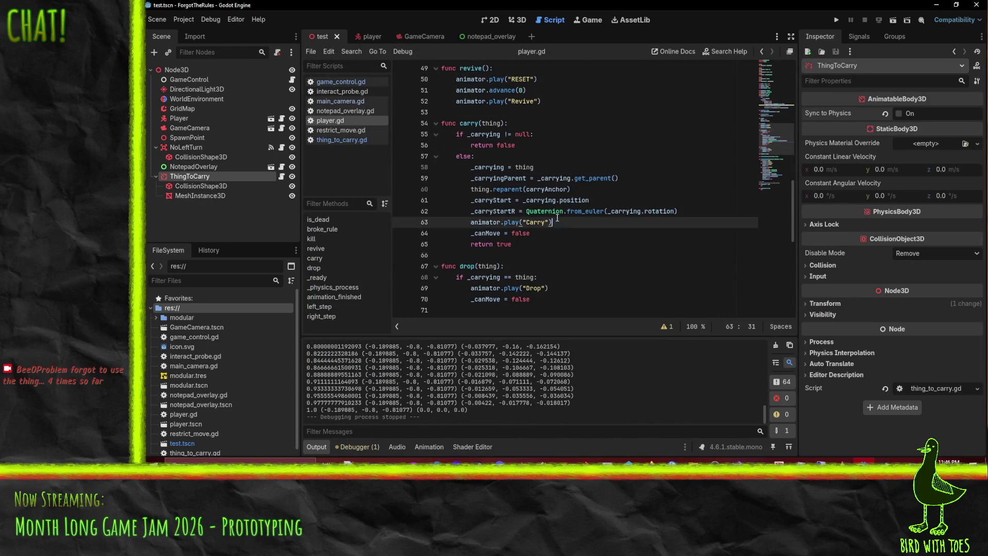
# Step: Uncomment the carried object's rotation assignment and delete the debug print in the pickupPct setter
pyautogui.scroll(8, 583, 222)
pyautogui.moveTo(486, 222); pyautogui.dragTo(494, 223)
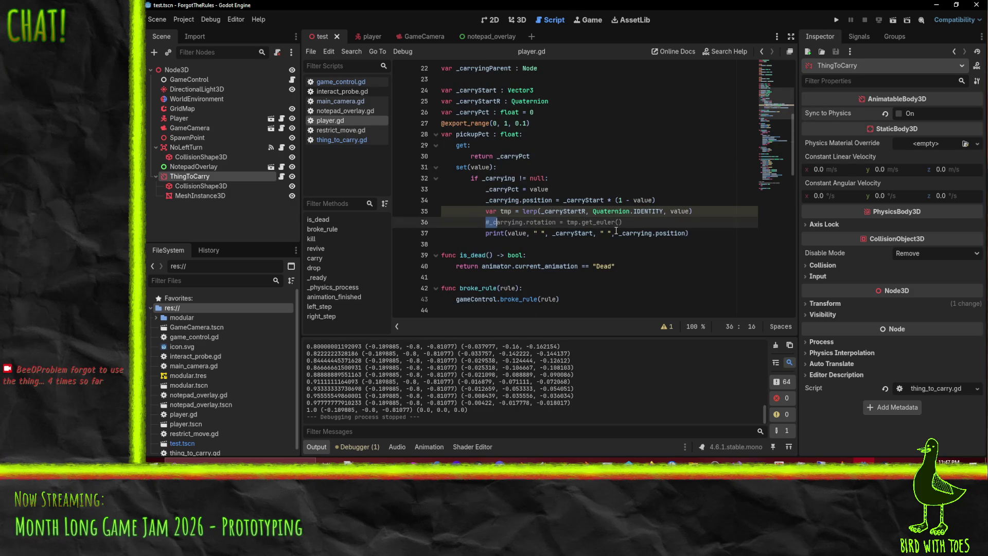
pyautogui.hotkey('ctrl', 'k')
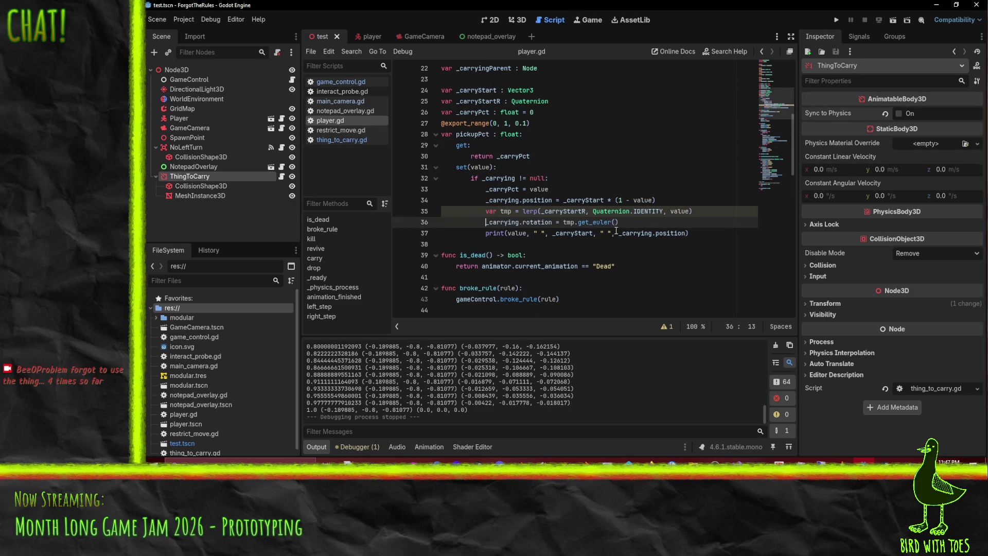
pyautogui.press('Down')
pyautogui.hotkey('ctrl', 'shift', 'k')
pyautogui.press('Up')
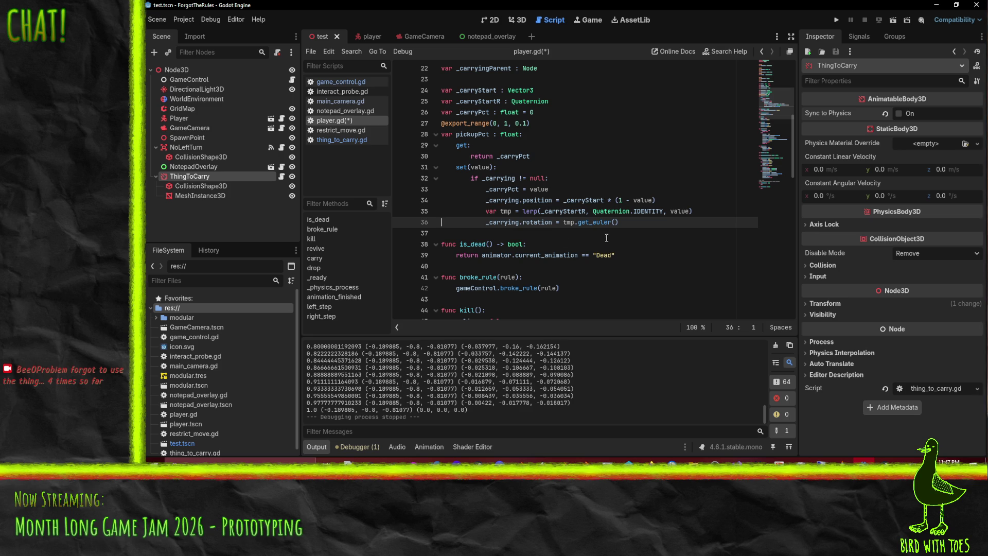
# Step: Run the game, pick up the cube and carry it forward, then left and around the arena, then stop
pyautogui.click(840, 18)
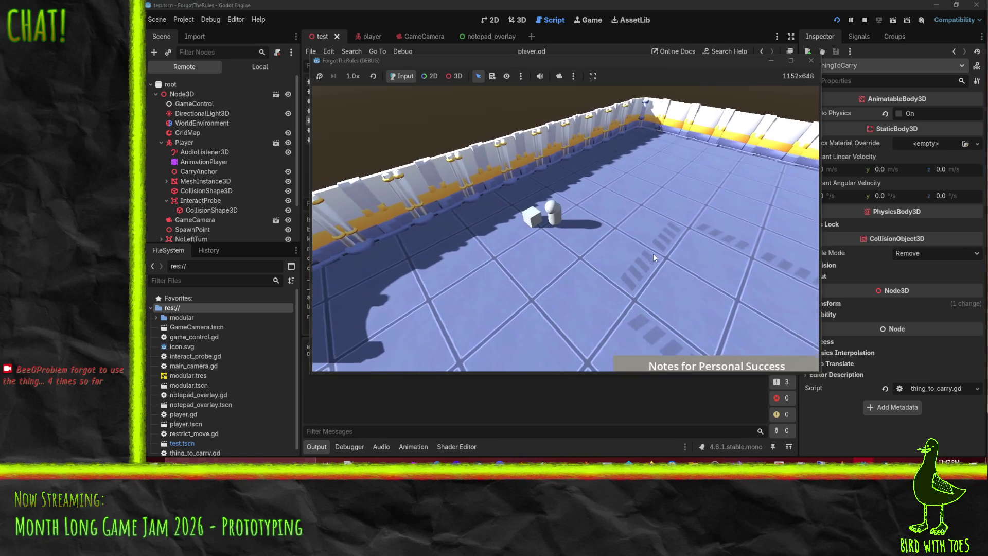
pyautogui.press('e')
pyautogui.press('w')
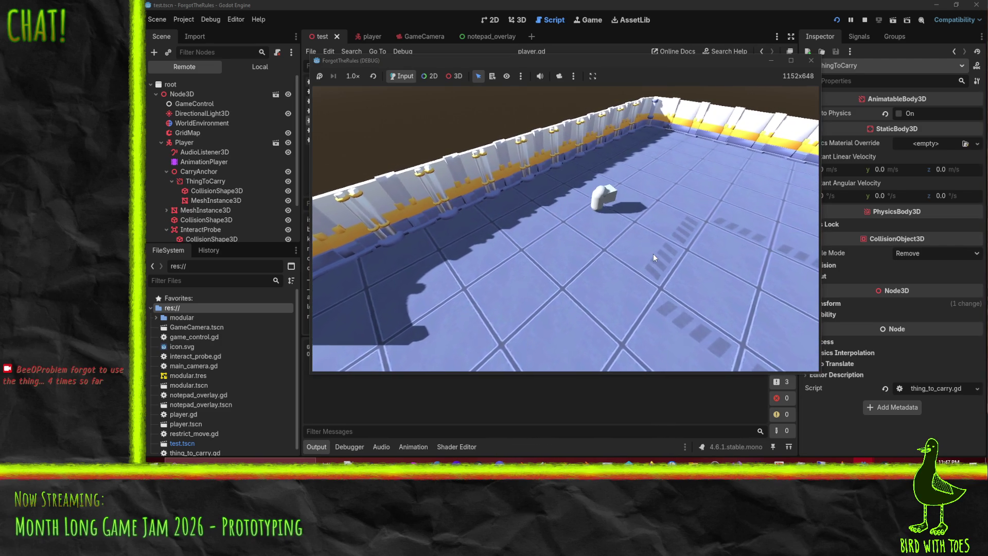
pyautogui.press('w')
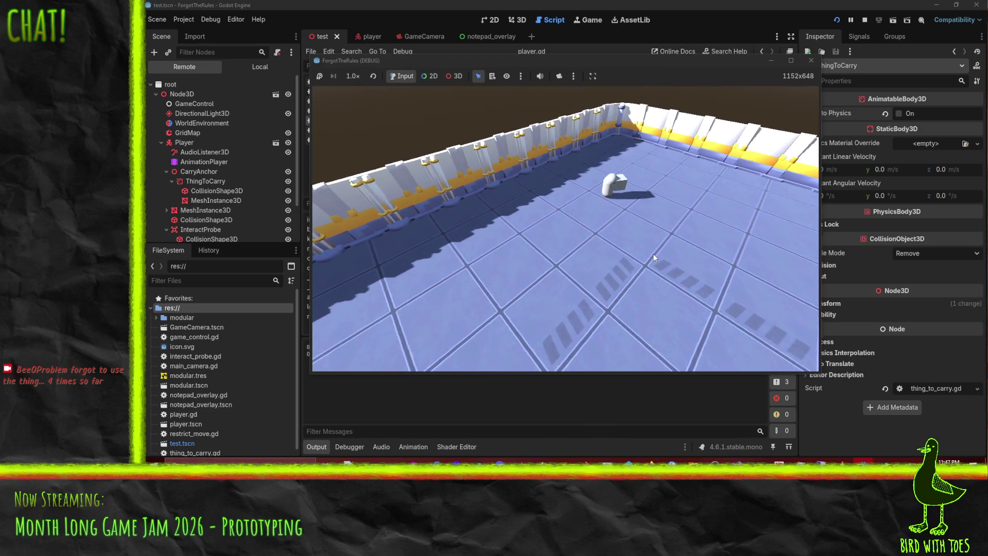
pyautogui.press('w')
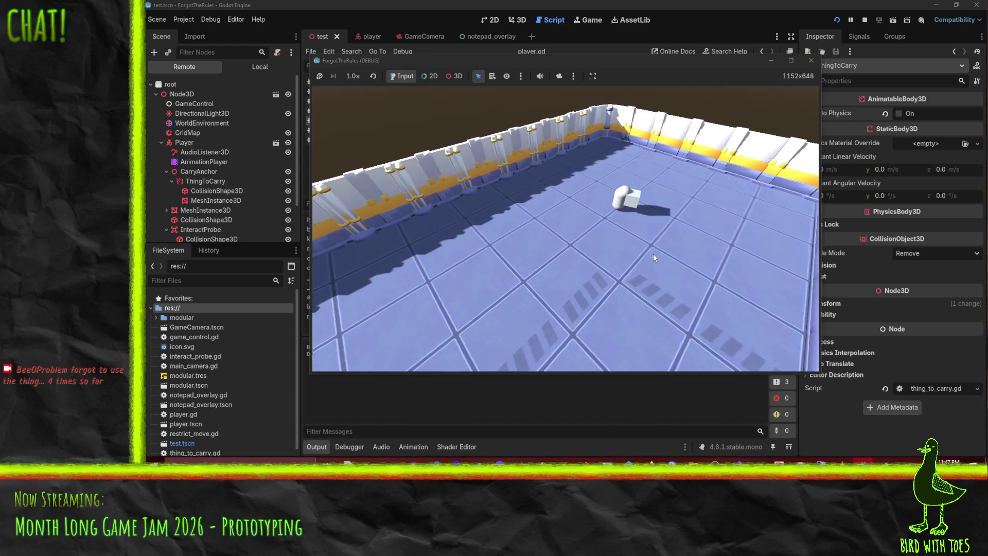
pyautogui.press('a')
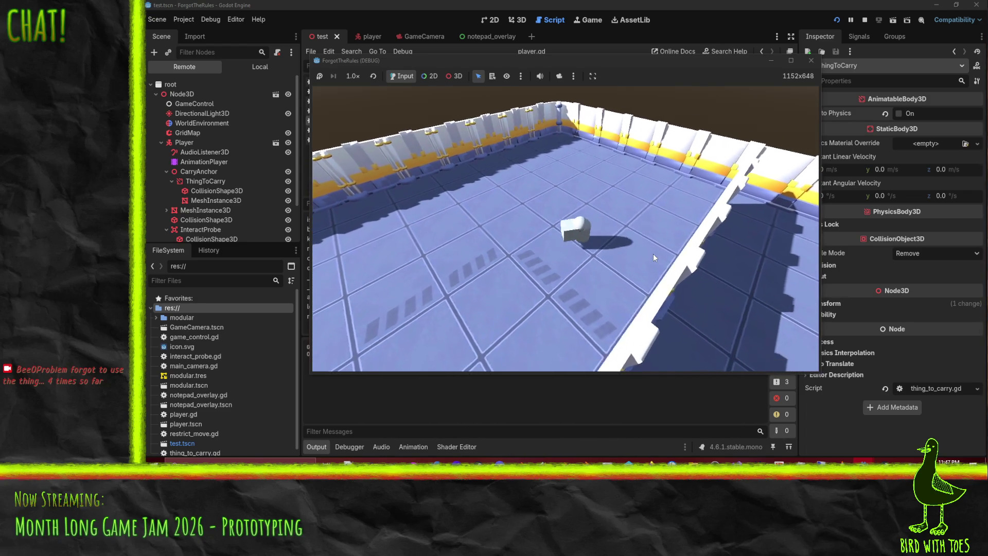
pyautogui.press('a')
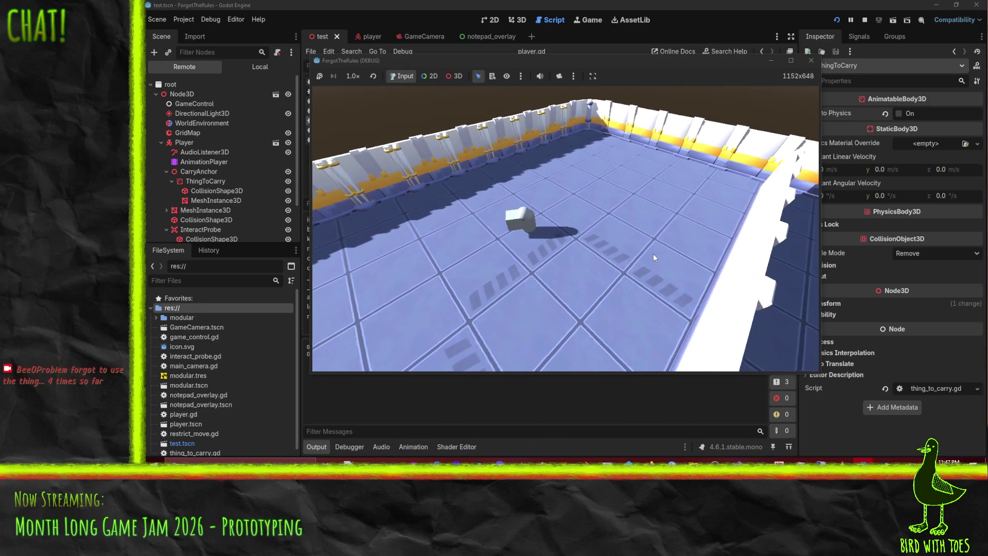
pyautogui.press('a')
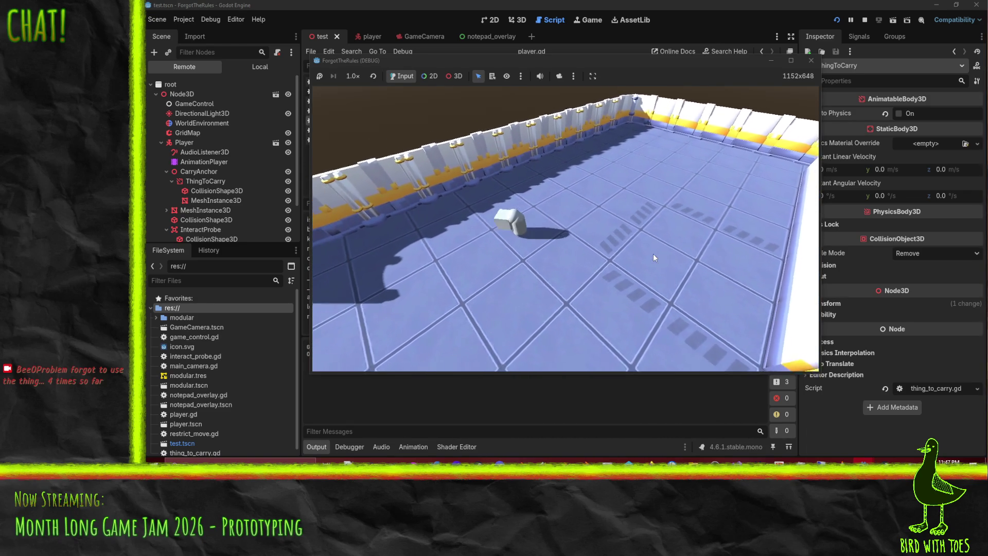
pyautogui.press('a')
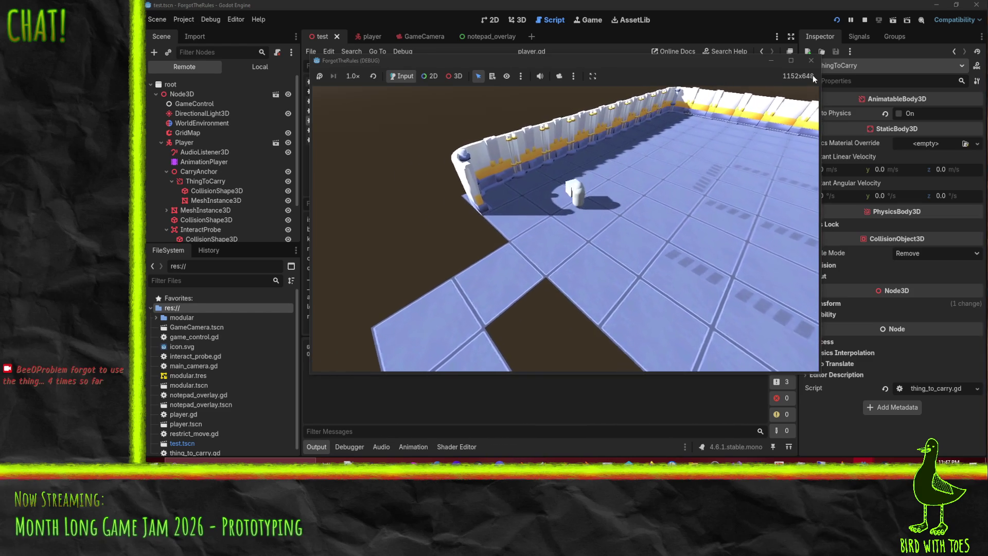
pyautogui.click(812, 60)
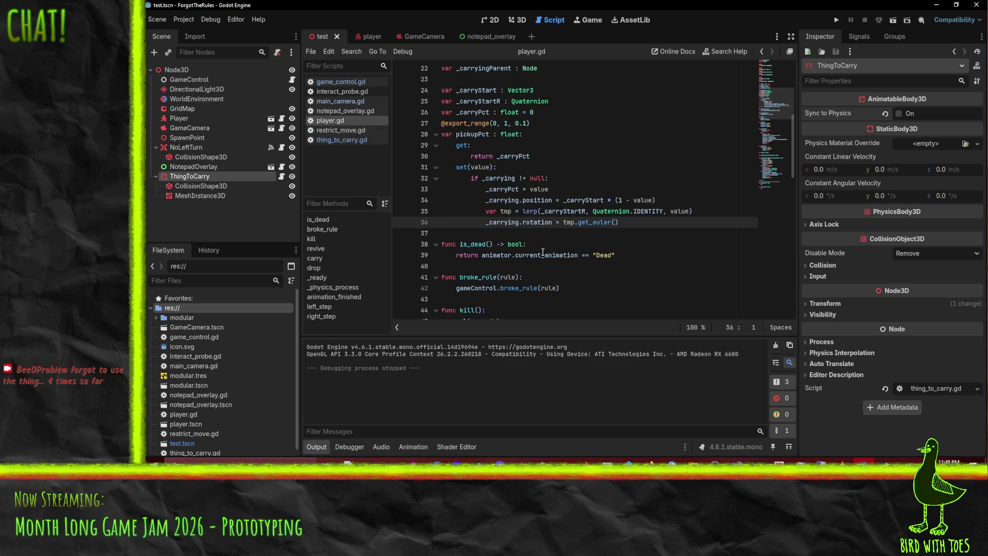
pyautogui.scroll(6, 608, 232)
pyautogui.scroll(-7, 607, 232)
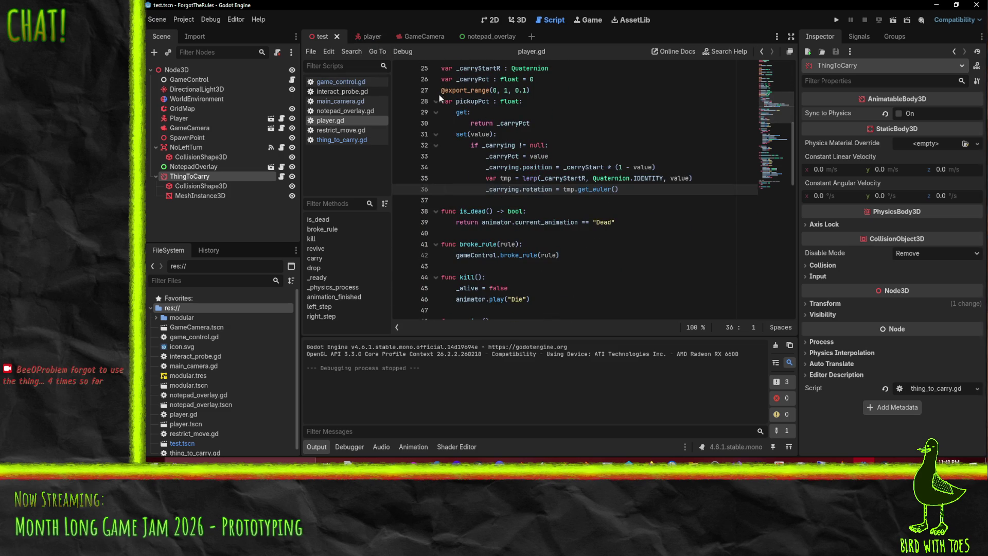
pyautogui.click(332, 140)
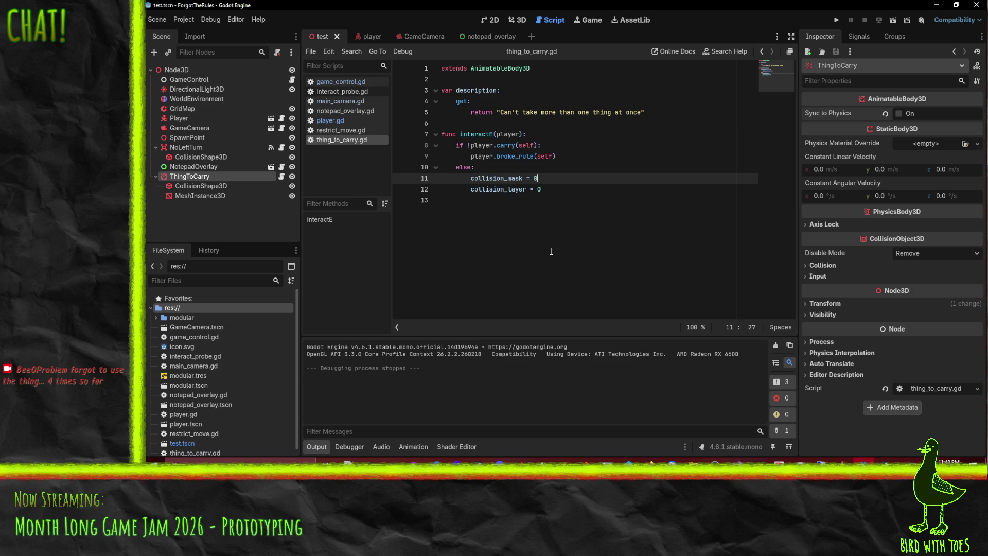
# Step: Delete the 'collision_mask = 0' line from thing_to_carry.gd, save, and return to the player scene
pyautogui.hotkey('shift', 'Down')
pyautogui.press('Delete')
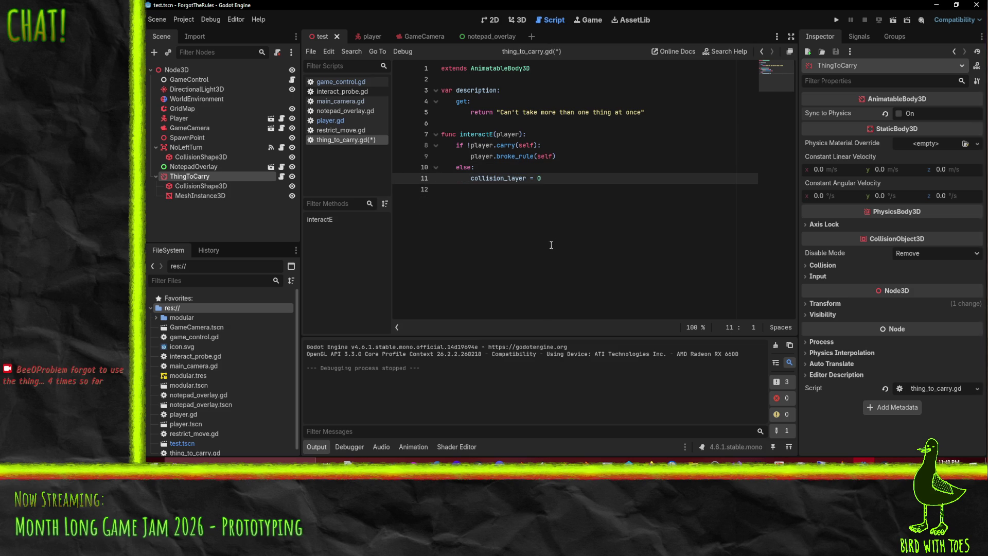
pyautogui.hotkey('ctrl', 's')
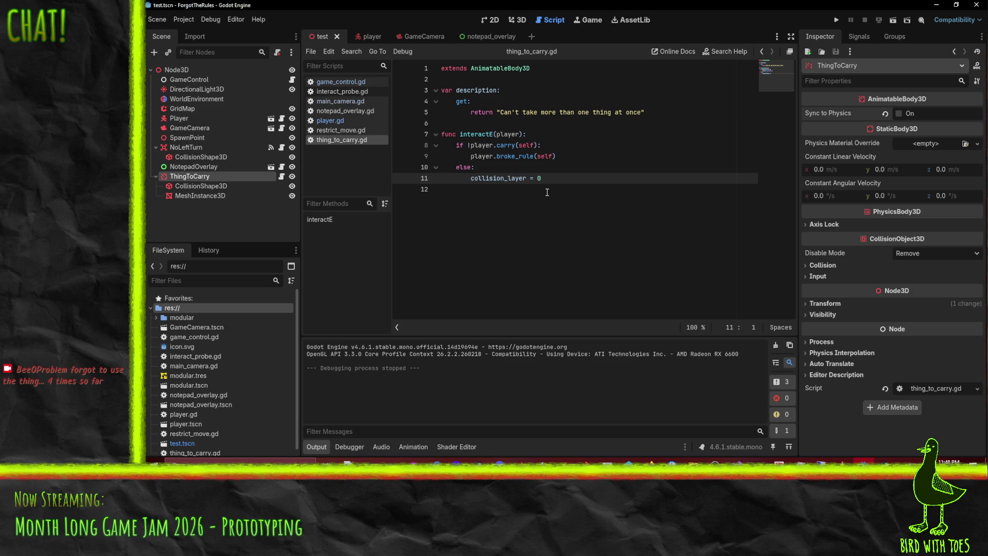
pyautogui.click(365, 38)
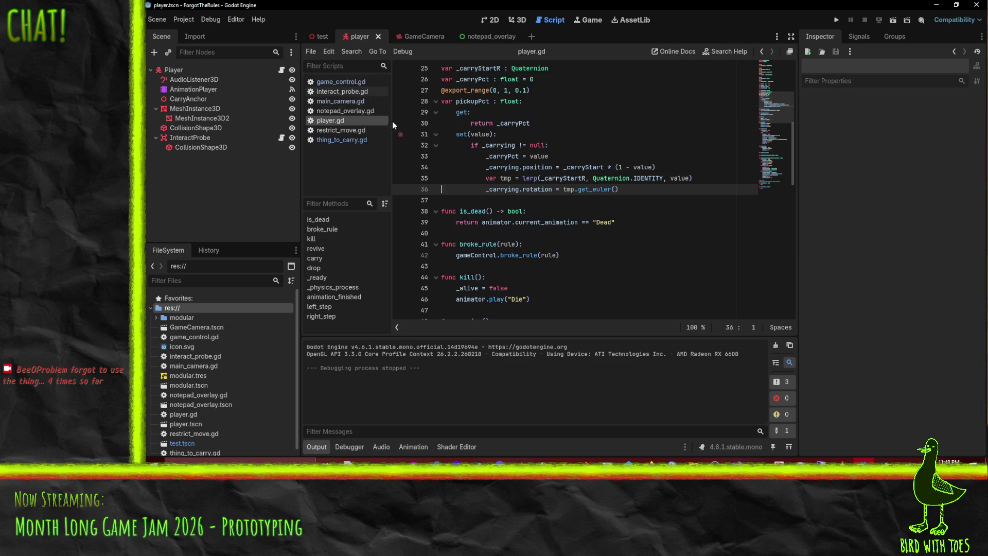
# Step: Run the game, pick up the box, carry it to the back wall, drop it, and stop with F8
pyautogui.click(319, 37)
pyautogui.moveTo(319, 37); pyautogui.dragTo(352, 35)
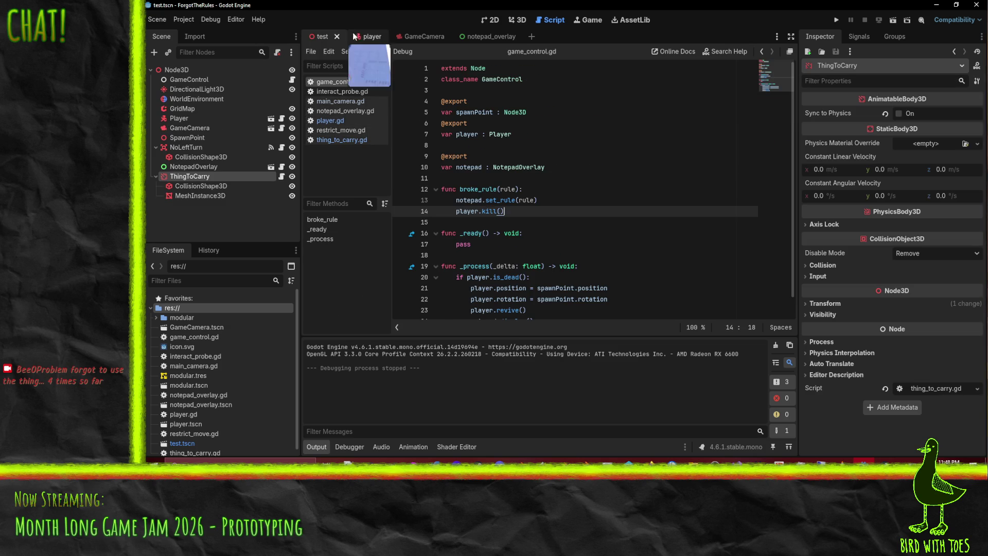
pyautogui.click(355, 36)
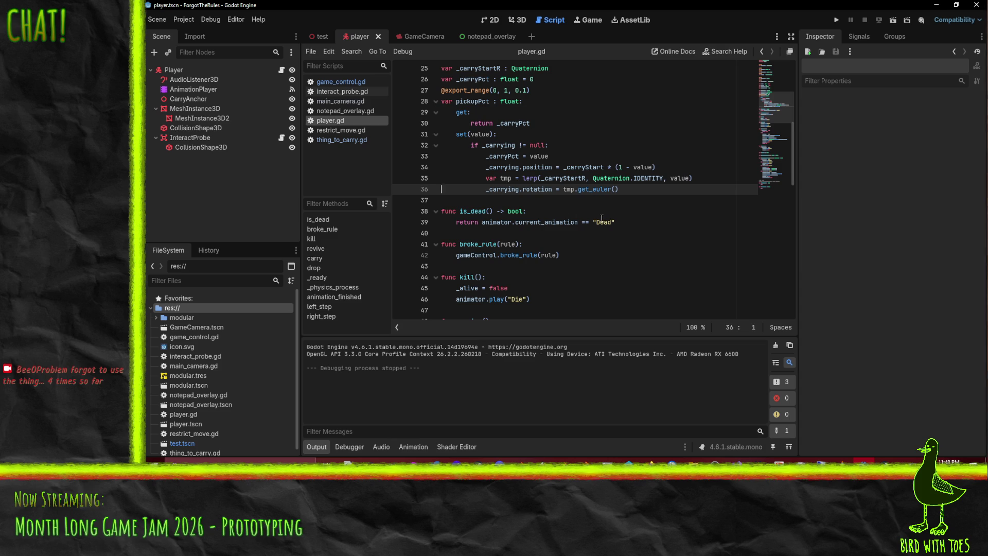
pyautogui.press('F5')
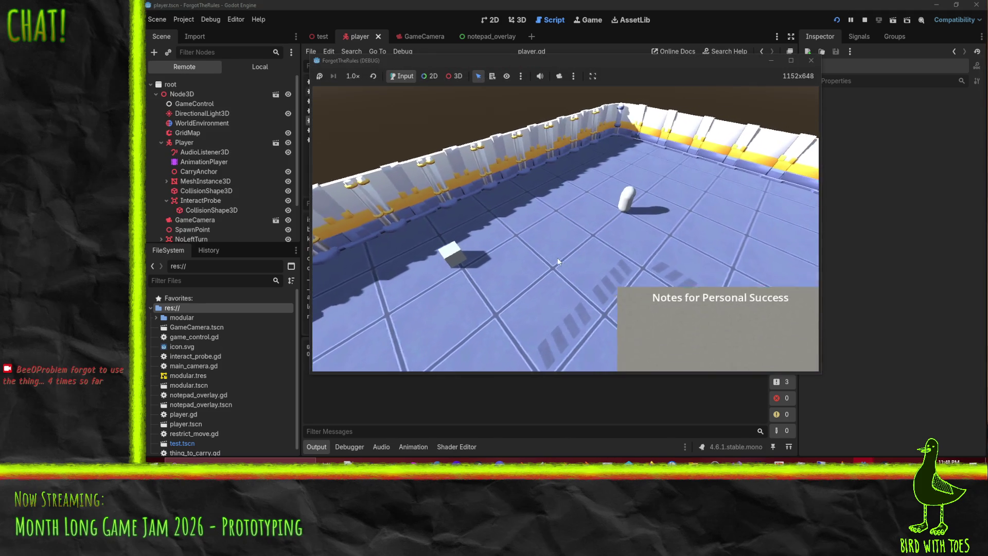
pyautogui.press('a')
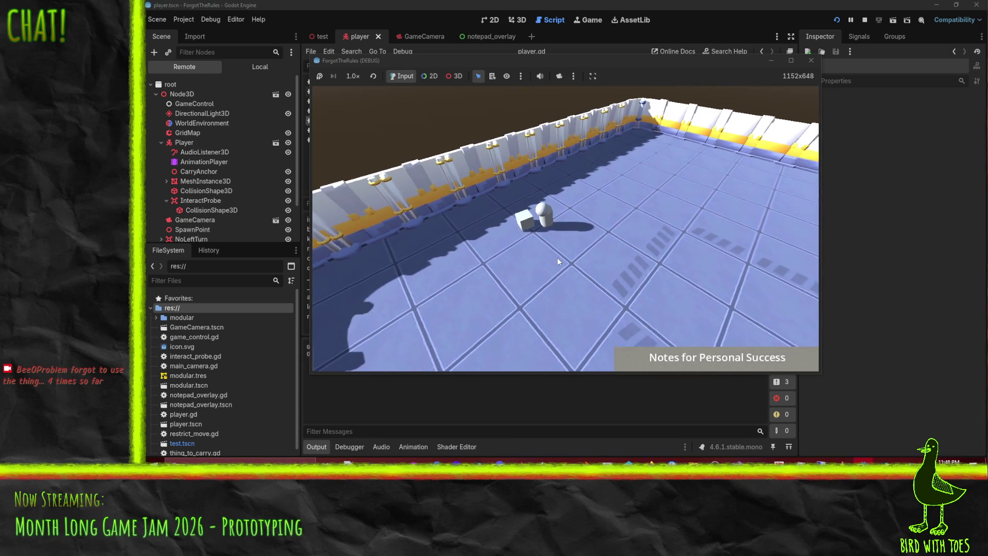
pyautogui.press('e')
pyautogui.press('w')
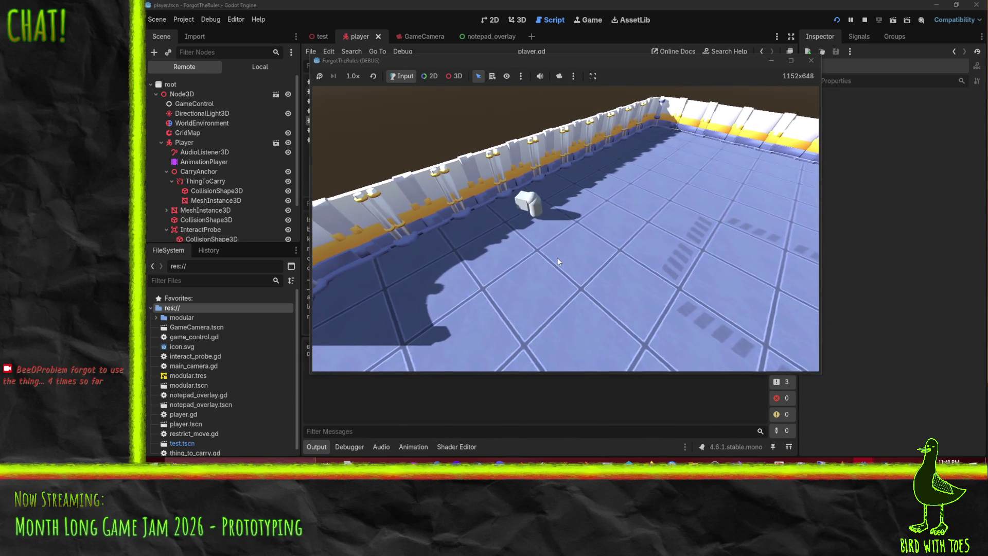
pyautogui.press('e')
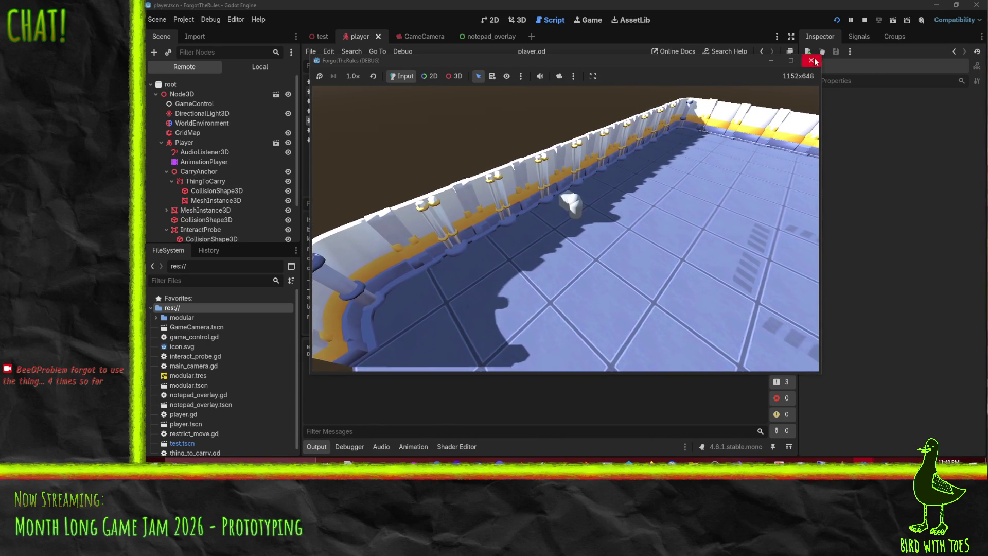
pyautogui.press('F8')
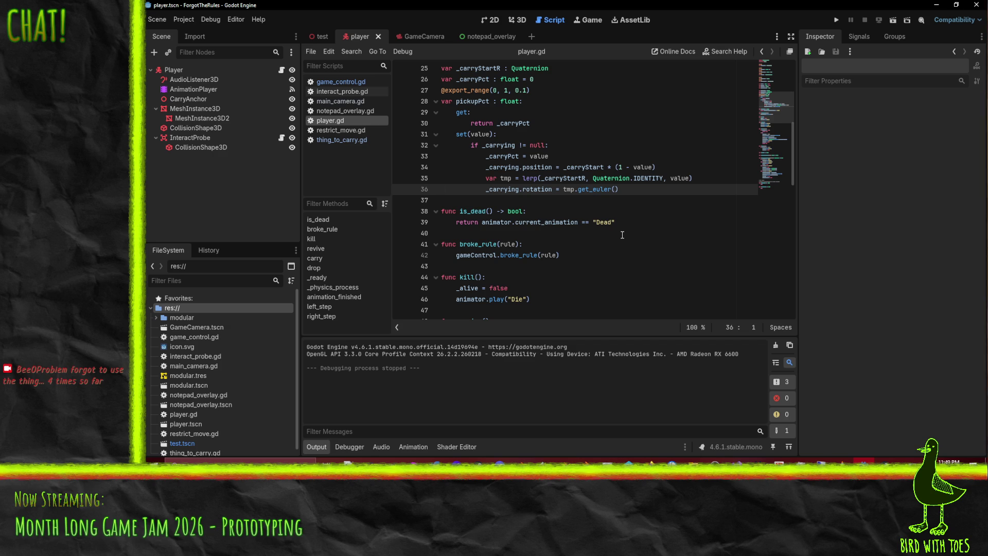
pyautogui.scroll(3, 467, 180)
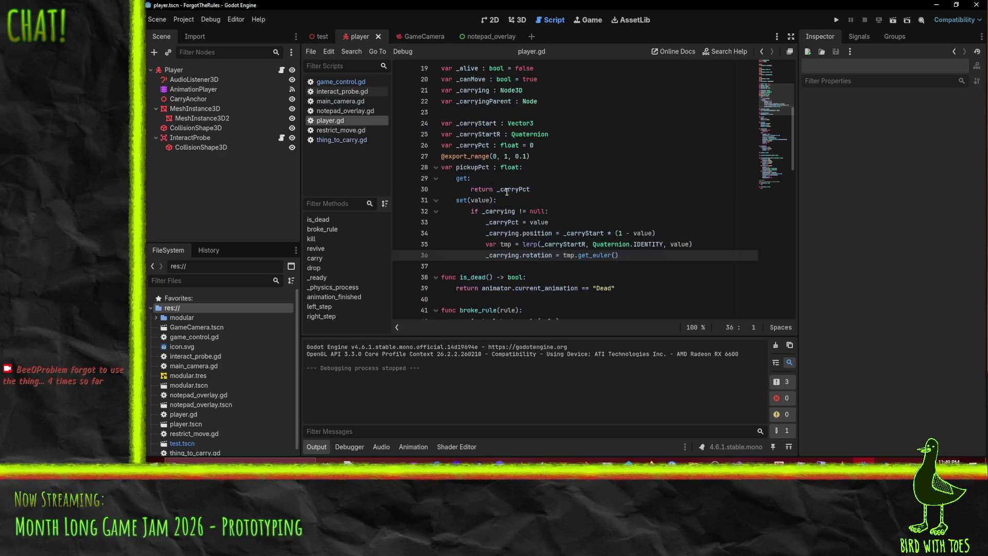
pyautogui.moveTo(628, 253)
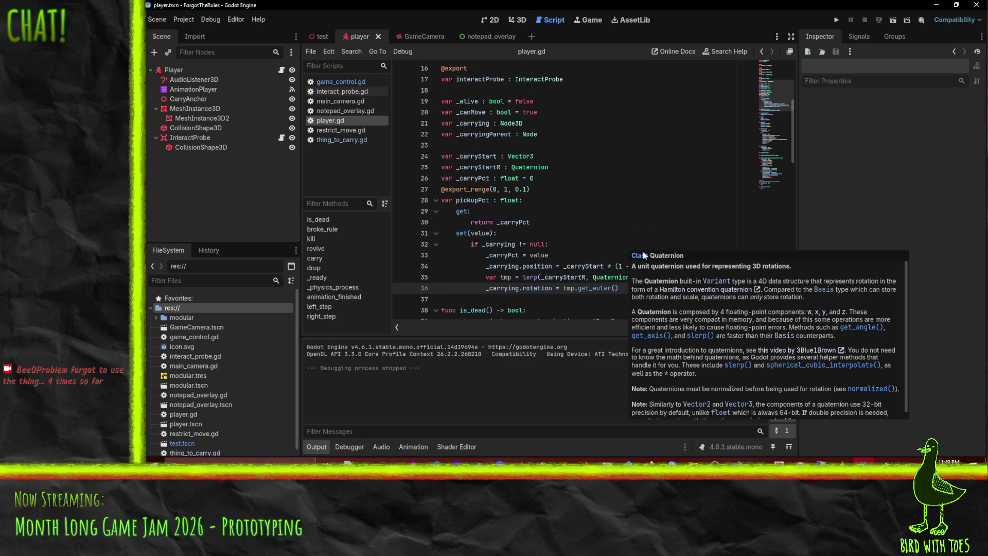
pyautogui.scroll(-3, 531, 216)
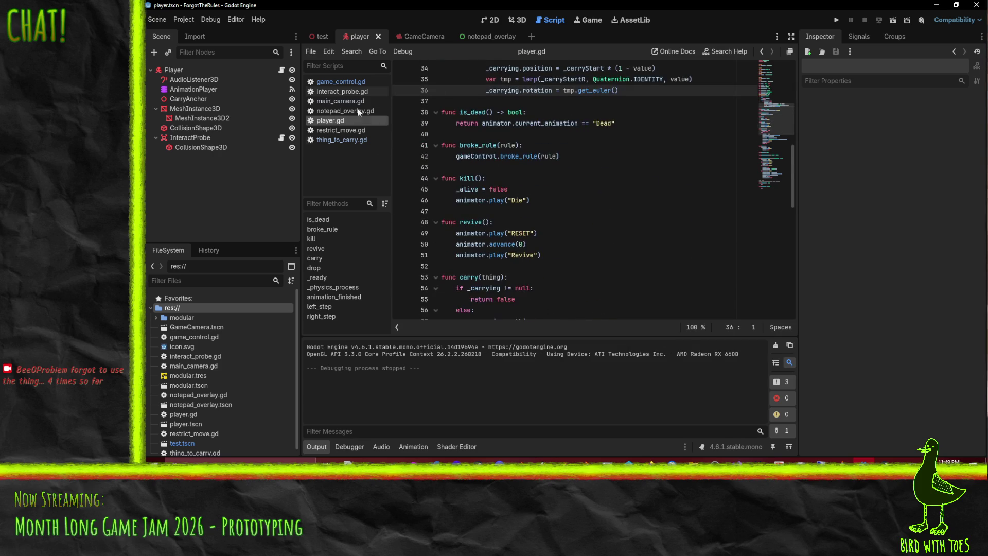
pyautogui.moveTo(541, 190)
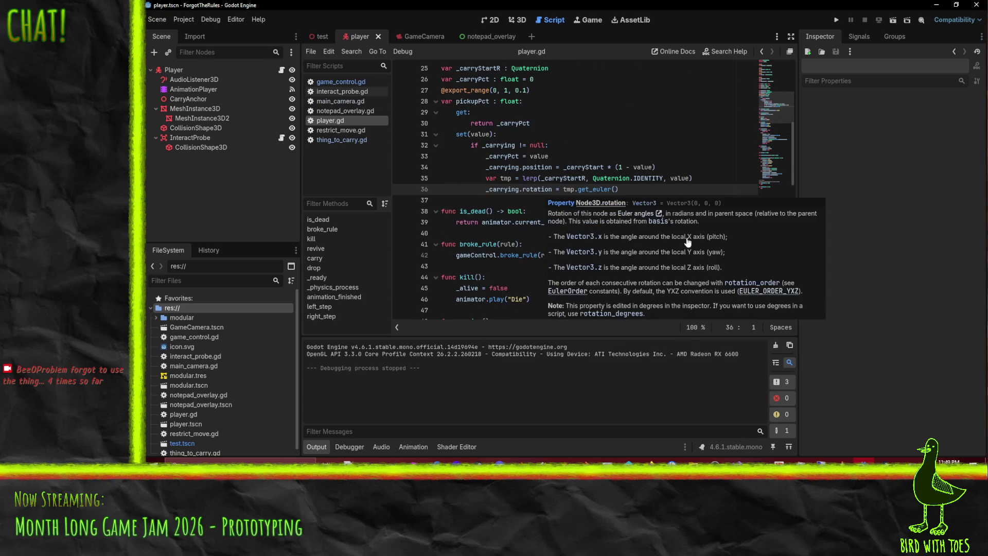
pyautogui.scroll(2, 556, 134)
pyautogui.click(548, 146)
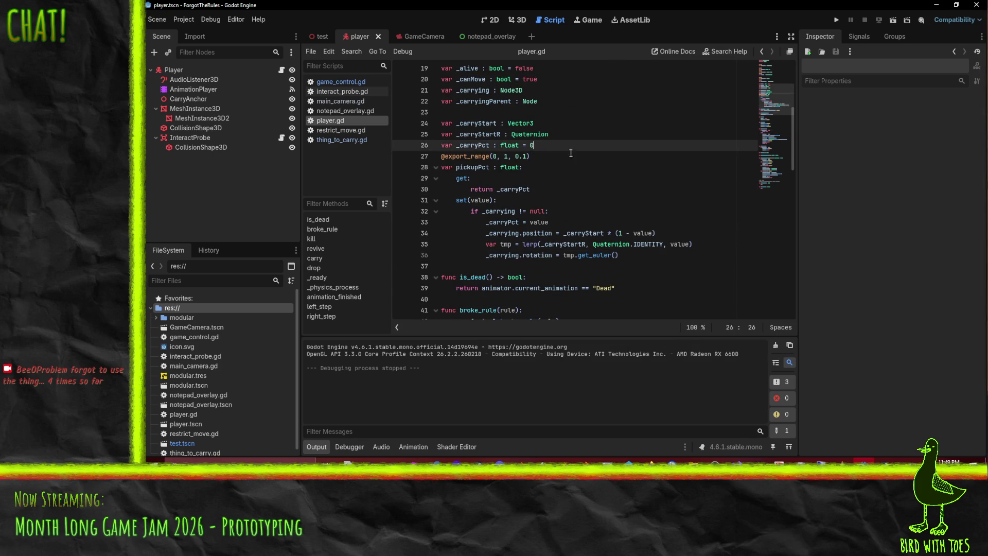
pyautogui.scroll(-6, 602, 189)
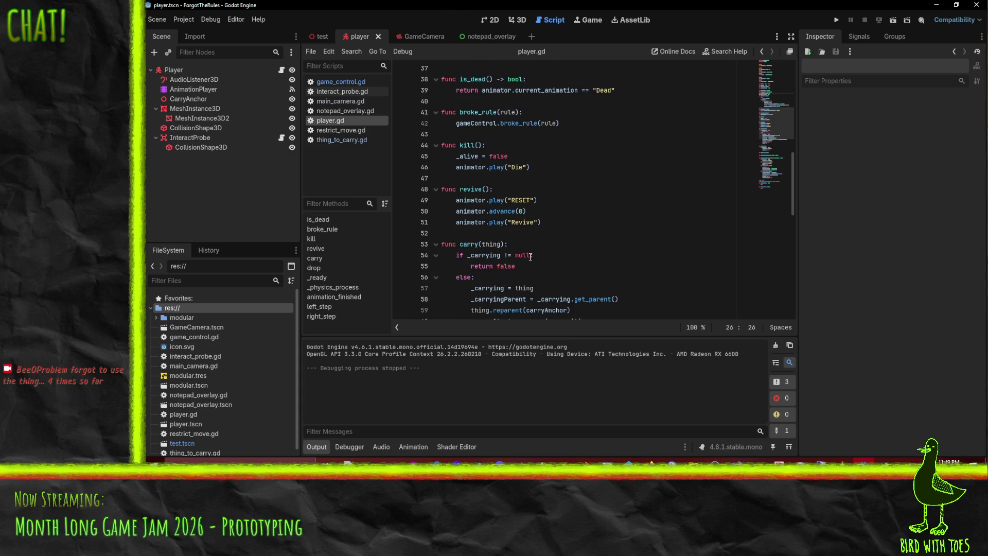
pyautogui.scroll(-2, 520, 277)
pyautogui.click(560, 179)
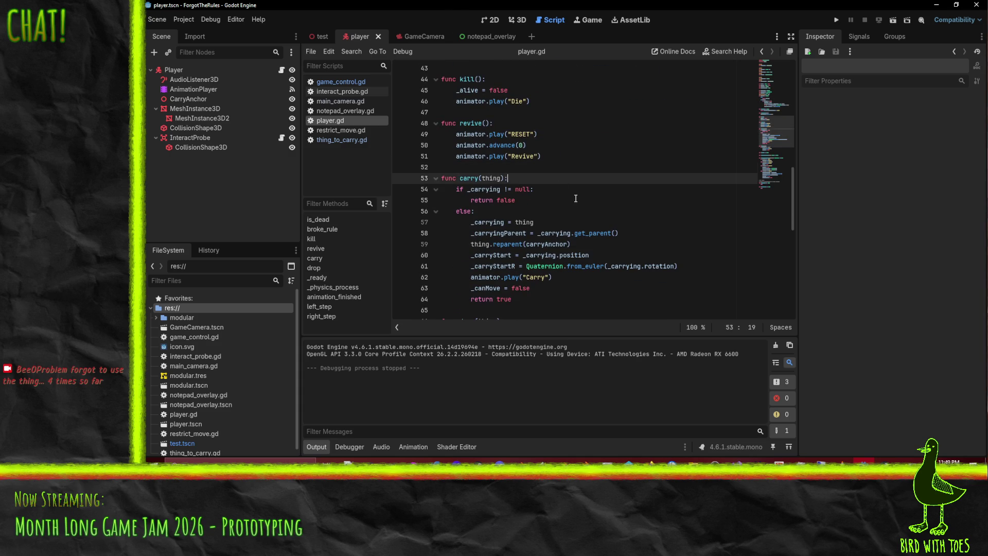
# Step: Add a TODO comment line at the top of the carry function in player.gd
pyautogui.press('Return')
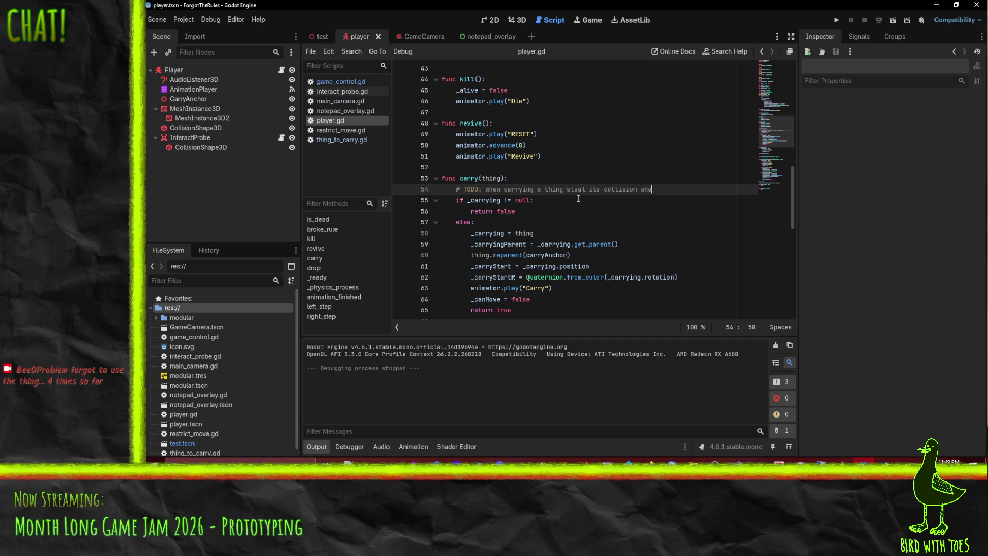
pyautogui.scroll(-6, 580, 199)
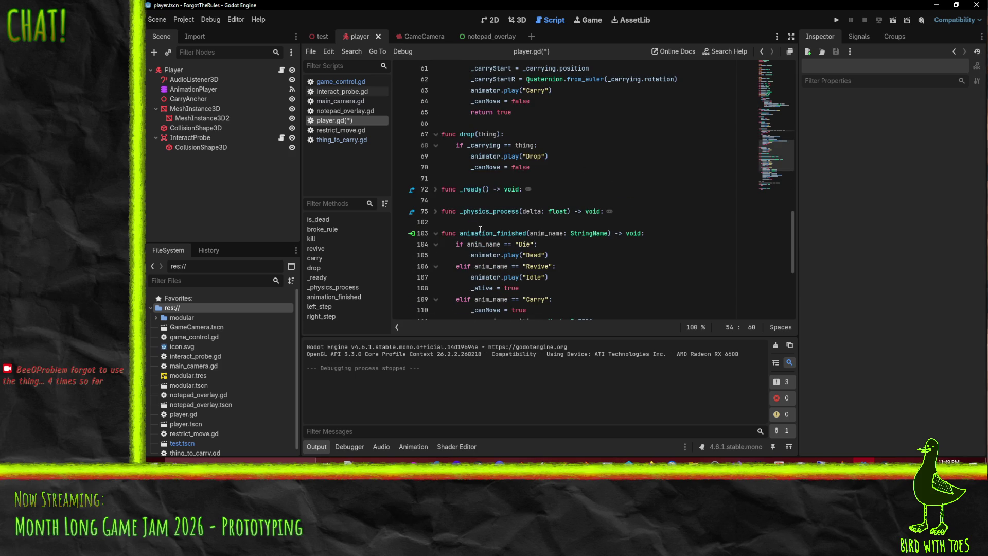
pyautogui.scroll(-4, 481, 234)
pyautogui.scroll(3, 434, 206)
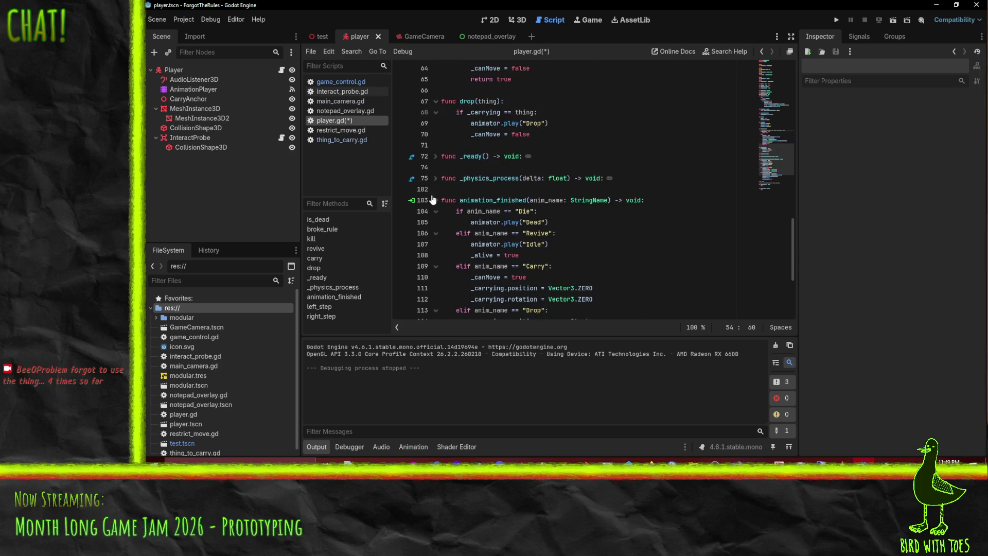
# Step: Add 'if not _canMove: return' on line 77 of _physics_process, save player.gd and run the project
pyautogui.click(436, 179)
pyautogui.click(550, 203)
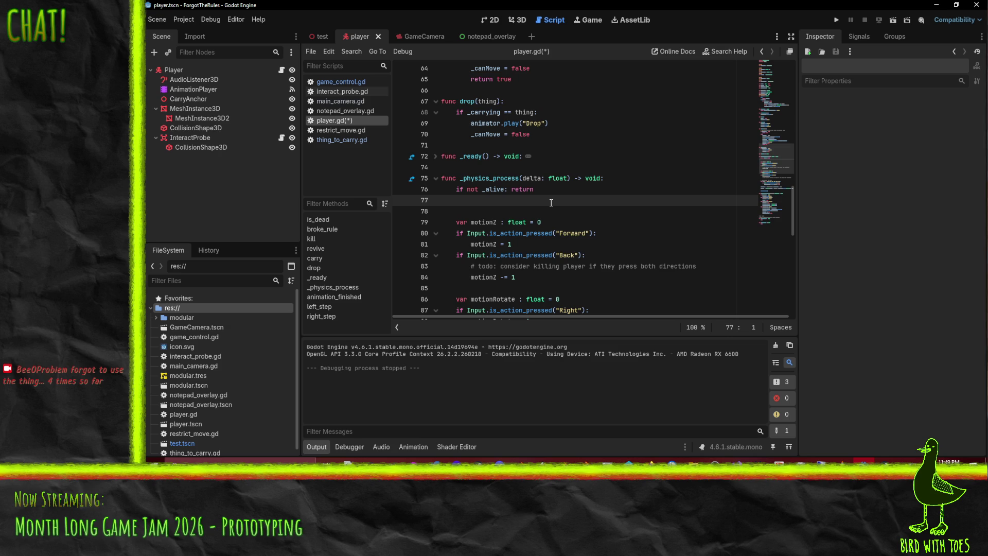
pyautogui.write('ve: return')
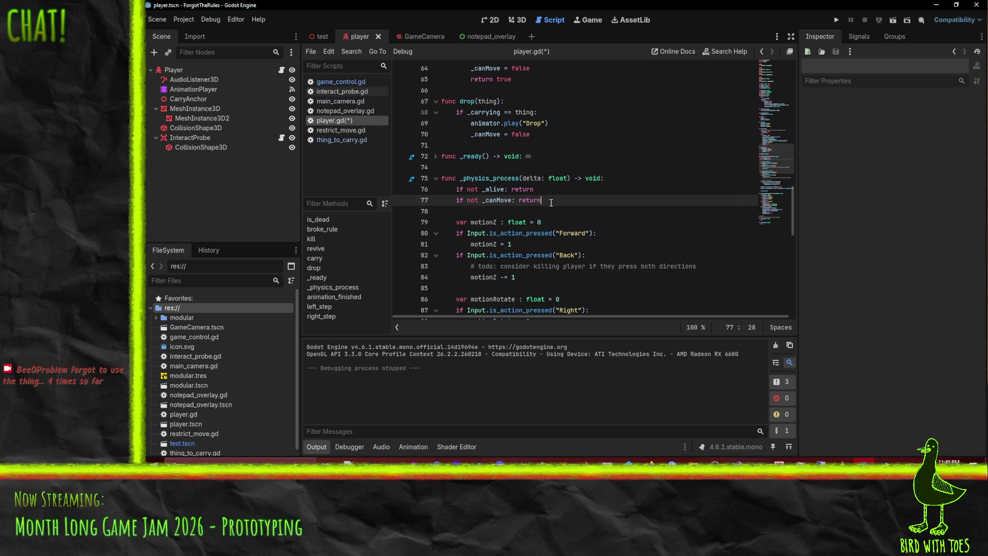
pyautogui.hotkey('ctrl', 's')
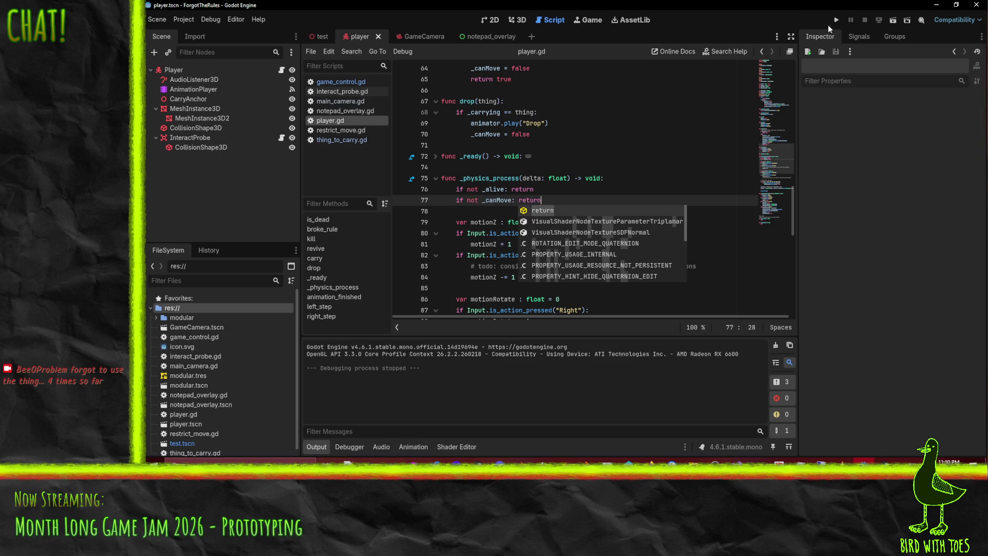
pyautogui.click(836, 20)
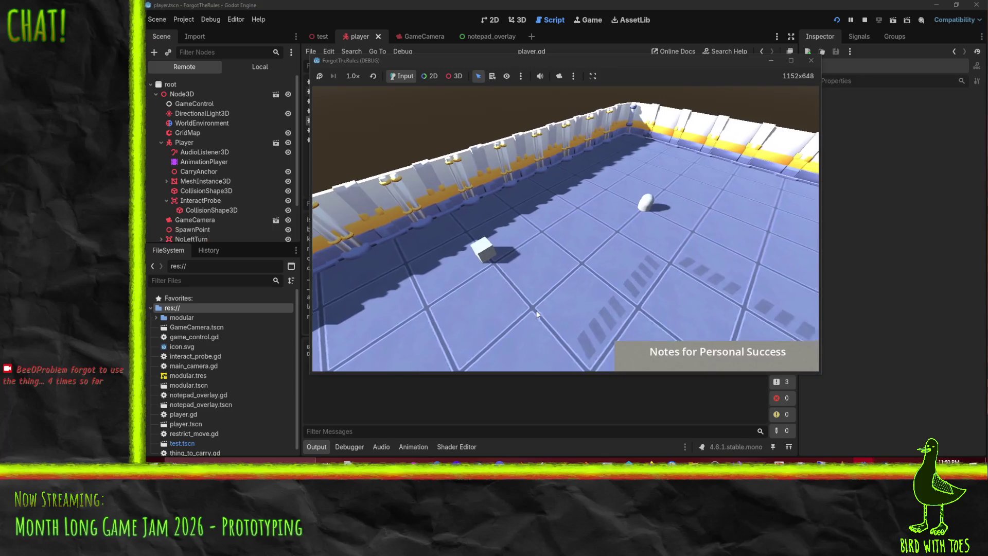
# Step: Walk the player left to the box and pick it up
pyautogui.press('a')
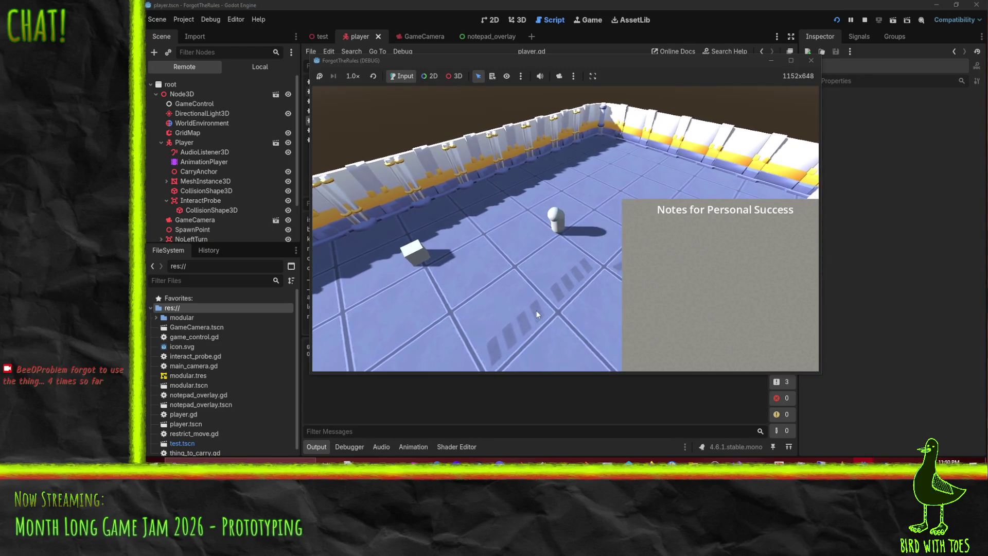
pyautogui.press('a')
pyautogui.press('e')
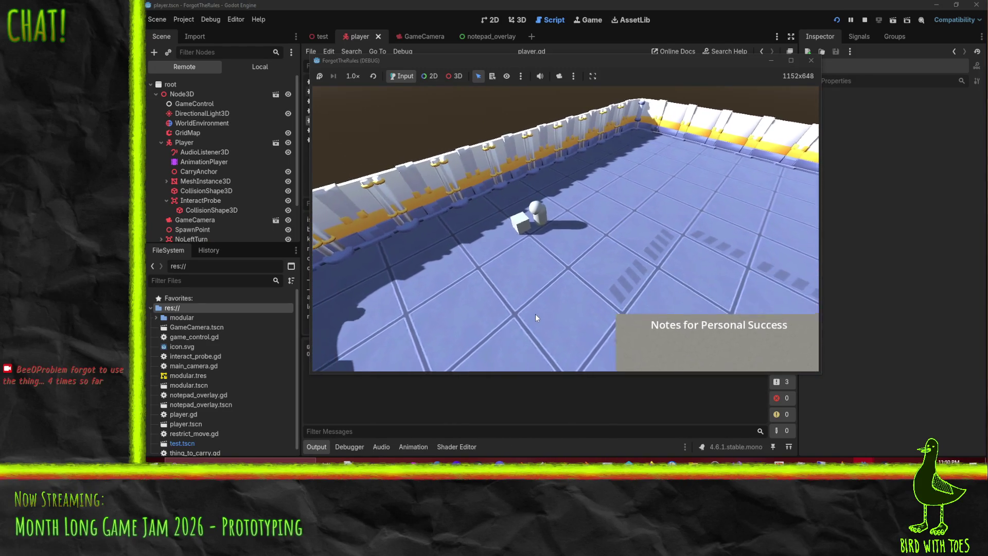
# Step: Carry the box across the arena toward the back-right corner, then close the game
pyautogui.press('w')
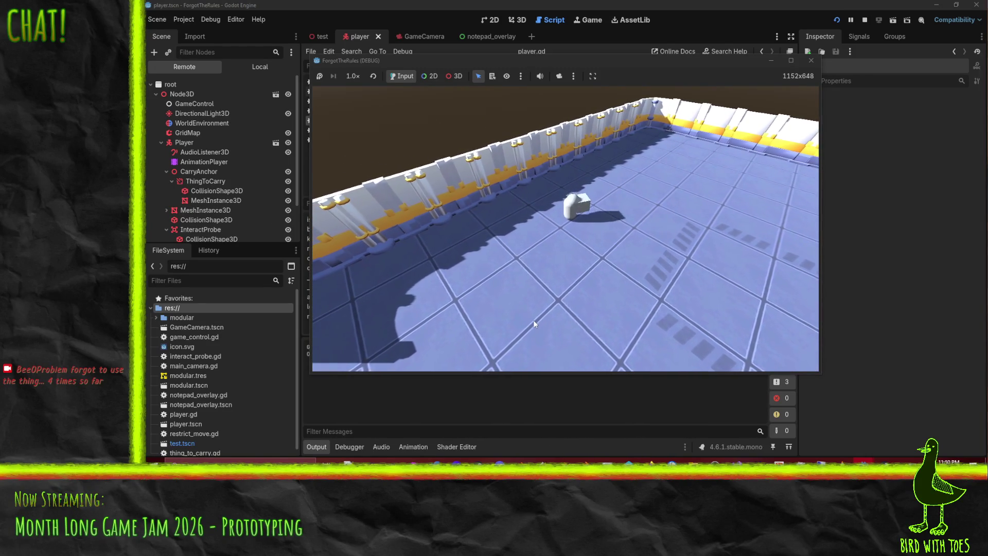
pyautogui.press('d')
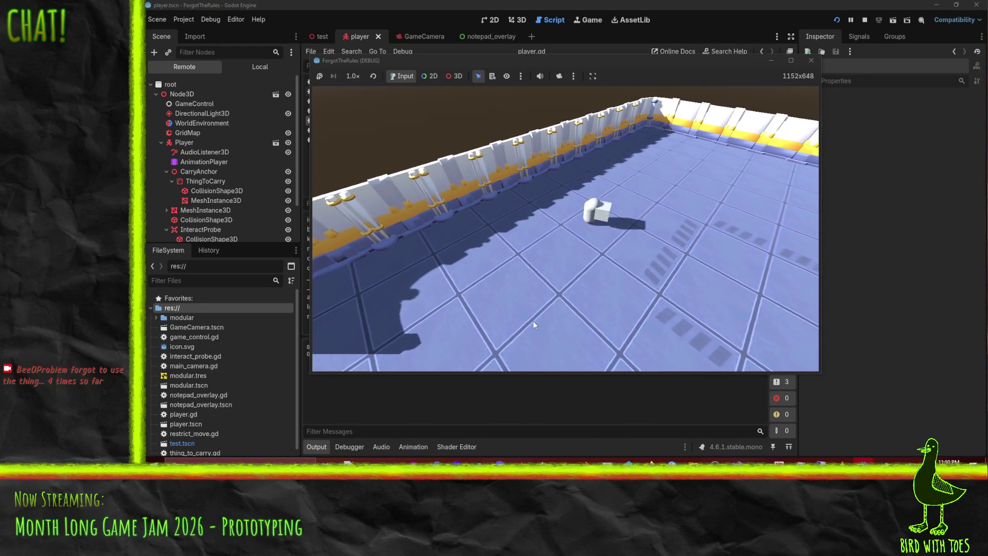
pyautogui.press('d')
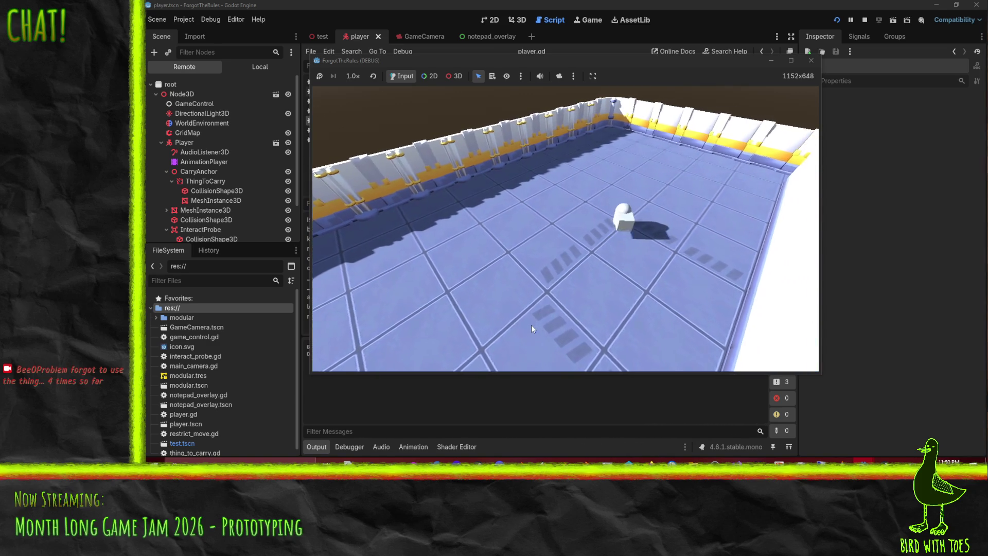
pyautogui.press('d')
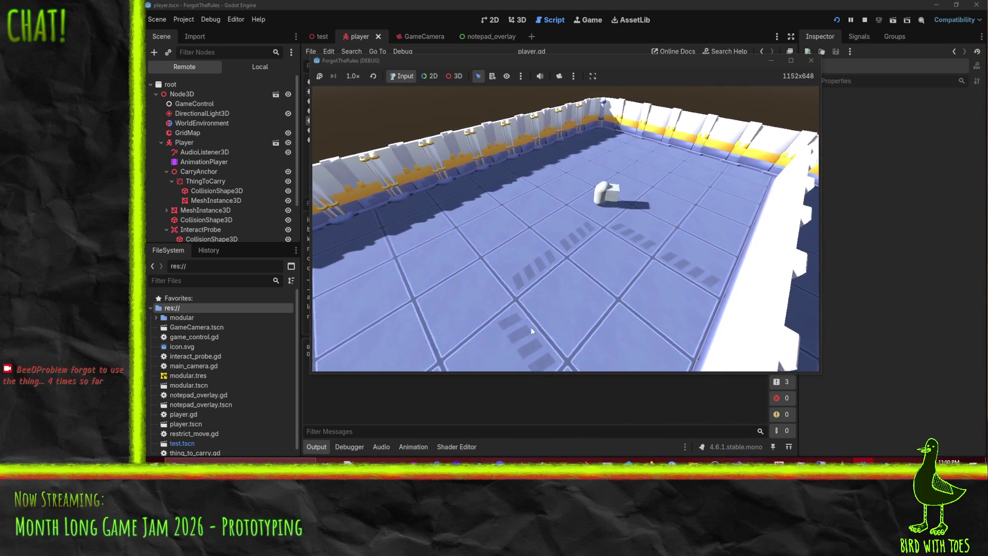
pyautogui.press('a')
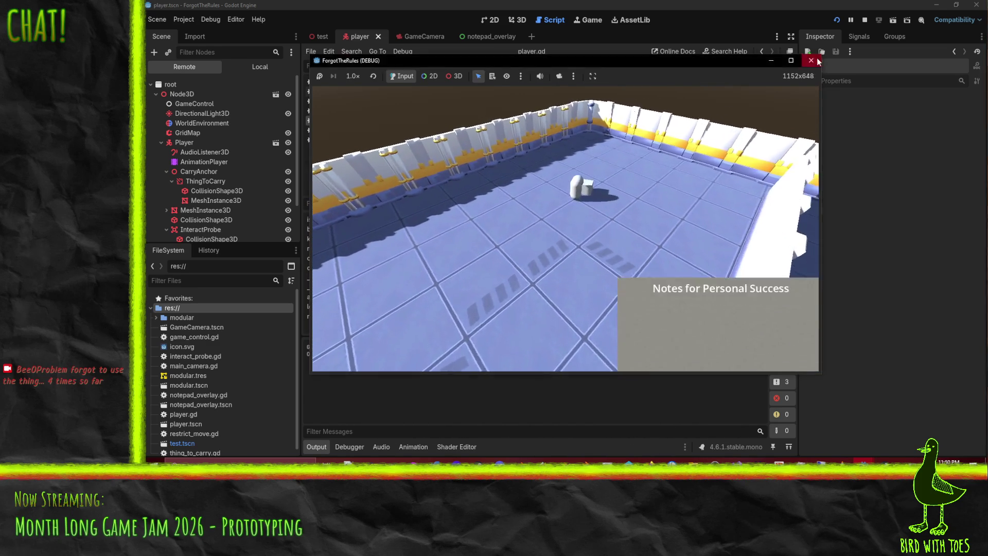
pyautogui.click(811, 61)
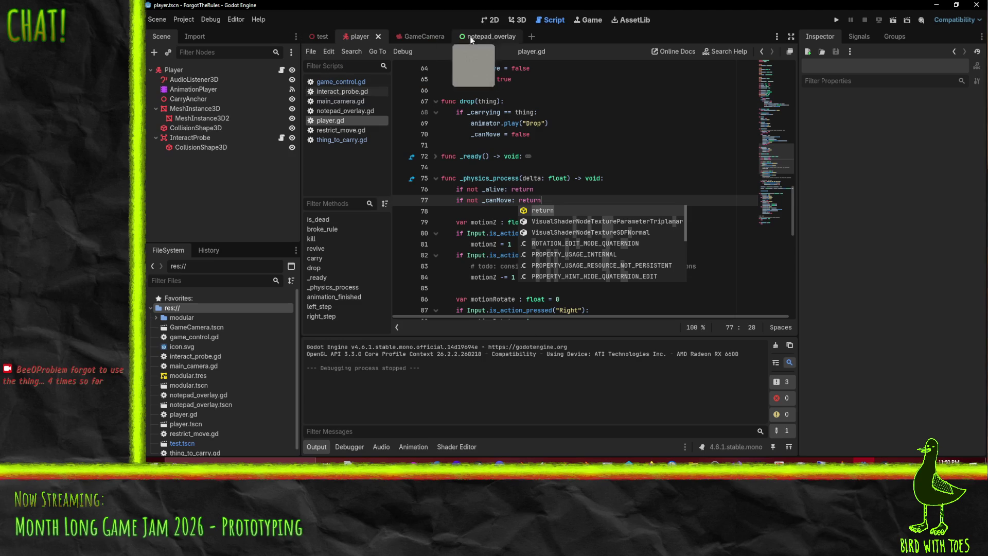
# Step: In the 3D view, reparent CarryAnchor under MeshInstance3D and push it forward to z -1.2
pyautogui.click(517, 20)
pyautogui.moveTo(190, 98)
pyautogui.mouseDown()
pyautogui.moveTo(200, 119)
pyautogui.moveTo(244, 126)
pyautogui.mouseUp()
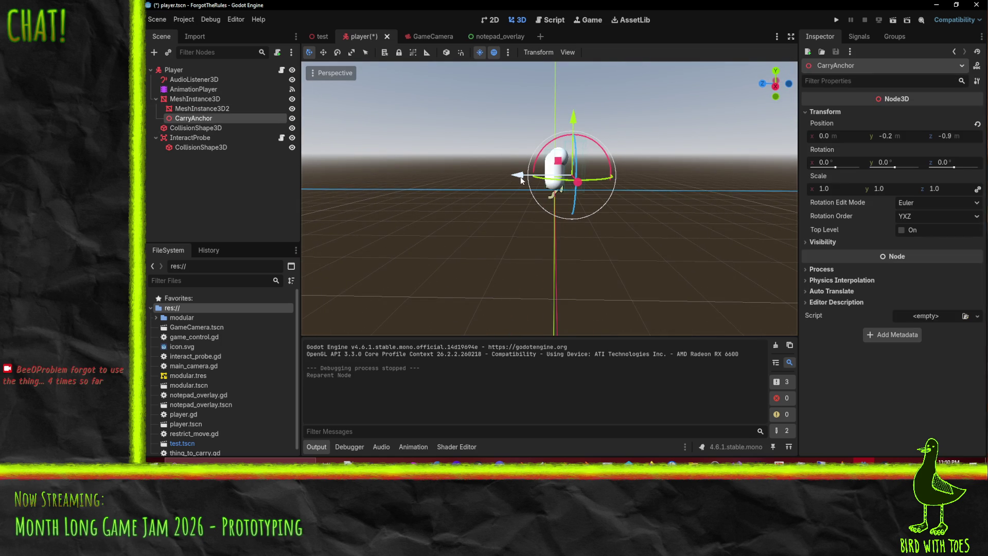
pyautogui.moveTo(518, 180); pyautogui.dragTo(524, 176)
# Step: Lower CarryAnchor to y -0.5, save the player scene and launch the game
pyautogui.scroll(2, 613, 212)
pyautogui.moveTo(609, 212)
pyautogui.mouseDown()
pyautogui.moveTo(522, 204)
pyautogui.moveTo(610, 201)
pyautogui.moveTo(583, 202)
pyautogui.moveTo(594, 174)
pyautogui.mouseUp()
pyautogui.moveTo(520, 169); pyautogui.dragTo(520, 181)
pyautogui.hotkey('ctrl', 's')
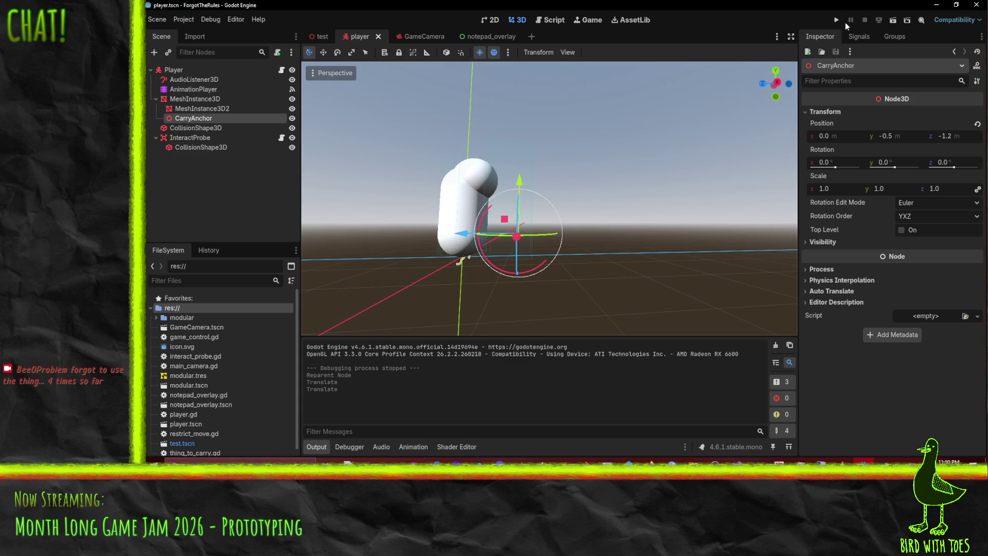
pyautogui.click(836, 20)
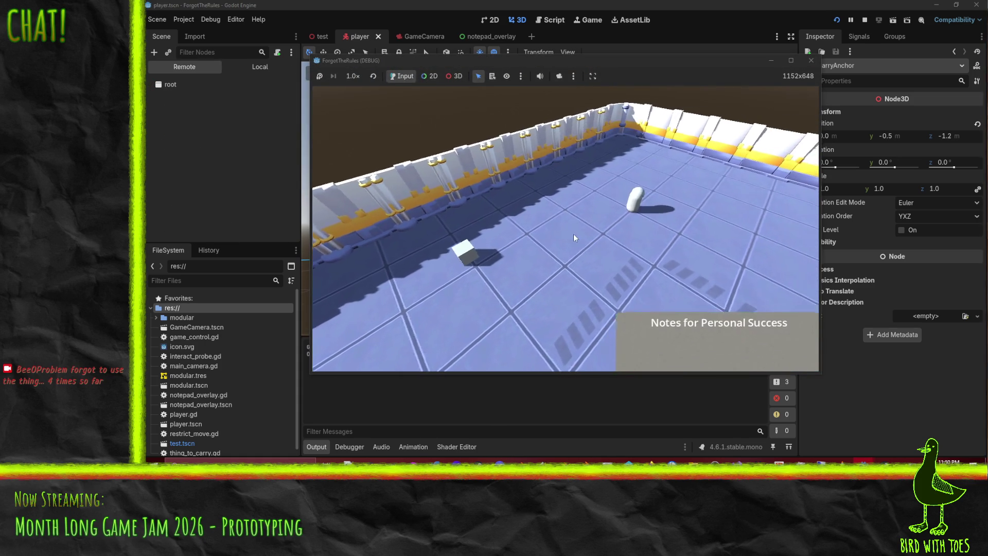
# Step: Walk the player to the box and pick it up onto the lowered anchor
pyautogui.moveTo(689, 234)
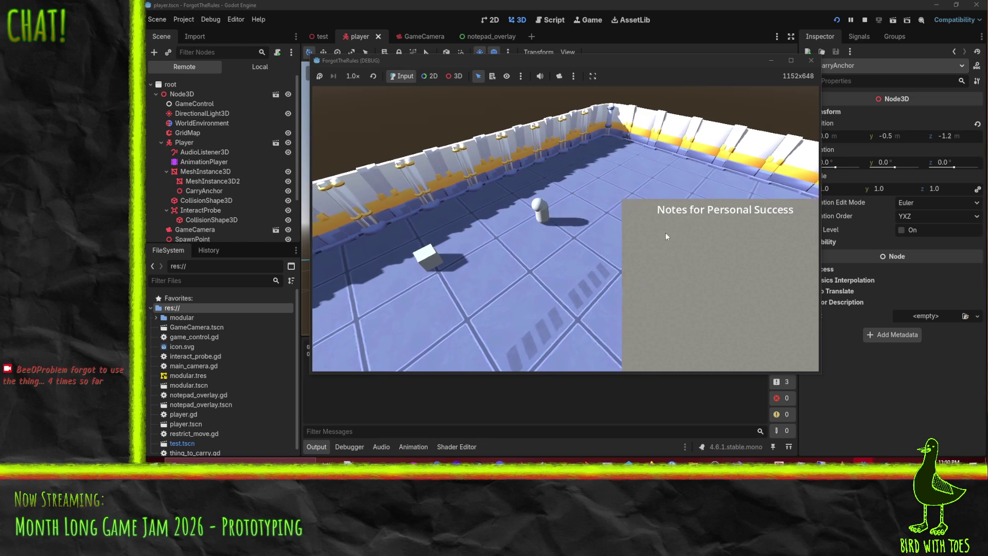
pyautogui.press('a')
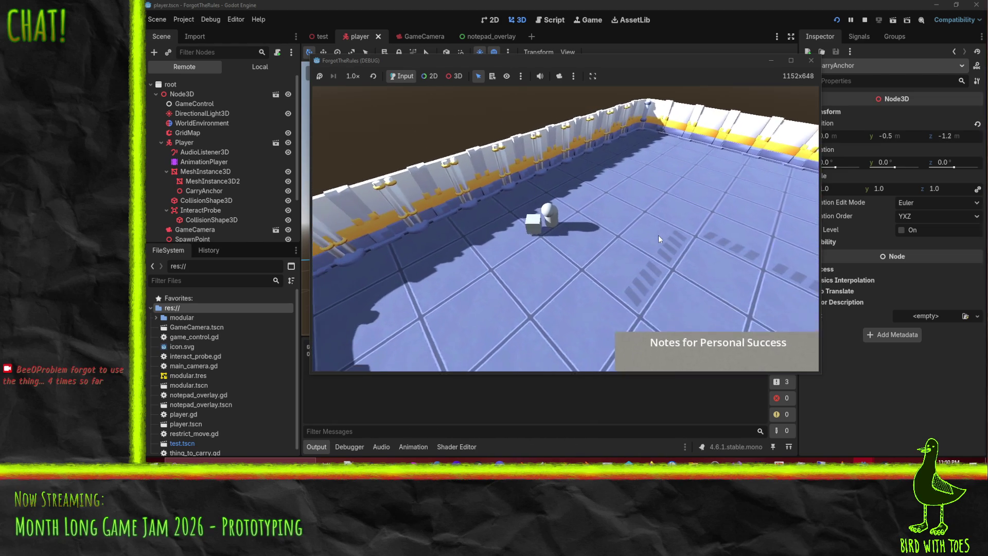
pyautogui.press('e')
pyautogui.press('w')
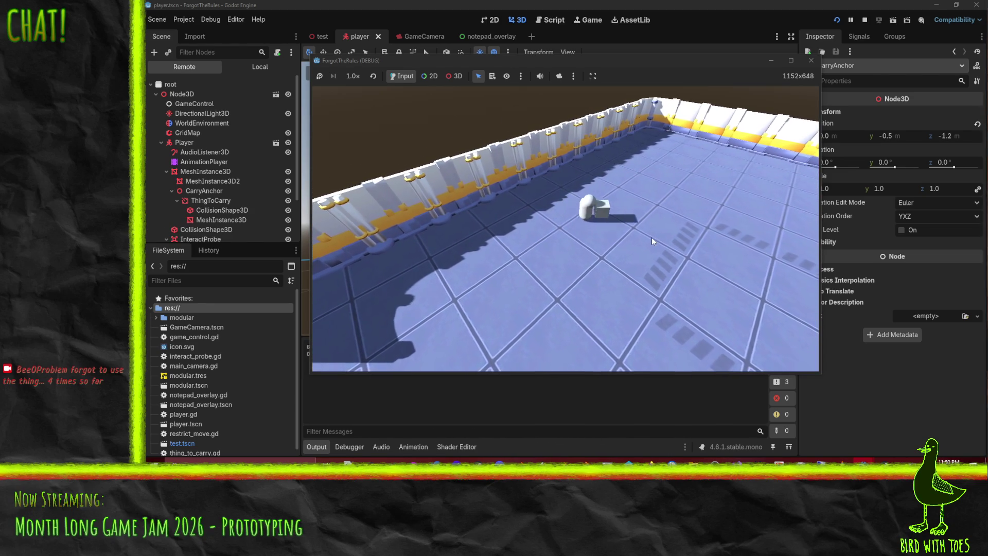
# Step: Carry the box forward across the floor, close the game and return to the test scene
pyautogui.press('w')
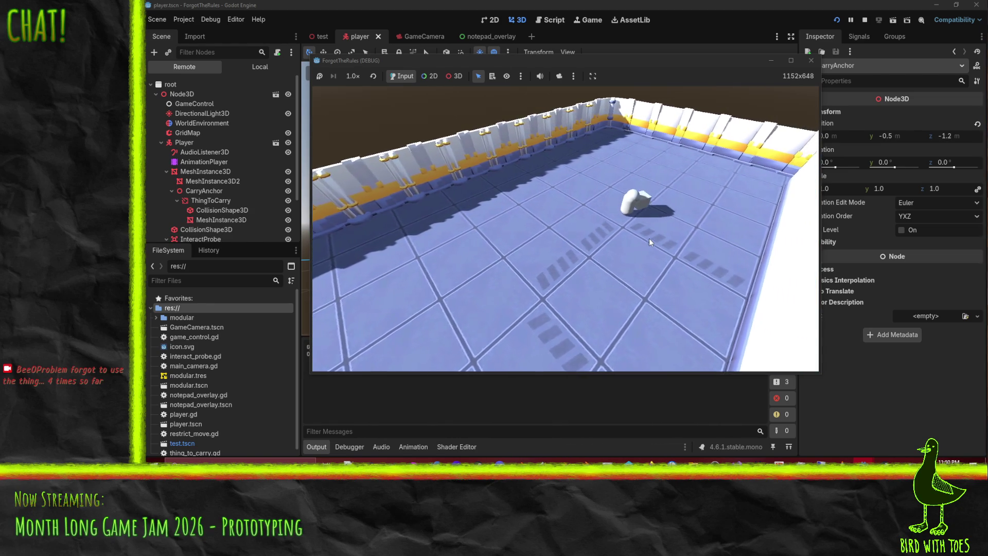
pyautogui.press('w')
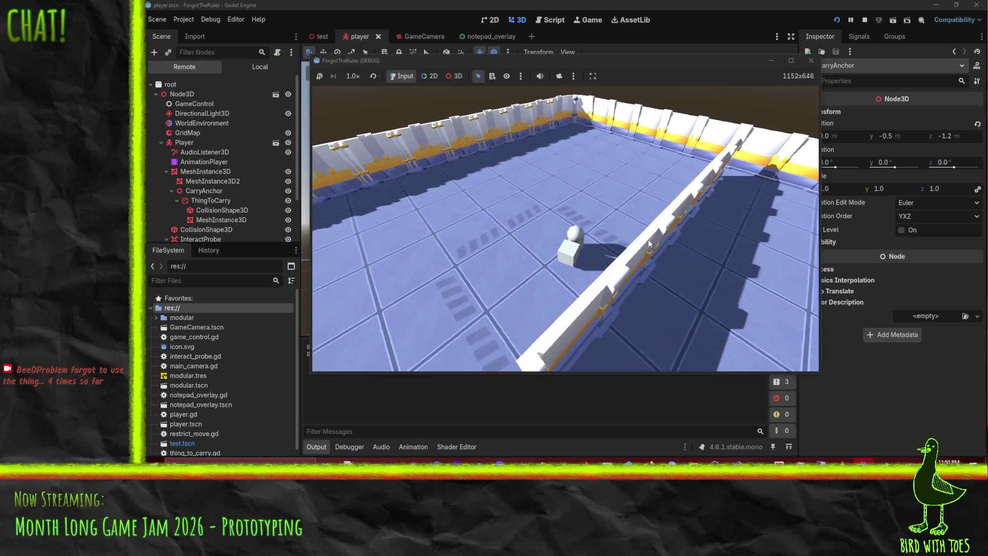
pyautogui.click(812, 60)
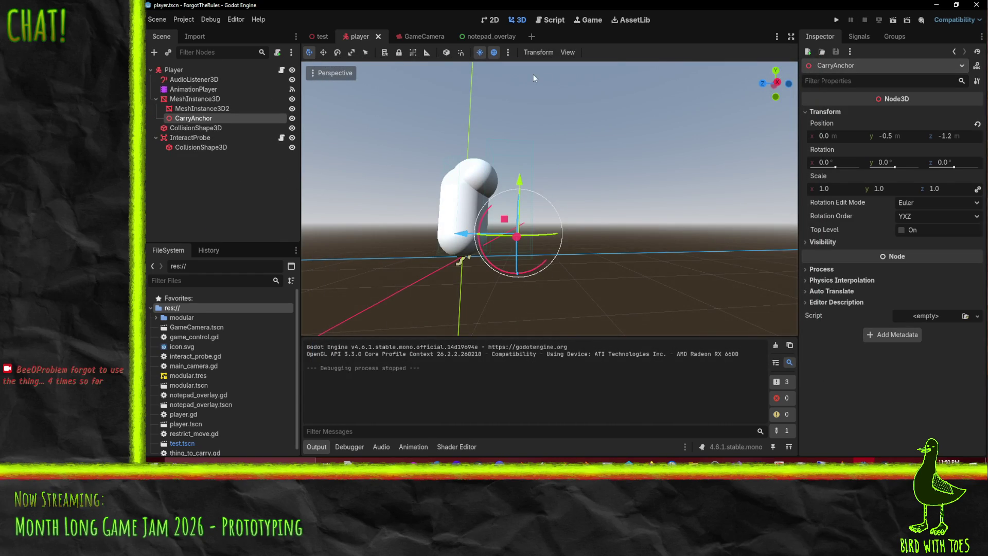
pyautogui.click(322, 36)
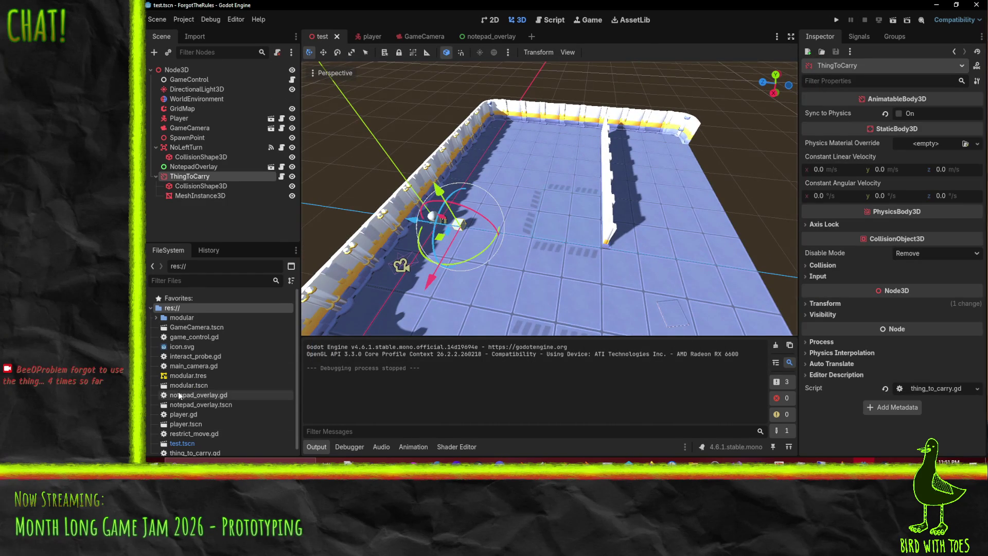
# Step: Paint several template-floor-layer2 and template-floor2 tiles into the GridMap arena
pyautogui.click(184, 108)
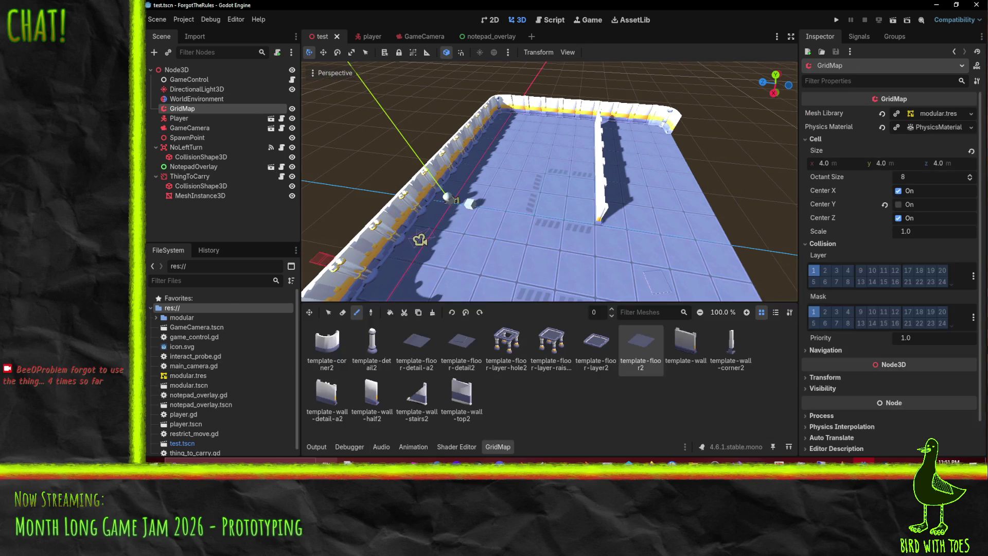
pyautogui.click(599, 348)
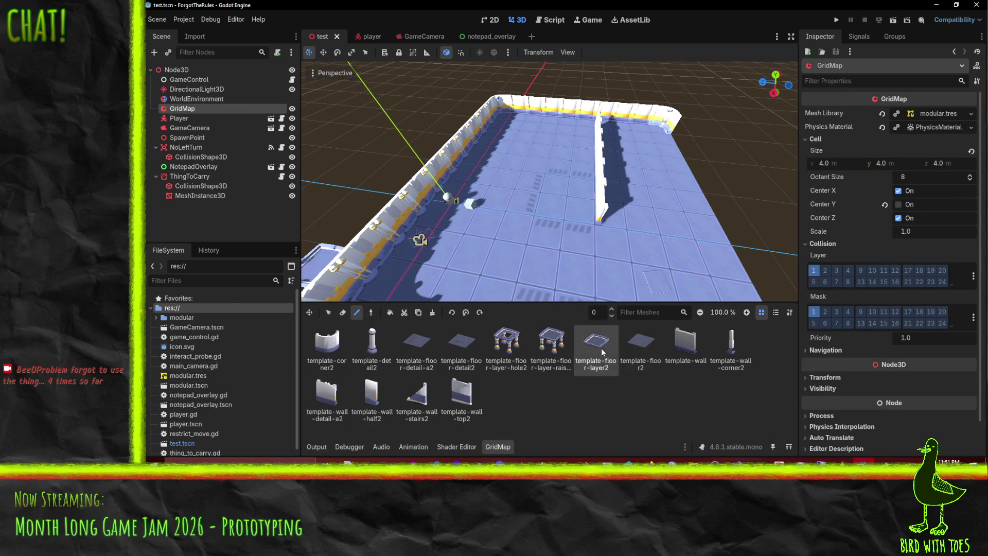
pyautogui.click(661, 168)
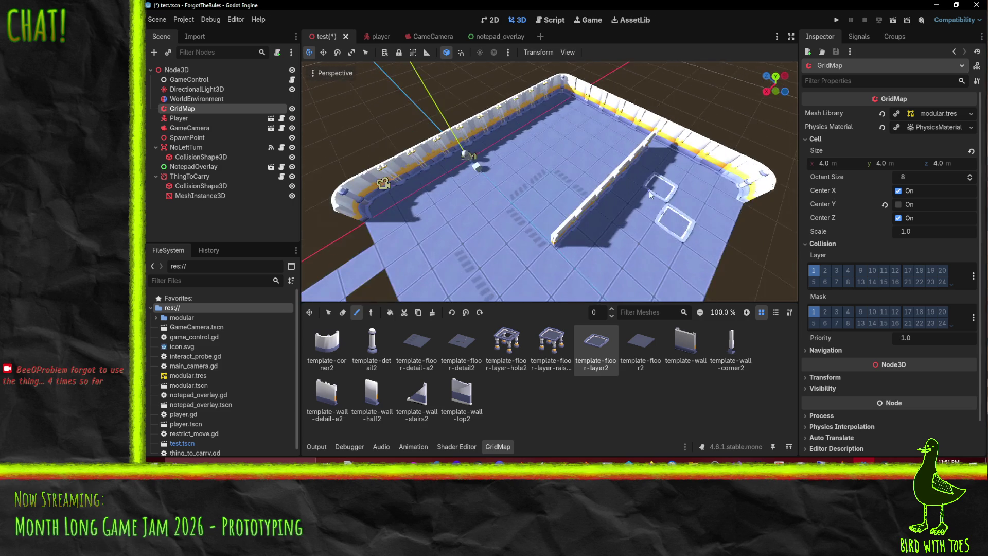
pyautogui.moveTo(625, 173)
pyautogui.mouseDown()
pyautogui.moveTo(698, 212)
pyautogui.moveTo(656, 202)
pyautogui.moveTo(731, 235)
pyautogui.moveTo(774, 270)
pyautogui.mouseUp()
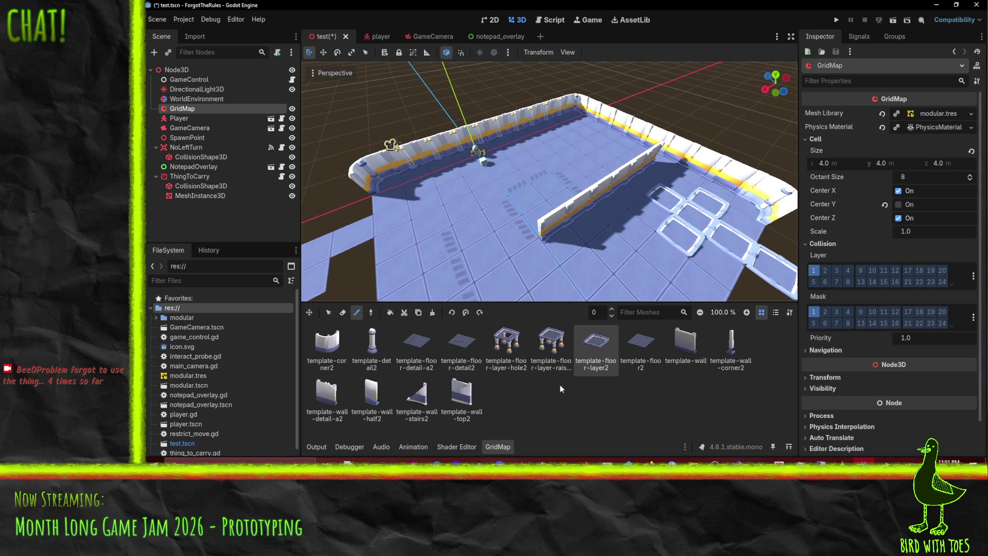
pyautogui.click(647, 363)
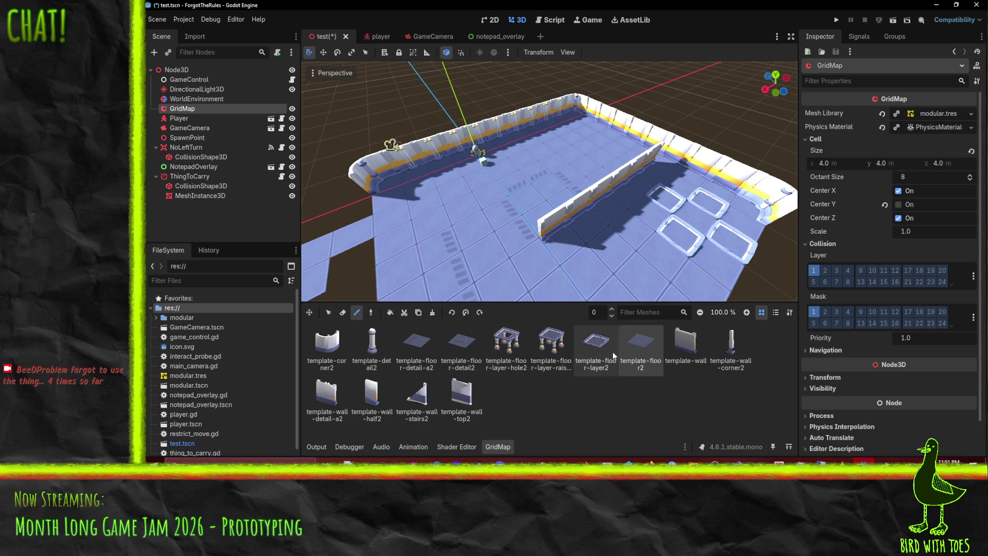
pyautogui.click(594, 348)
pyautogui.click(644, 277)
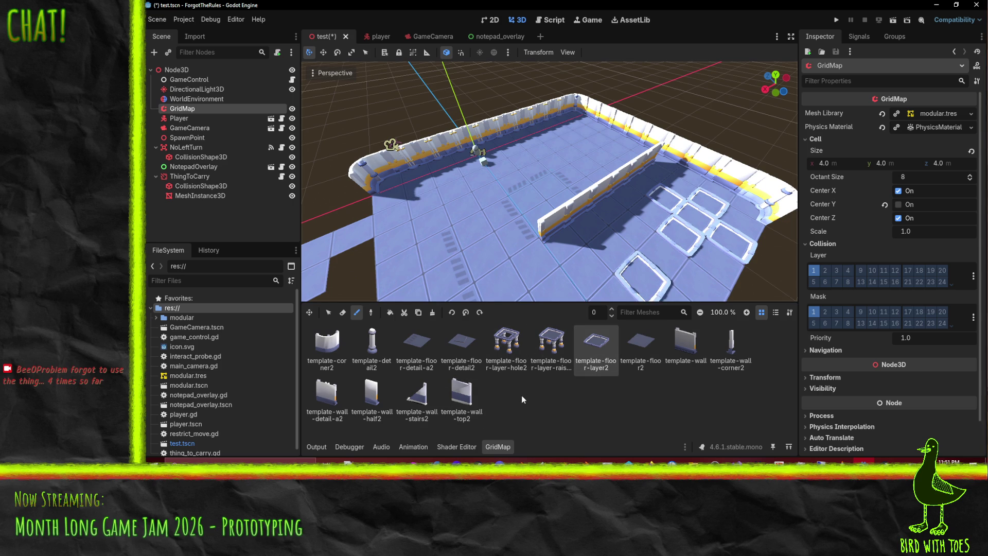
# Step: Raise the GridMap painting floor to 1 and try the wall-stairs2, wall-half2 and wall-detail-a2 pieces
pyautogui.click(417, 394)
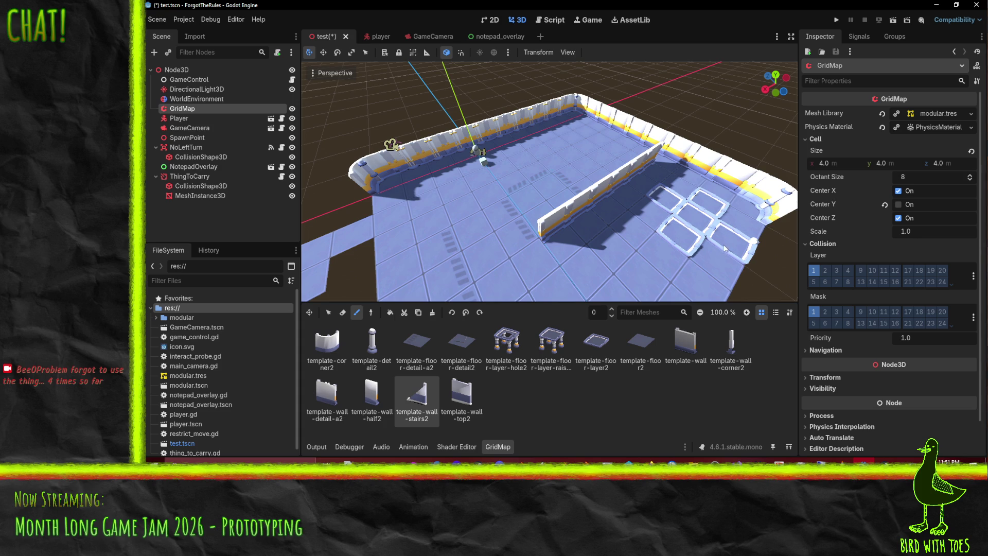
pyautogui.click(611, 310)
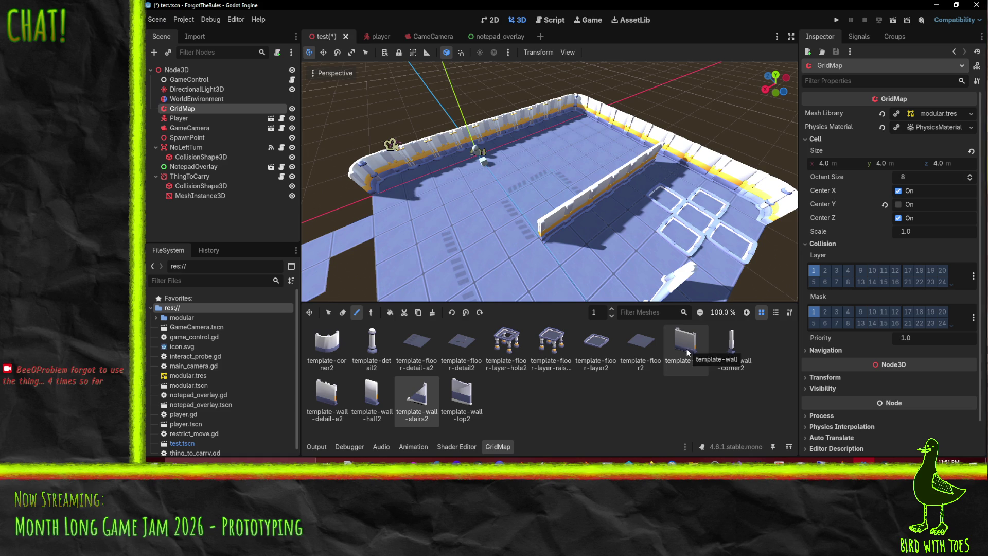
pyautogui.click(380, 407)
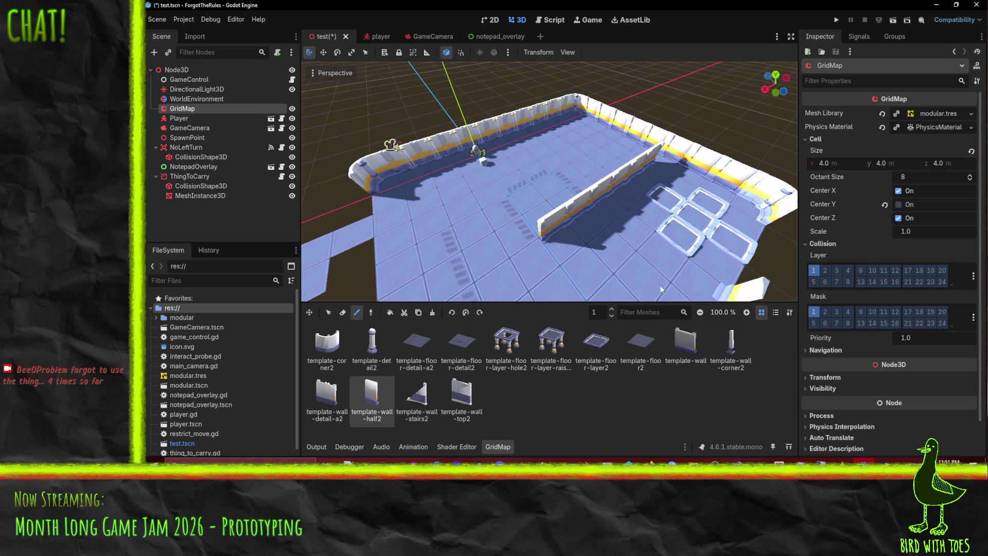
pyautogui.click(327, 394)
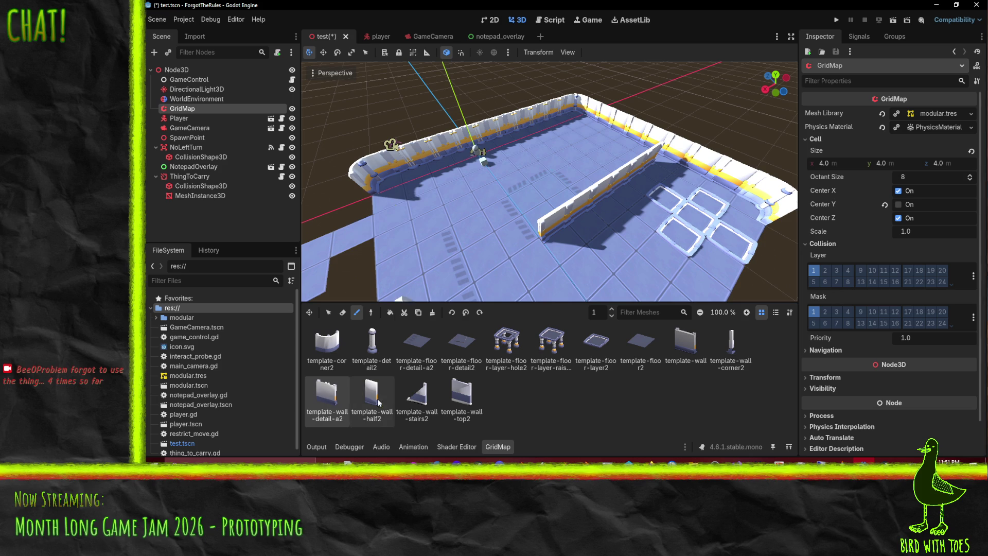
# Step: Pick the plain template-wall piece from the GridMap palette for painting
pyautogui.click(669, 360)
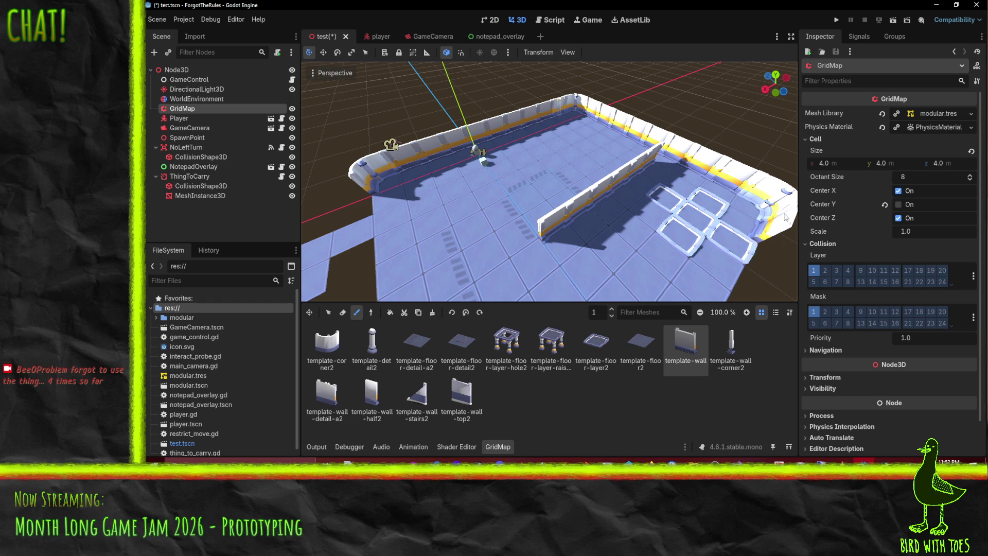
pyautogui.scroll(-3, 643, 274)
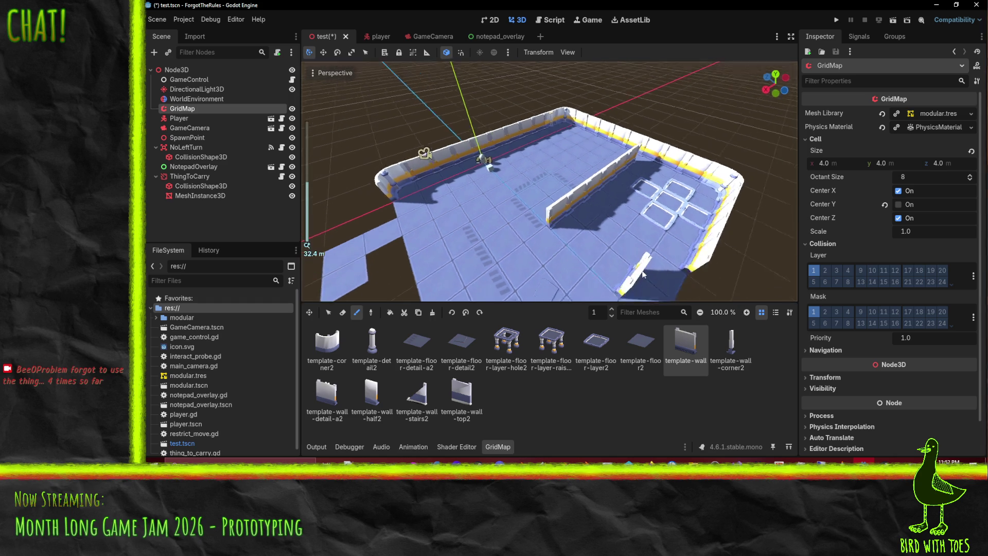
# Step: Erase the wall cells along the floor's right edge and repaint template-wall pieces there
pyautogui.moveTo(644, 274)
pyautogui.mouseDown()
pyautogui.moveTo(721, 211)
pyautogui.moveTo(747, 211)
pyautogui.mouseUp()
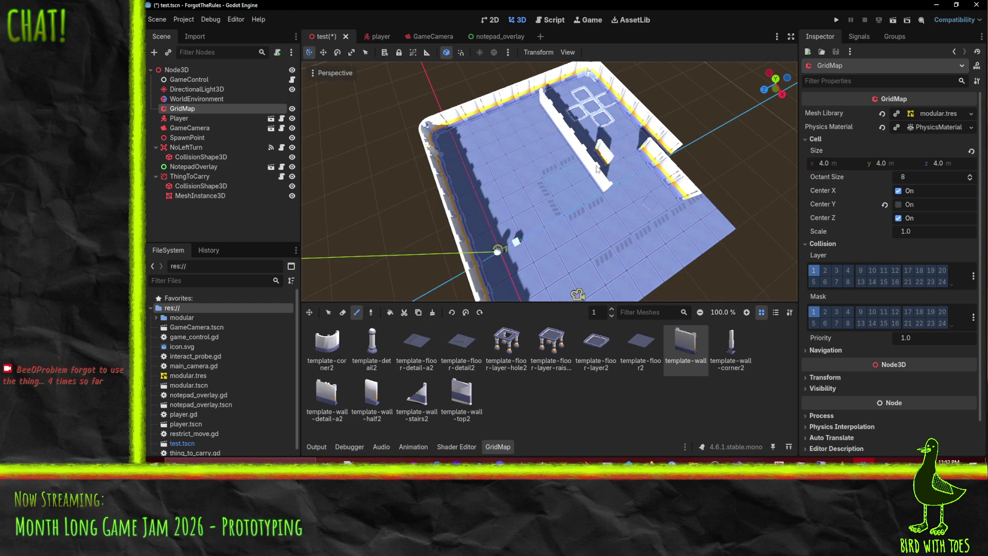
pyautogui.rightClick(747, 211)
pyautogui.rightClick(669, 170)
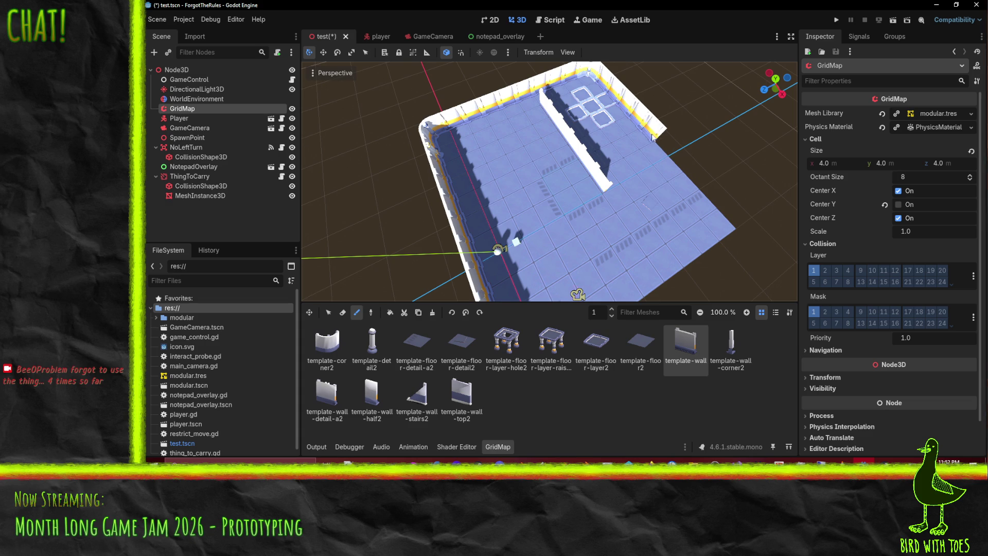
pyautogui.moveTo(682, 163); pyautogui.dragTo(762, 227)
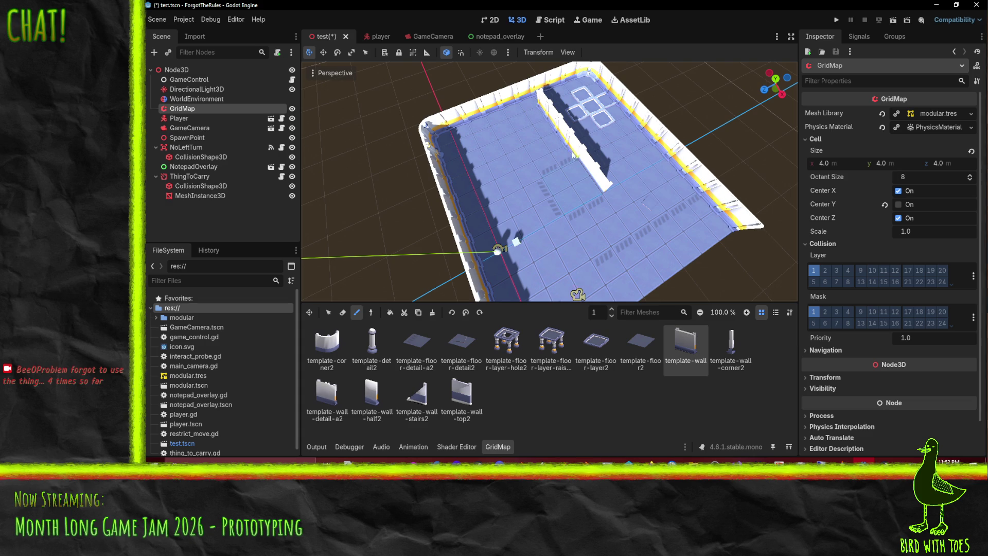
pyautogui.moveTo(593, 180); pyautogui.dragTo(530, 154)
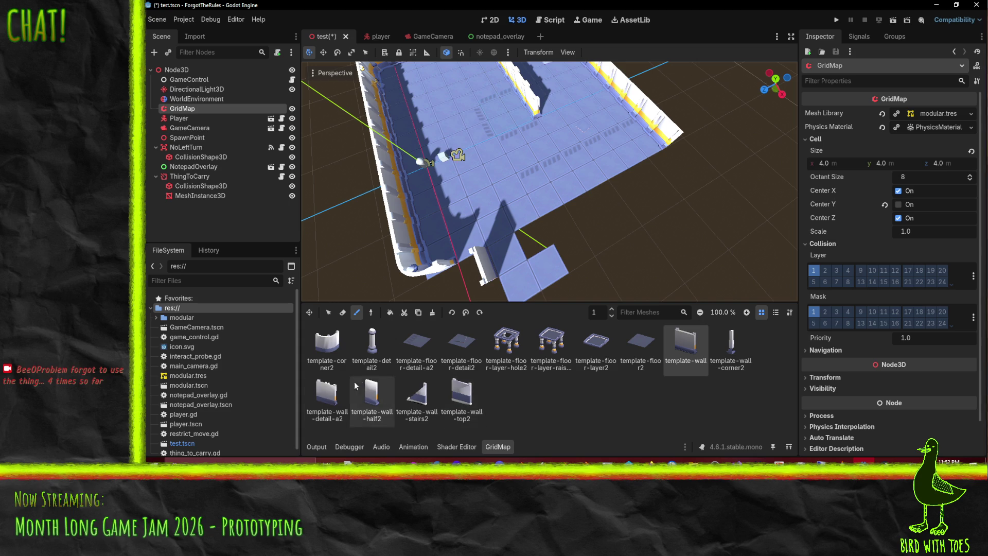
# Step: Rotate a template-corner2 piece into place, then paint a row of template-wall along the right edge
pyautogui.click(336, 350)
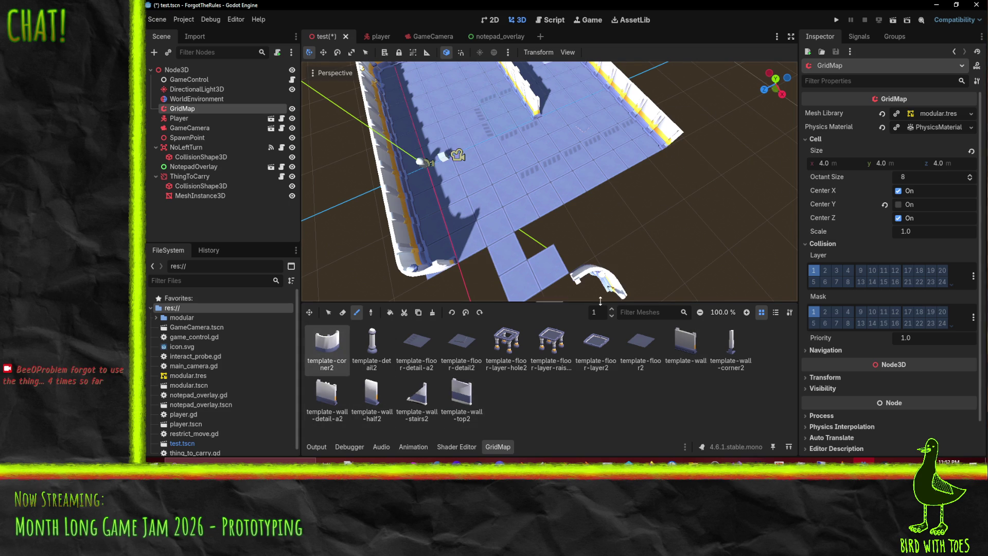
pyautogui.click(466, 313)
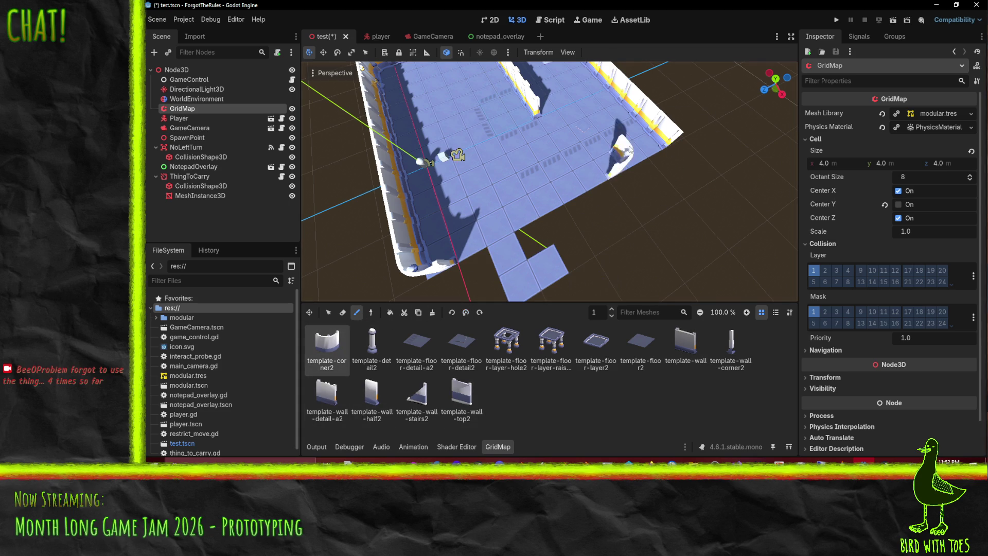
pyautogui.click(466, 312)
pyautogui.click(465, 312)
pyautogui.click(686, 344)
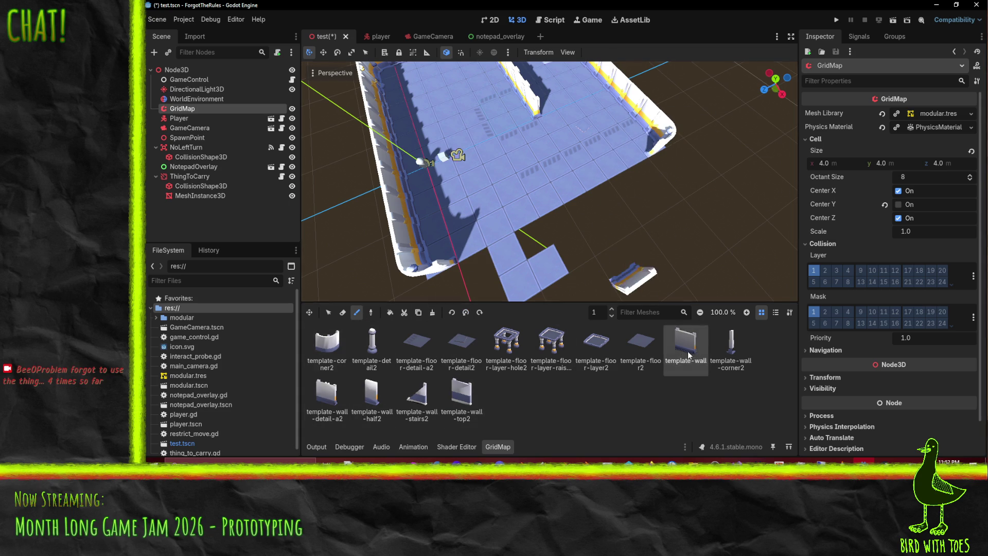
pyautogui.moveTo(645, 149); pyautogui.dragTo(529, 206)
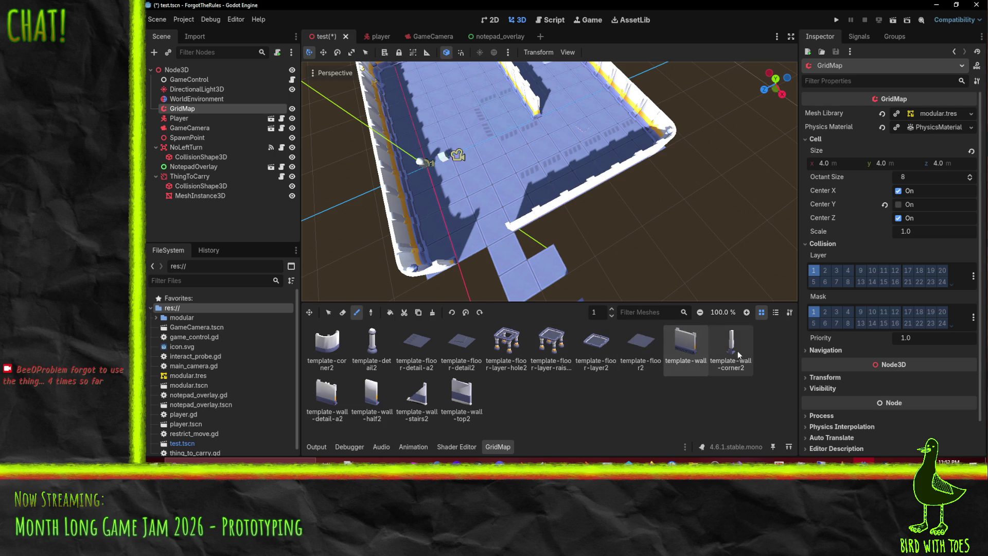
# Step: Paint template-wall-half2 half-walls along the floor edge
pyautogui.click(365, 413)
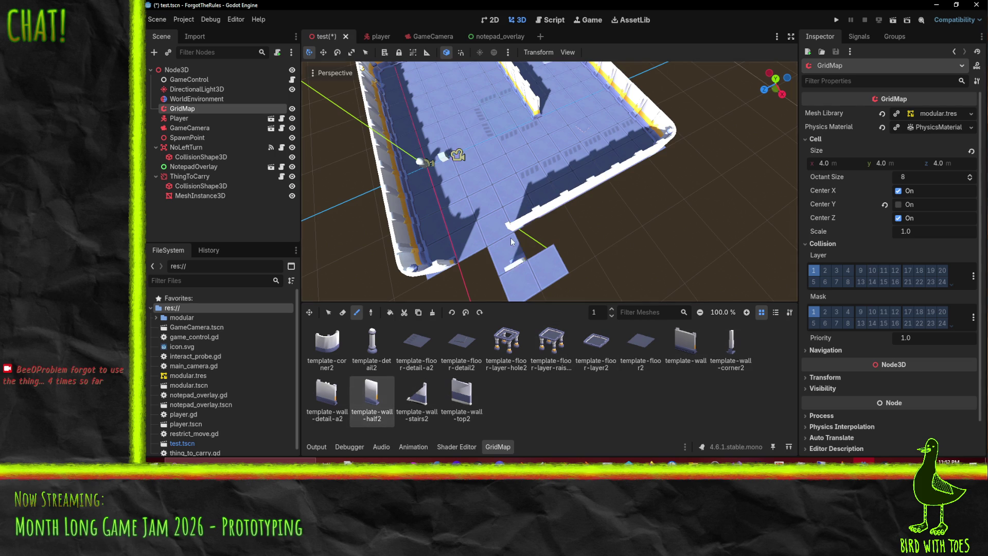
pyautogui.moveTo(480, 241); pyautogui.dragTo(455, 240)
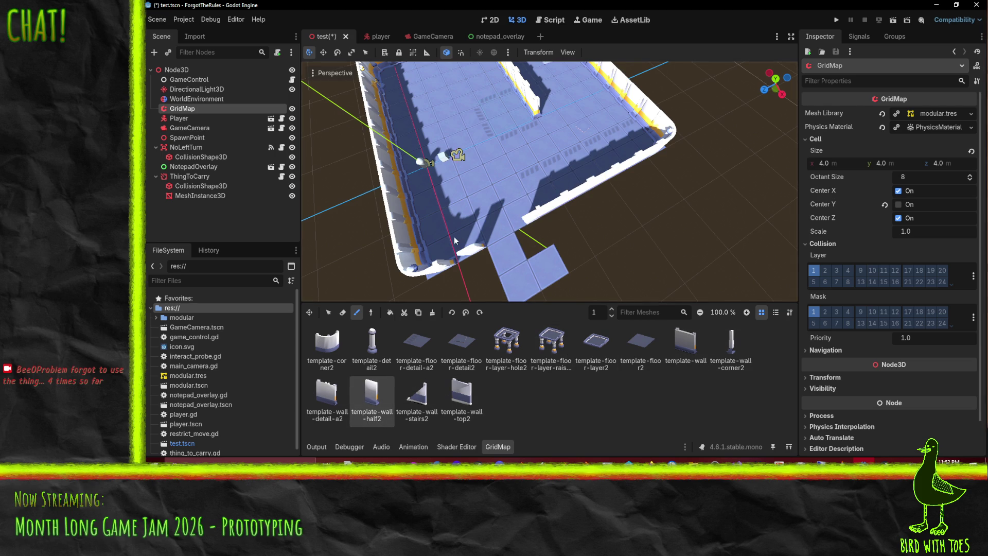
pyautogui.click(482, 281)
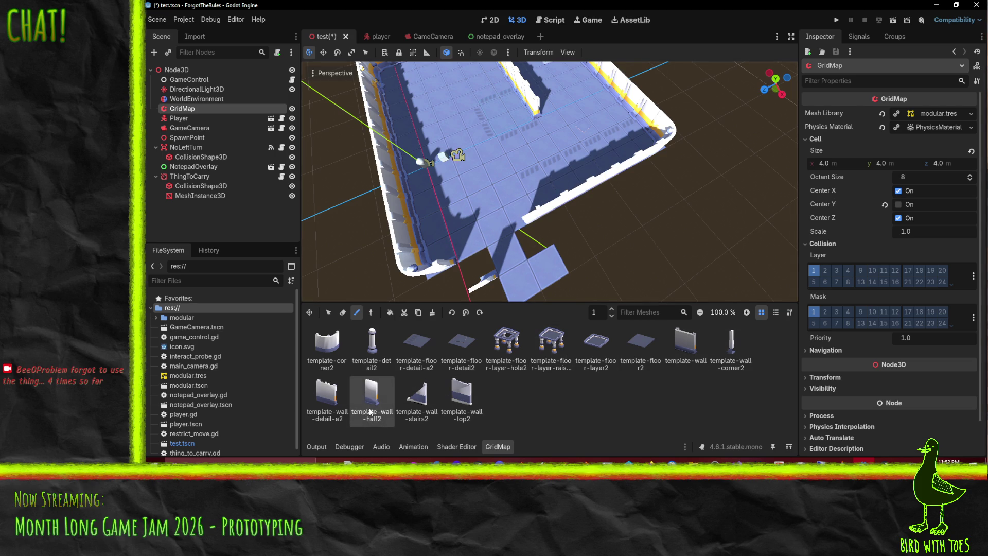
pyautogui.click(338, 408)
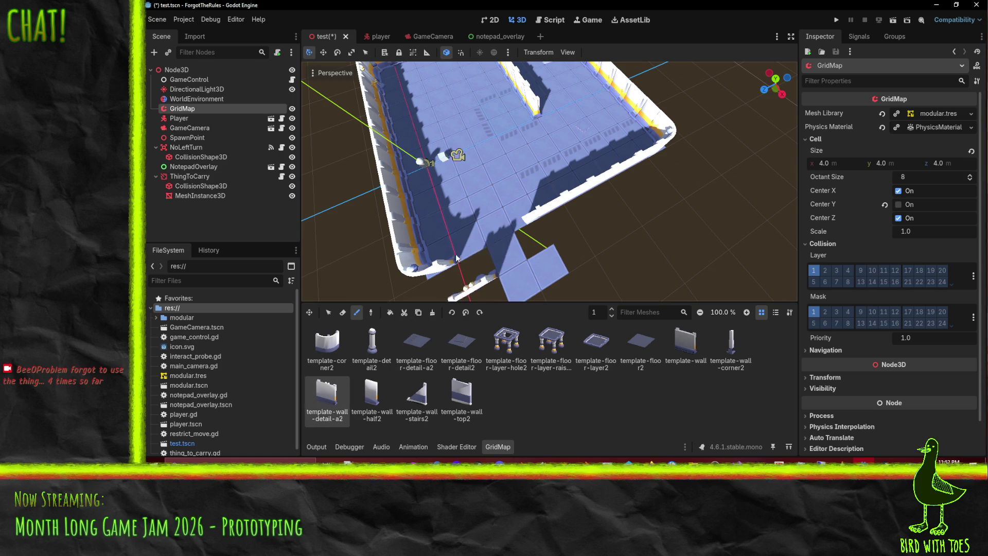
# Step: Drop the painting level to 0 and place a template-floor2 tile beside the wall
pyautogui.moveTo(550, 230); pyautogui.dragTo(727, 317)
pyautogui.click(652, 355)
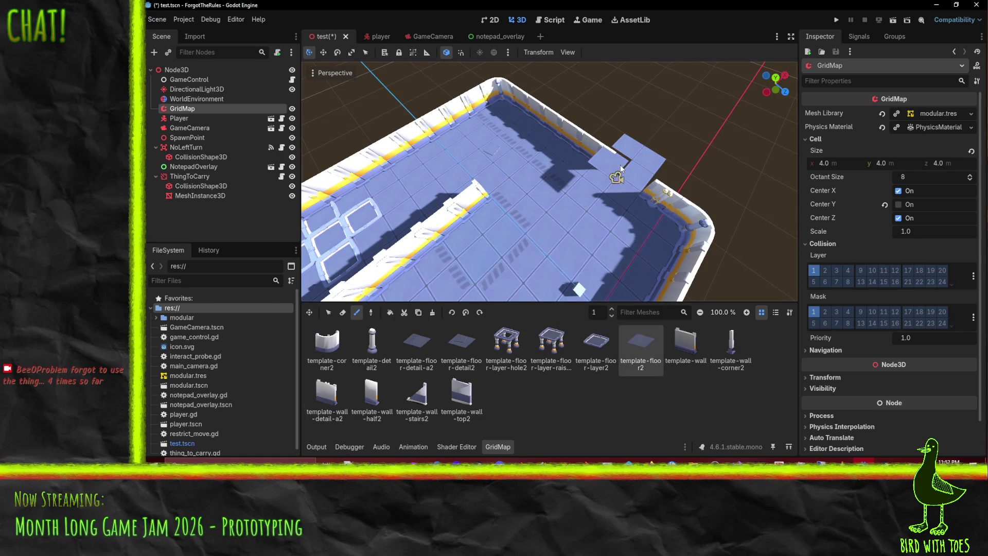
pyautogui.moveTo(615, 155); pyautogui.dragTo(523, 177)
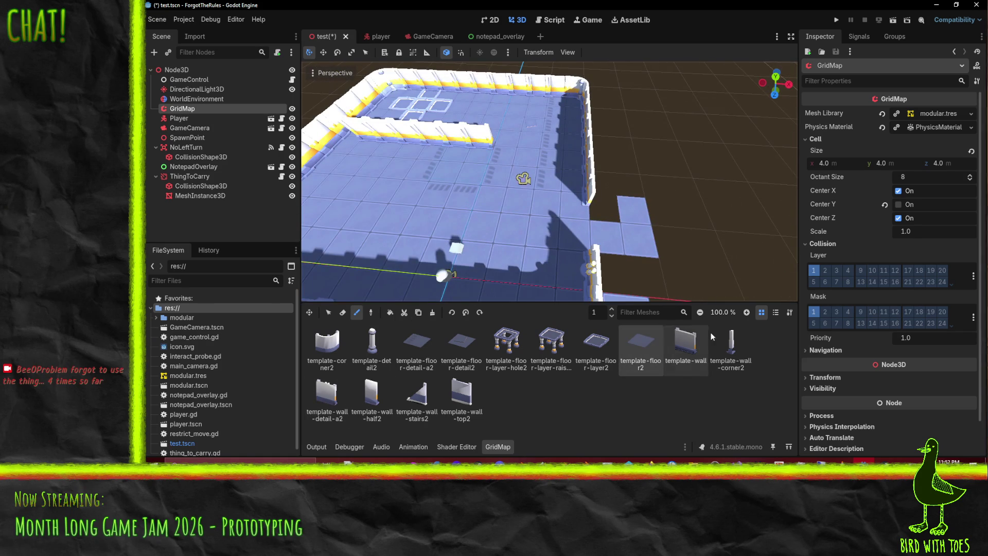
pyautogui.click(611, 315)
pyautogui.click(616, 206)
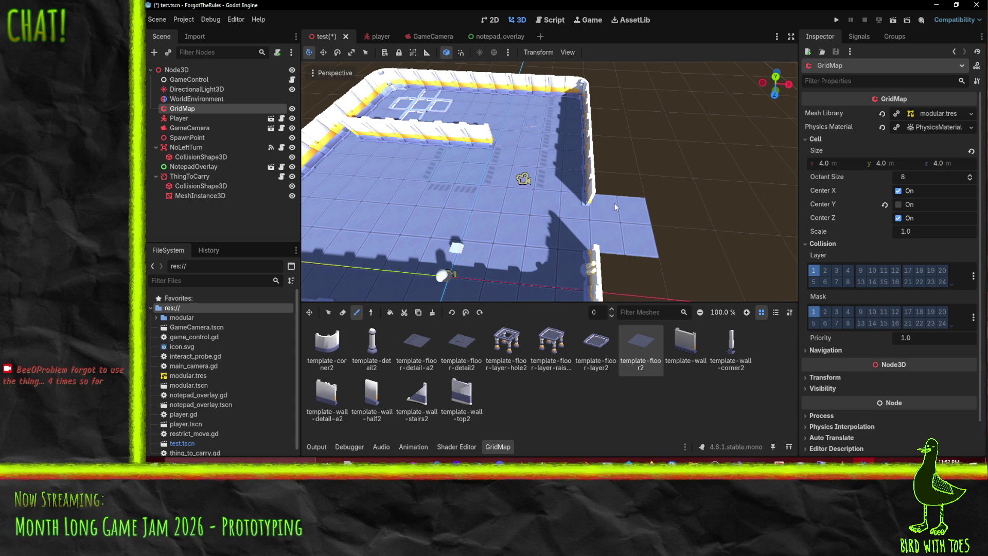
pyautogui.moveTo(537, 202)
pyautogui.mouseDown()
pyautogui.moveTo(535, 178)
pyautogui.moveTo(597, 186)
pyautogui.mouseUp()
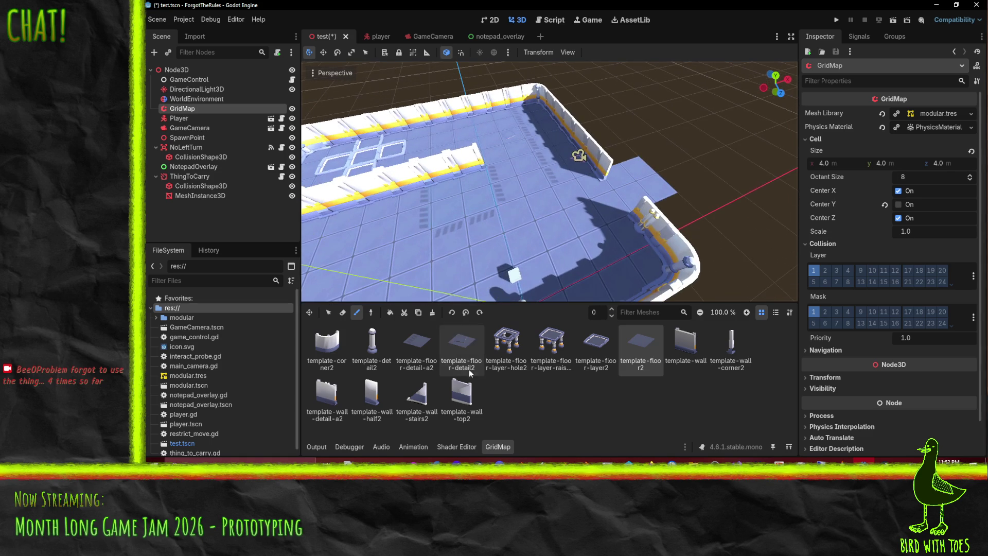
# Step: Choose template-floor-detail2 with a rotated orientation, then select the ThingToCarry node
pyautogui.click(468, 354)
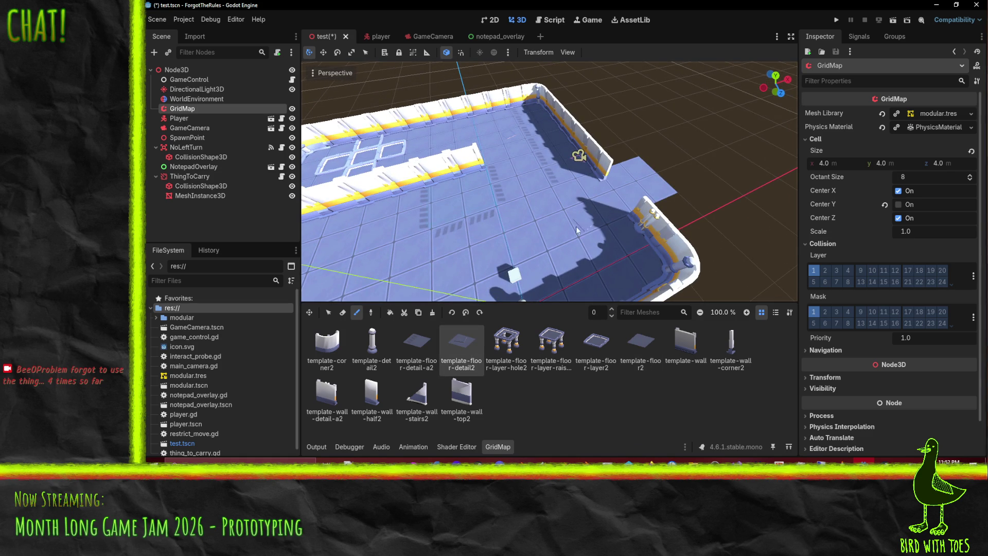
pyautogui.moveTo(554, 234)
pyautogui.mouseDown()
pyautogui.moveTo(492, 252)
pyautogui.moveTo(372, 153)
pyautogui.mouseUp()
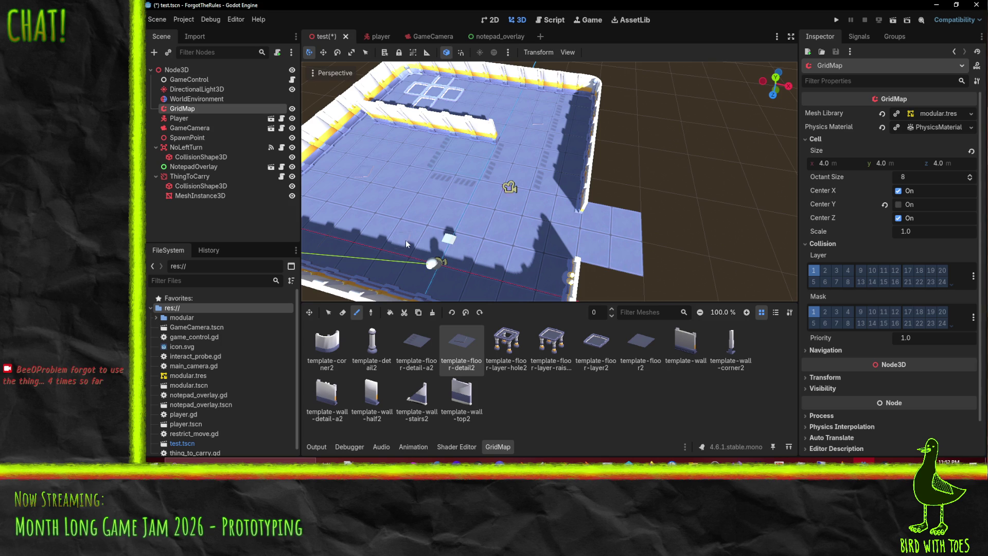
pyautogui.click(466, 312)
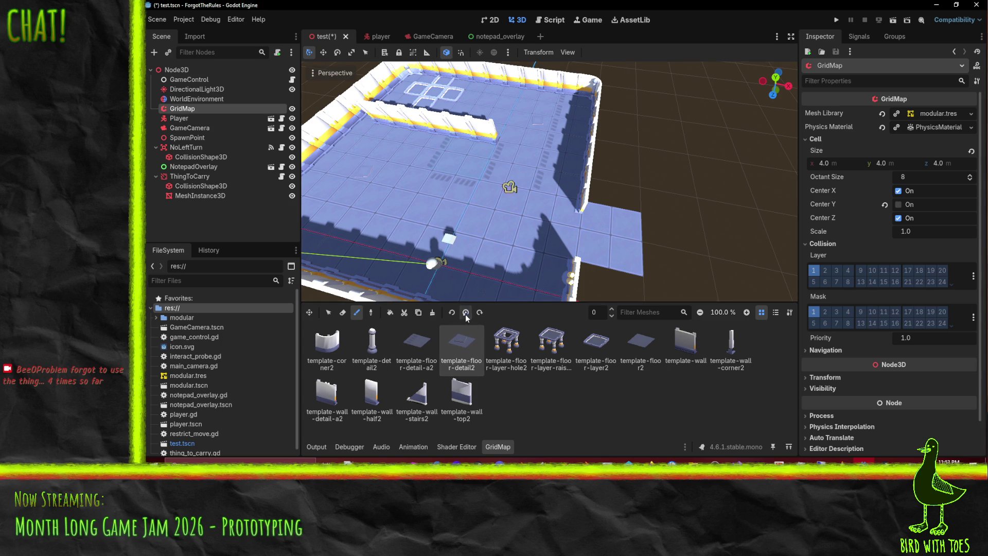
pyautogui.moveTo(428, 221)
pyautogui.mouseDown()
pyautogui.moveTo(570, 146)
pyautogui.moveTo(490, 163)
pyautogui.mouseUp()
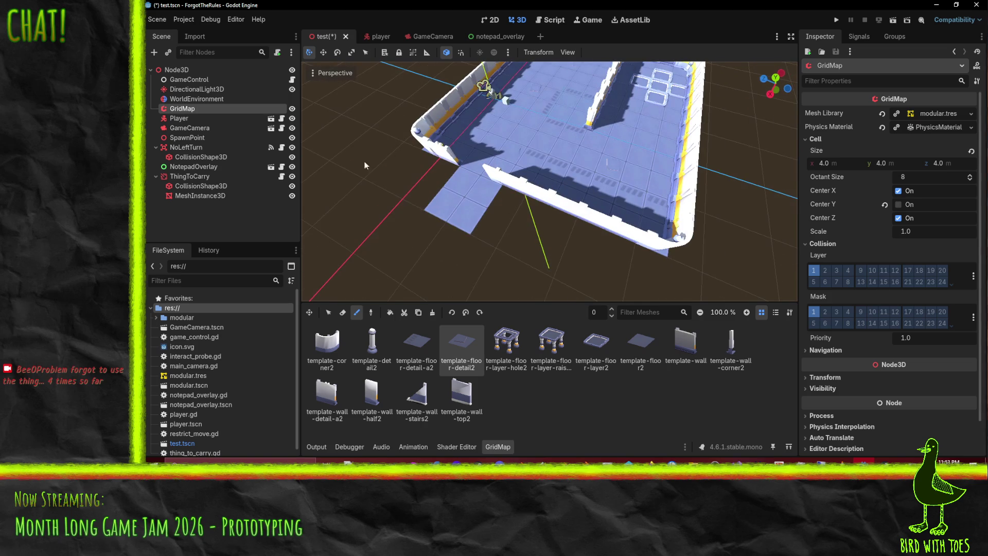
pyautogui.click(176, 179)
# Step: Save the ThingToCarry branch as its own scene, thing_to_carry.tscn
pyautogui.rightClick(177, 179)
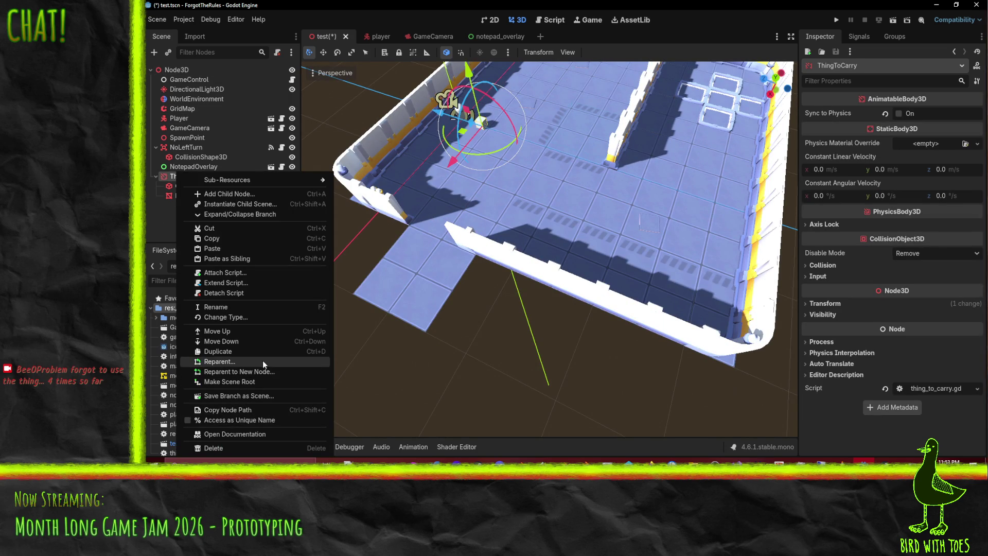
pyautogui.click(263, 396)
pyautogui.click(482, 379)
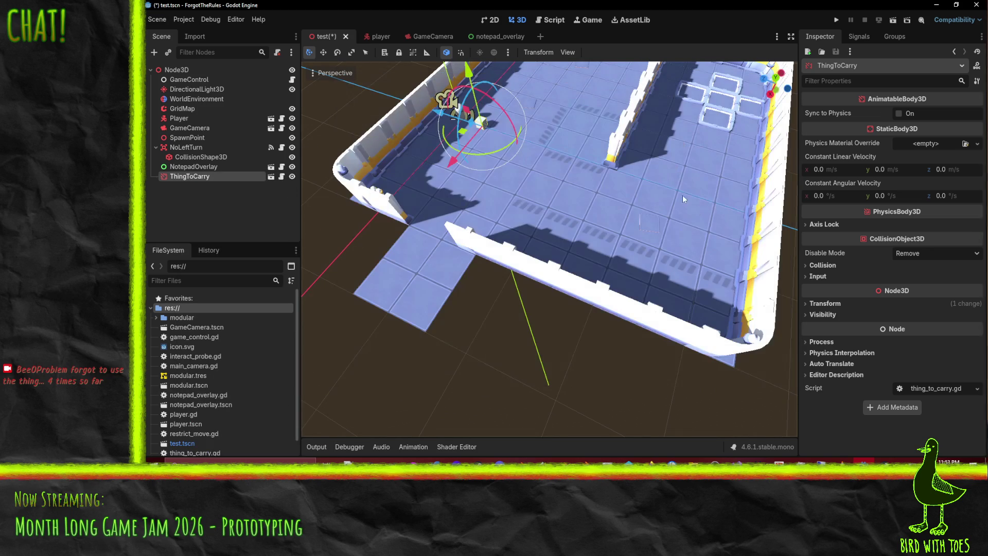
pyautogui.scroll(2, 610, 104)
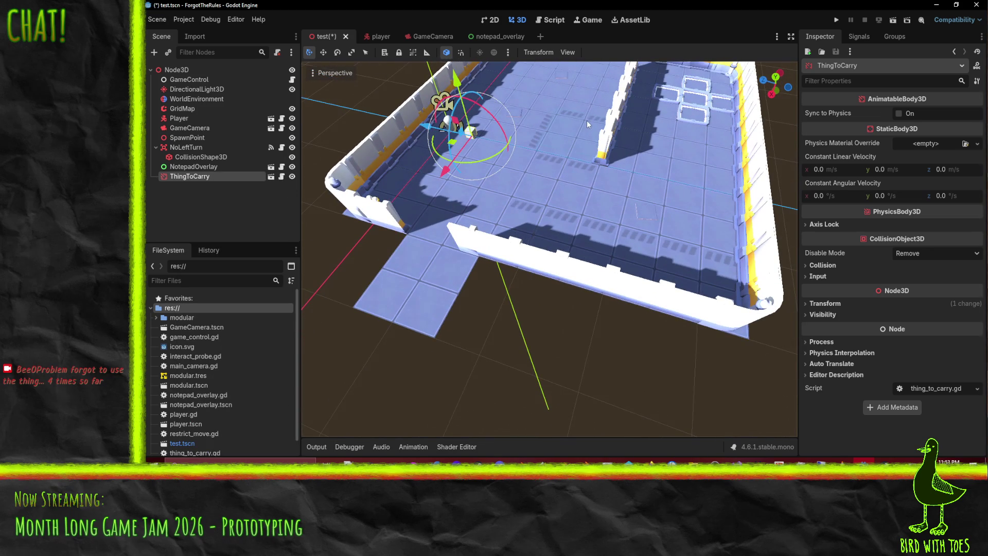
# Step: Add an Area3D under the root Node3D and slide it 28 m along Z and 14 m along X
pyautogui.rightClick(173, 69)
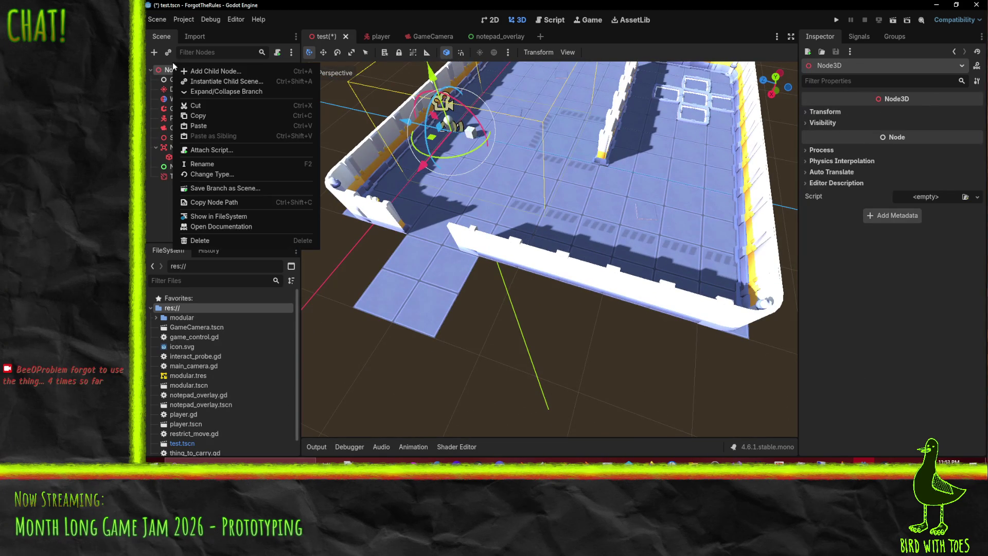
pyautogui.click(188, 71)
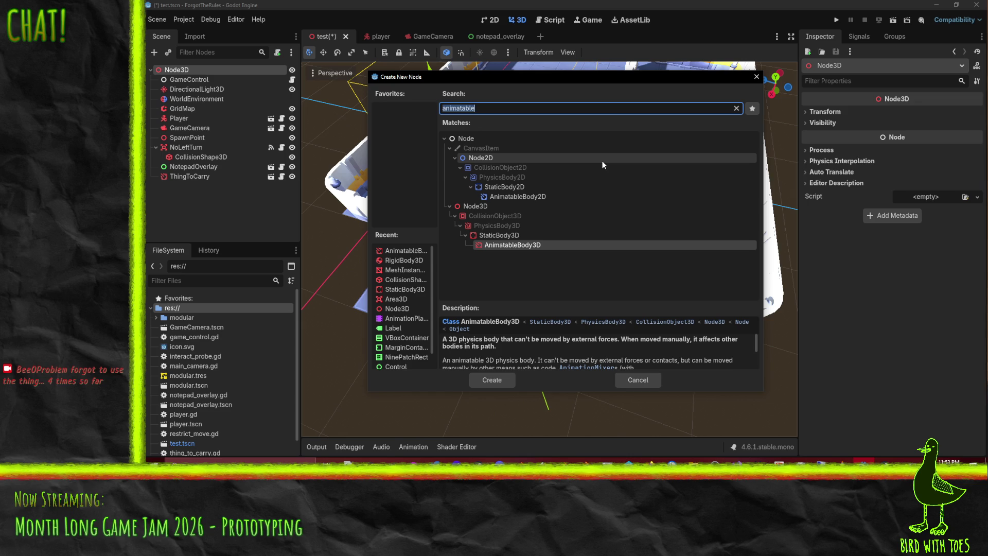
pyautogui.write('area')
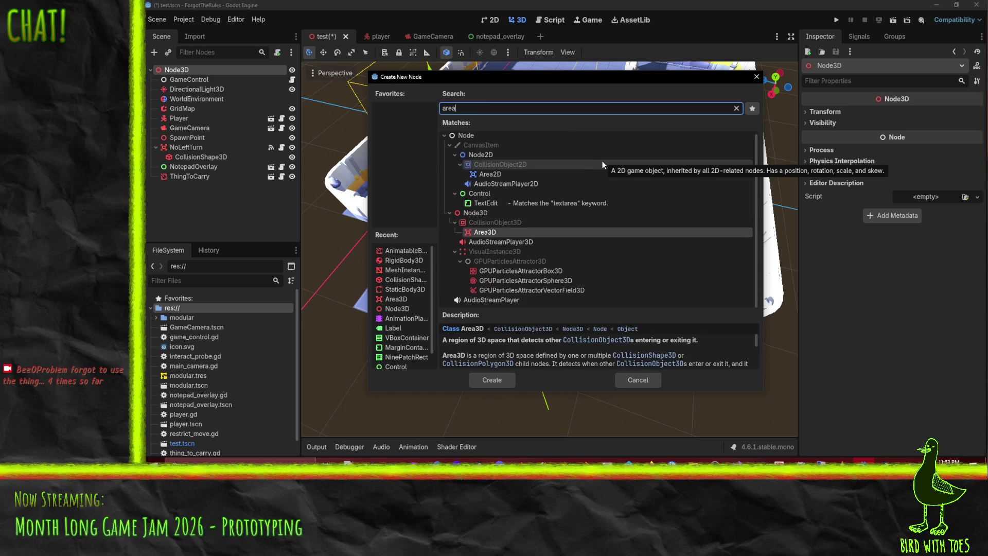
pyautogui.click(471, 385)
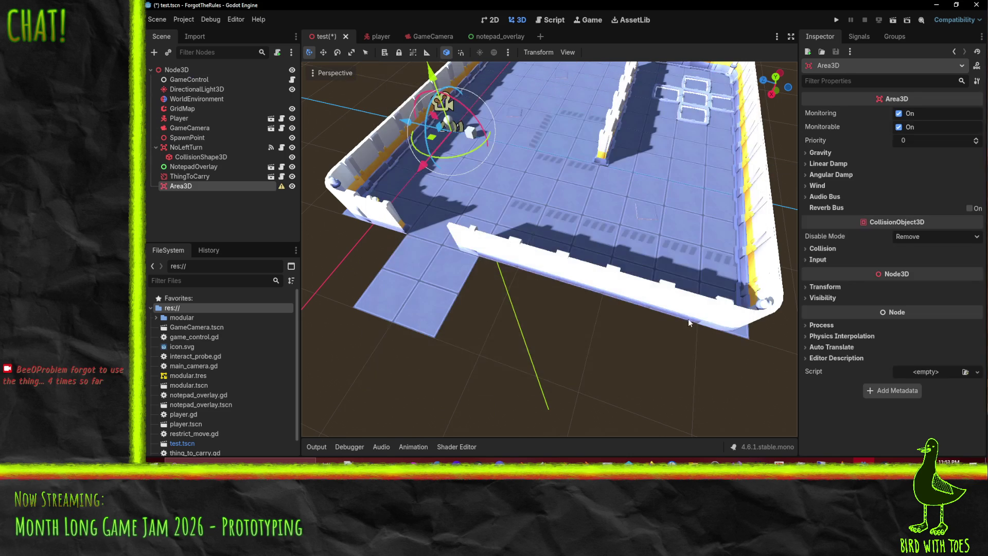
pyautogui.moveTo(669, 220)
pyautogui.mouseDown()
pyautogui.moveTo(545, 215)
pyautogui.moveTo(562, 258)
pyautogui.moveTo(425, 275)
pyautogui.mouseUp()
pyautogui.moveTo(371, 202); pyautogui.dragTo(565, 257)
pyautogui.moveTo(636, 327)
pyautogui.mouseDown()
pyautogui.moveTo(655, 222)
pyautogui.moveTo(555, 133)
pyautogui.moveTo(619, 208)
pyautogui.moveTo(603, 208)
pyautogui.moveTo(632, 193)
pyautogui.mouseUp()
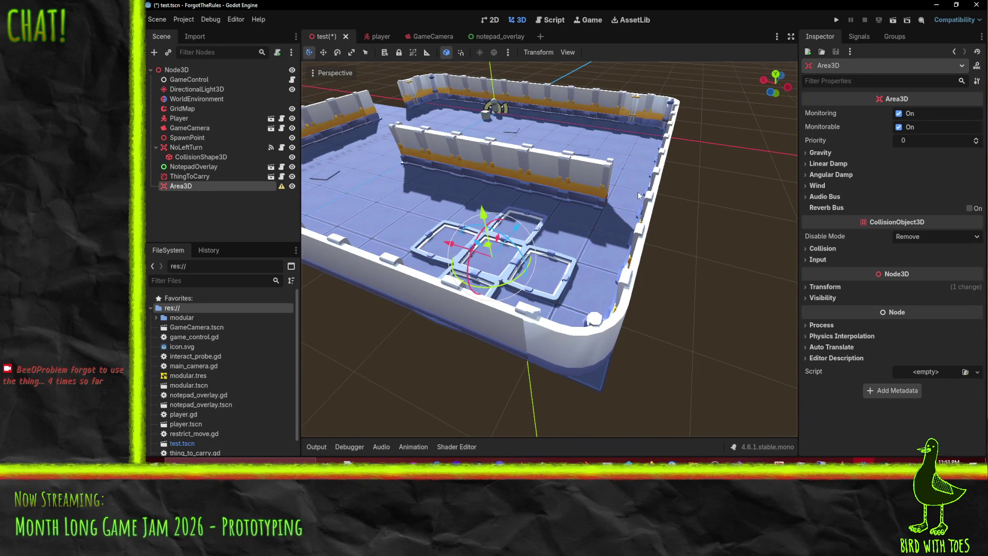
pyautogui.rightClick(189, 184)
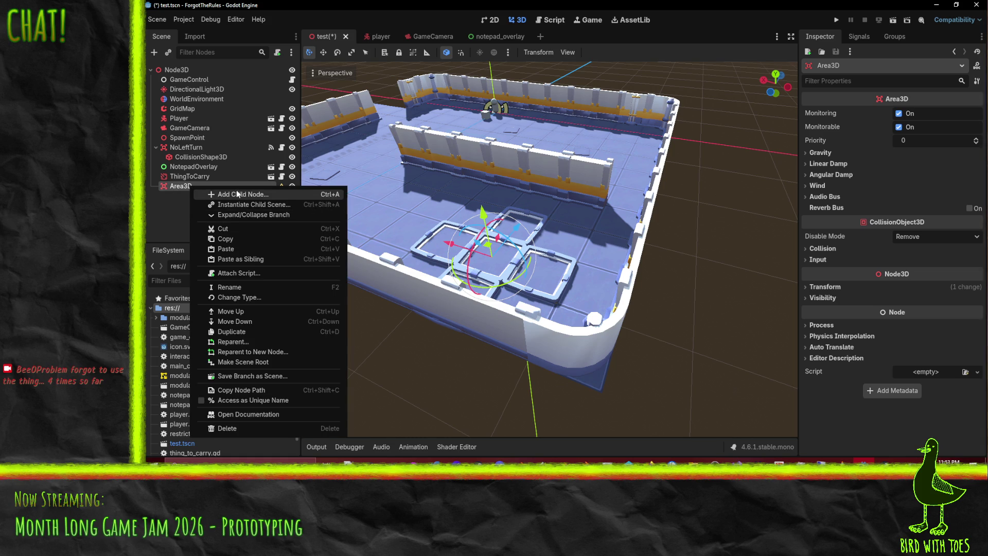
# Step: Add a CollisionShape3D child to the Area3D and give it a new BoxShape3D
pyautogui.click(217, 194)
pyautogui.write('collision')
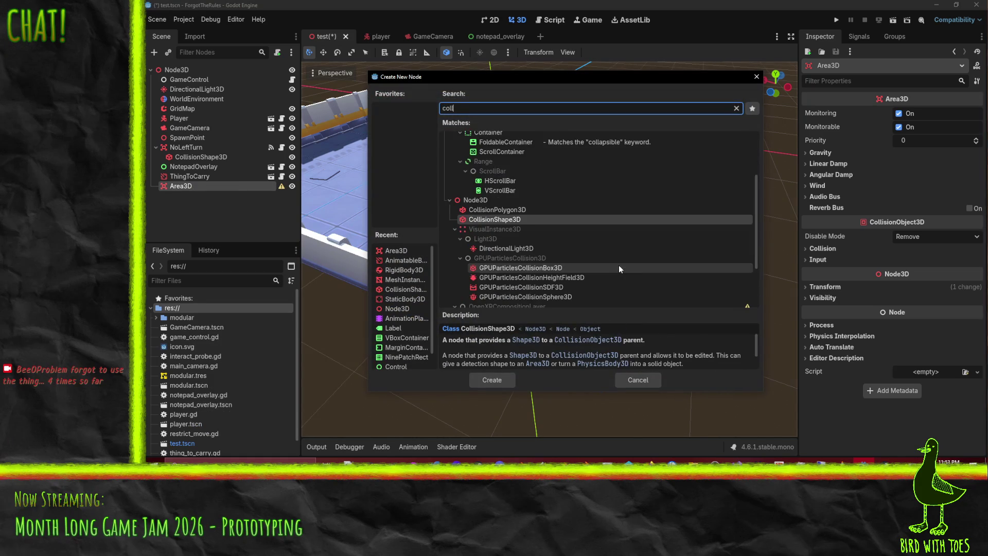
pyautogui.click(492, 384)
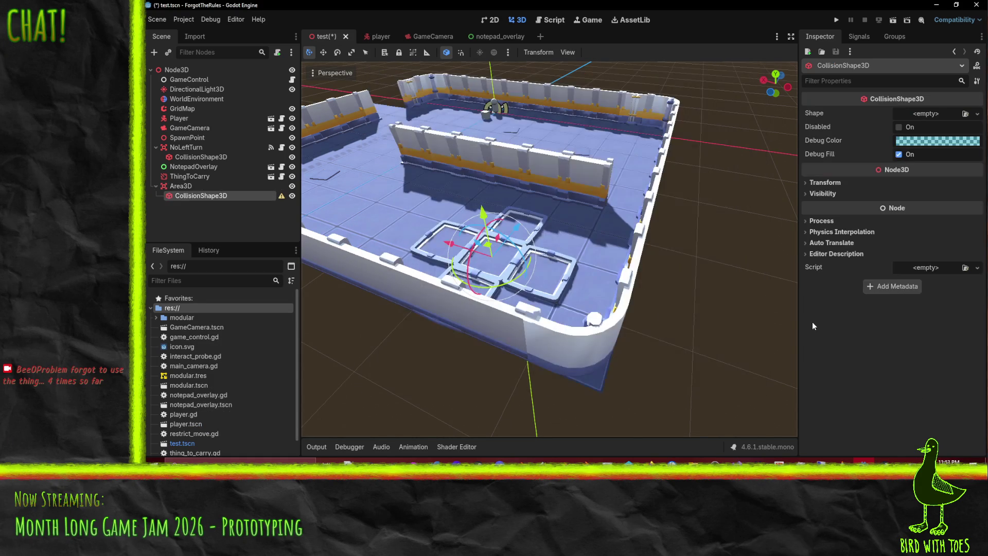
pyautogui.click(952, 114)
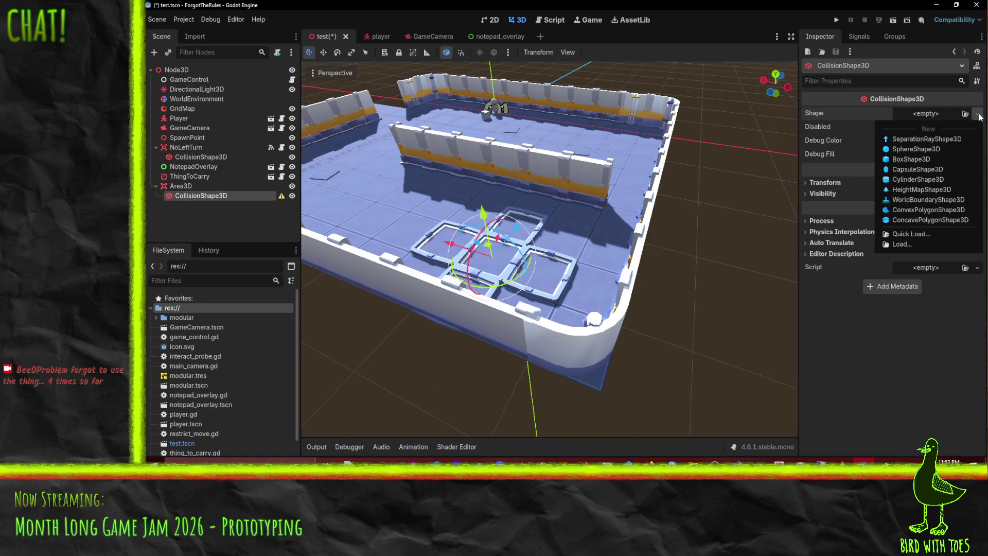
pyautogui.click(921, 151)
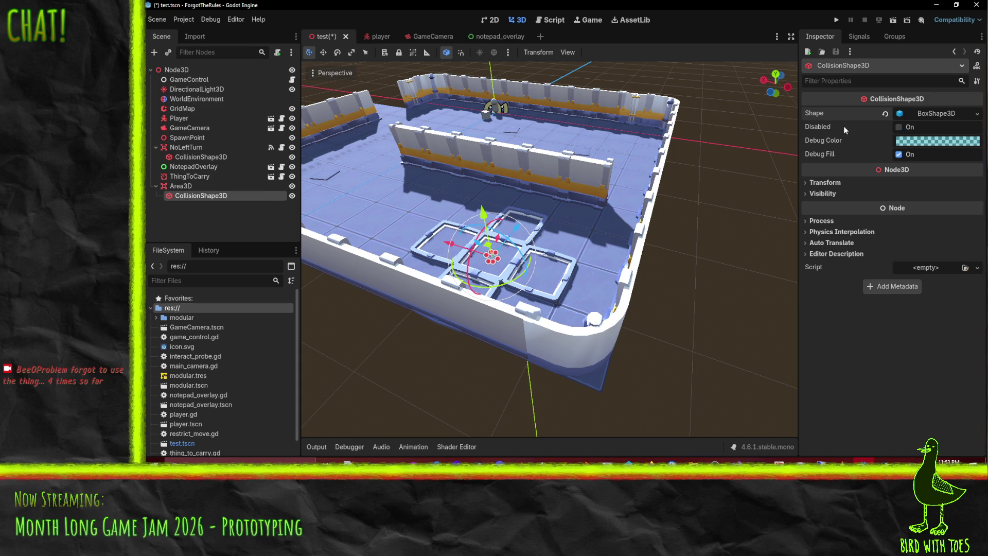
# Step: Set the box shape size to 4 × 4 × 4 m and reselect the parent Area3D
pyautogui.click(928, 113)
pyautogui.click(831, 138)
pyautogui.write('4')
pyautogui.press('Tab')
pyautogui.write('4')
pyautogui.press('Tab')
pyautogui.write('4')
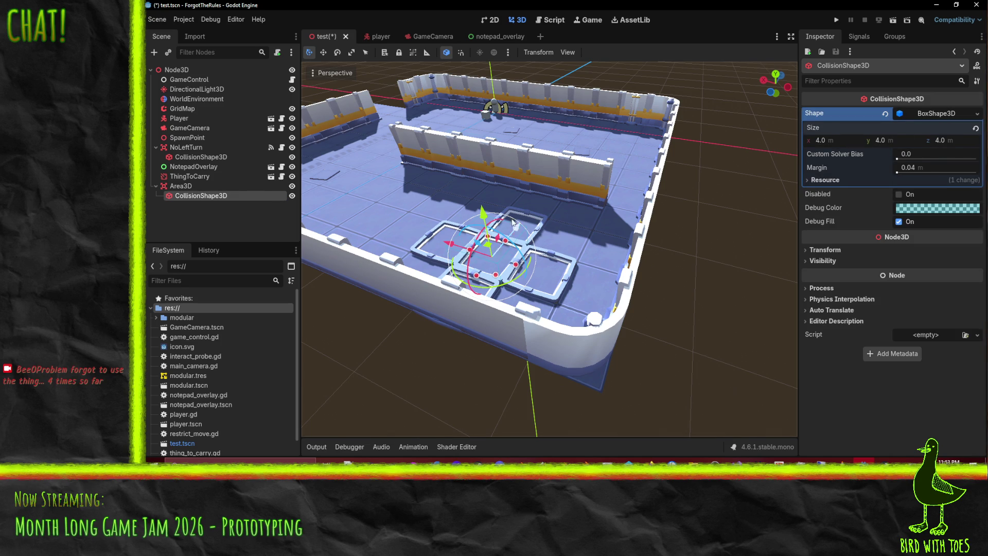
pyautogui.moveTo(515, 216)
pyautogui.mouseDown()
pyautogui.moveTo(469, 188)
pyautogui.moveTo(502, 242)
pyautogui.moveTo(505, 226)
pyautogui.moveTo(533, 253)
pyautogui.moveTo(535, 304)
pyautogui.moveTo(769, 317)
pyautogui.mouseUp()
pyautogui.scroll(5, 536, 304)
pyautogui.scroll(-4, 551, 305)
pyautogui.press('Up')
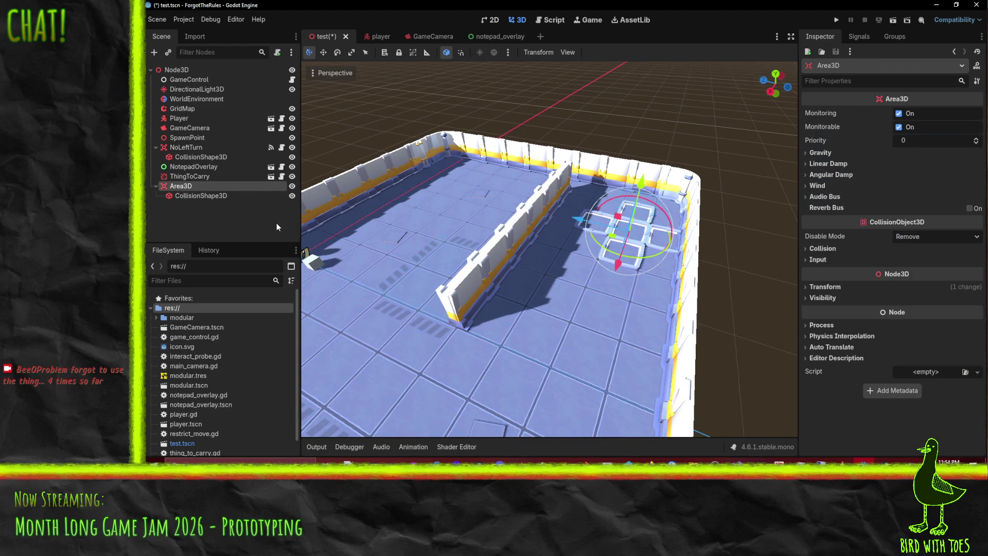
# Step: Rename the Area3D node to GoalArea
pyautogui.press('F2')
pyautogui.write('GoalA')
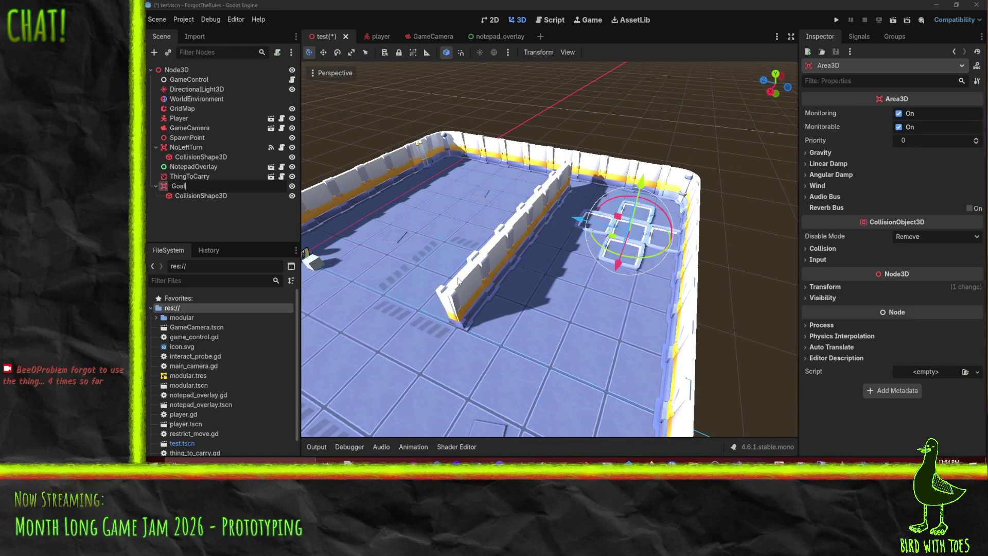
pyautogui.write('rea')
pyautogui.press('Return')
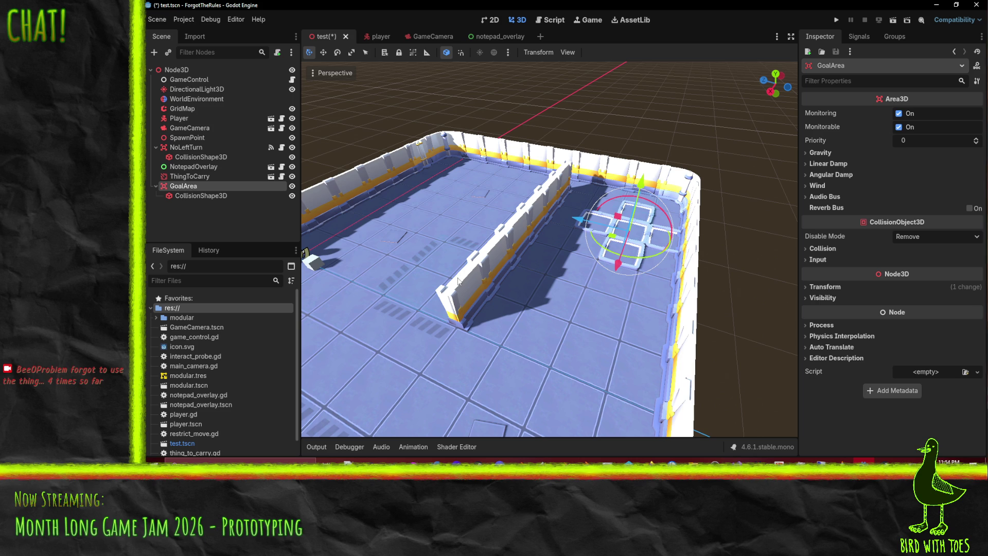
# Step: Save the GoalArea branch as goal_area.tscn and open that scene for editing
pyautogui.rightClick(175, 188)
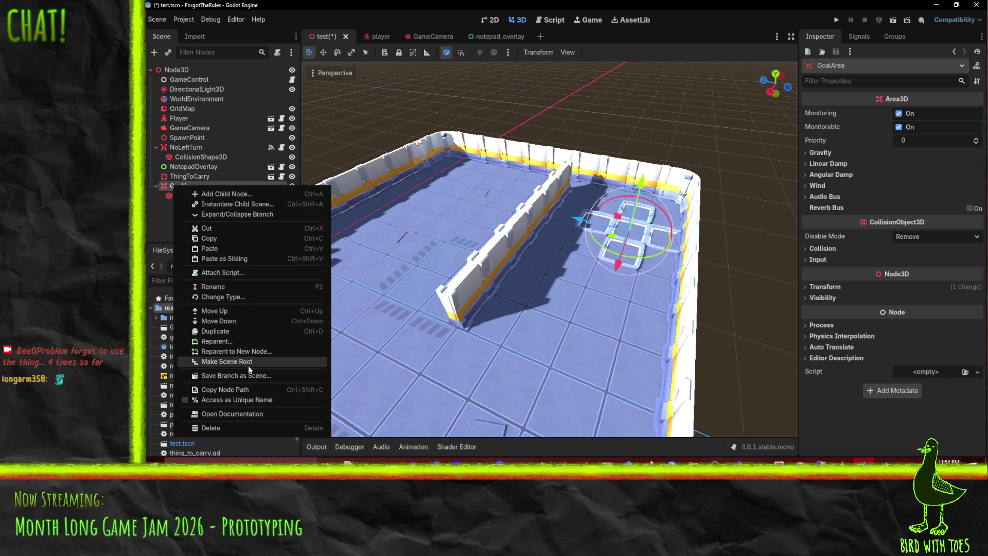
pyautogui.click(258, 375)
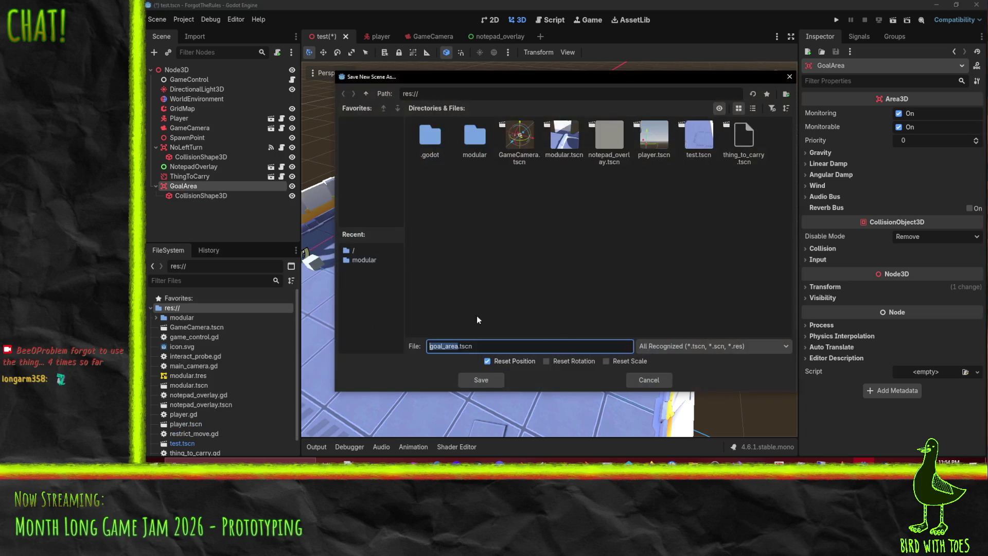
pyautogui.click(475, 382)
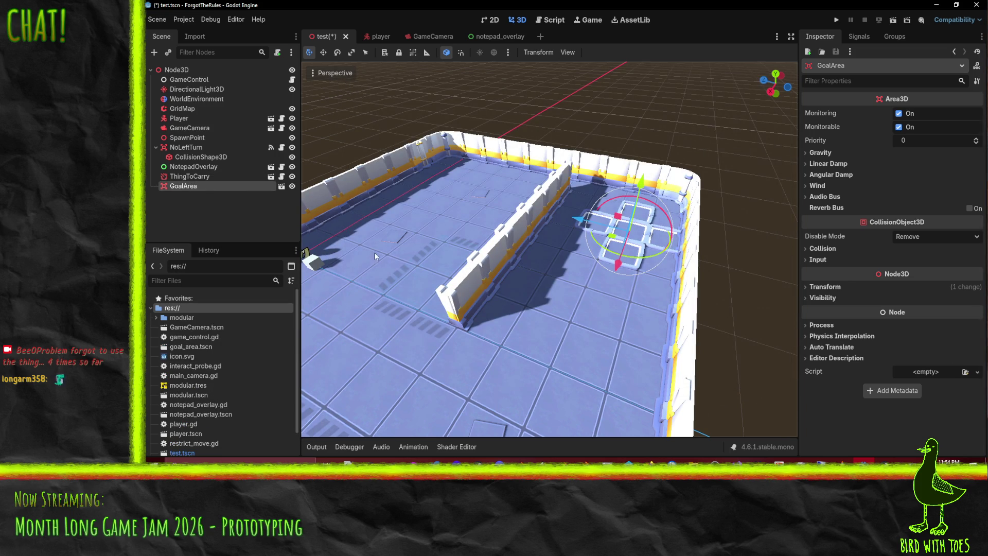
pyautogui.click(281, 187)
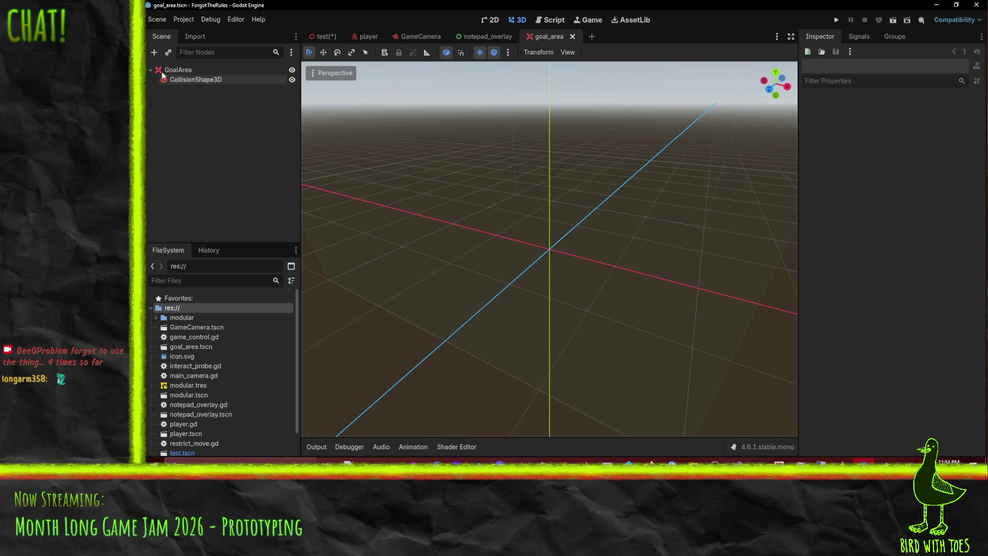
# Step: Attach a new goal_area.gd script to the GoalArea root node
pyautogui.click(179, 70)
pyautogui.click(978, 373)
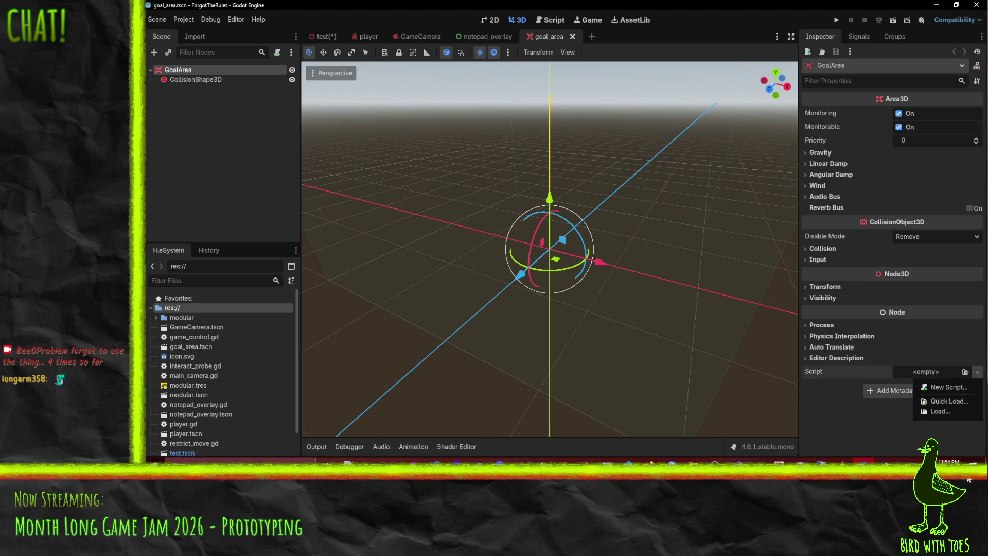
pyautogui.click(949, 387)
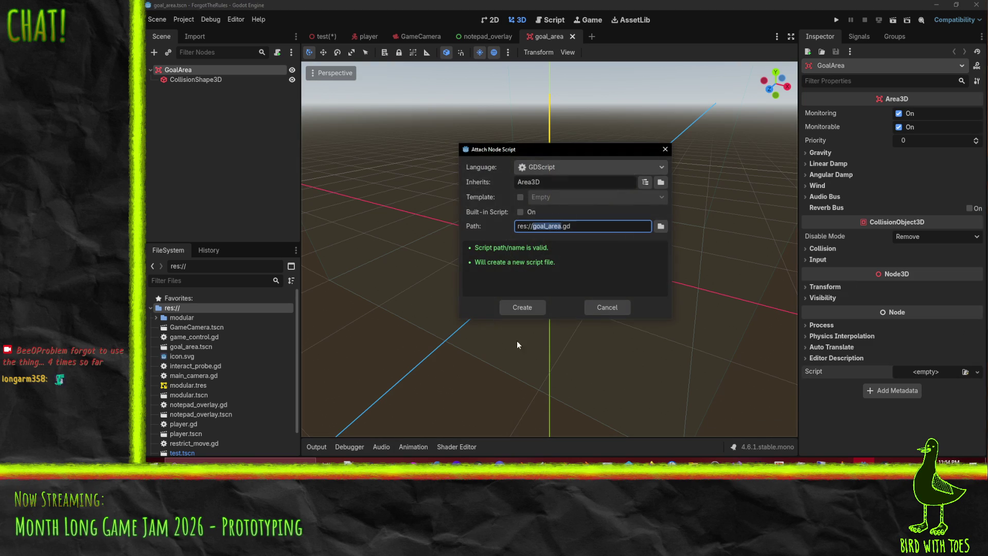
pyautogui.click(523, 309)
pyautogui.click(486, 123)
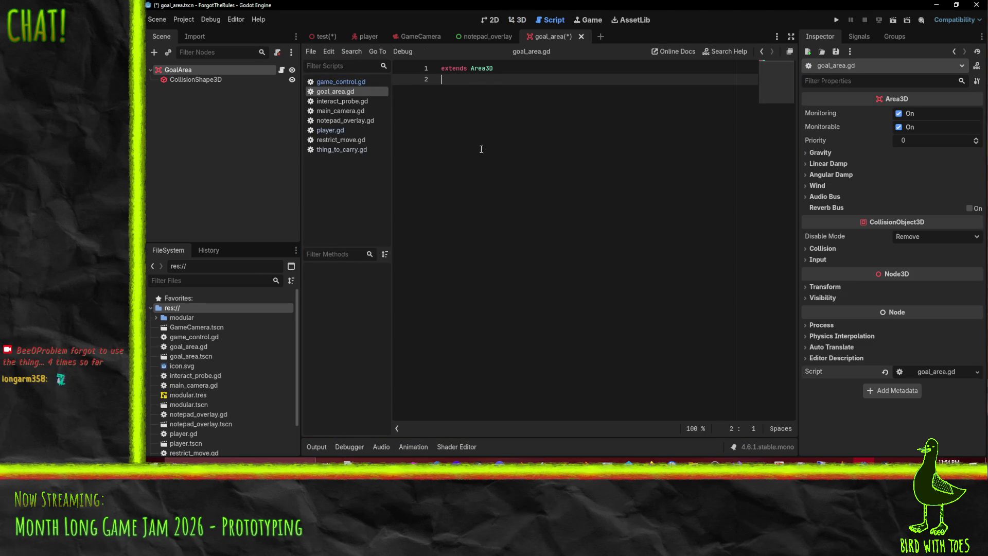
pyautogui.press('Return')
pyautogui.write('@export')
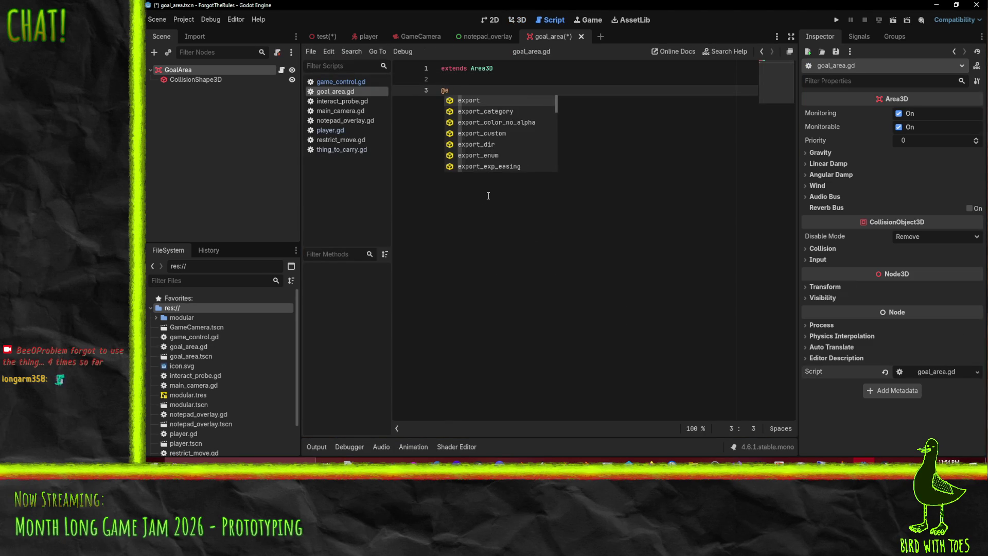
pyautogui.press('Escape')
pyautogui.press('Return')
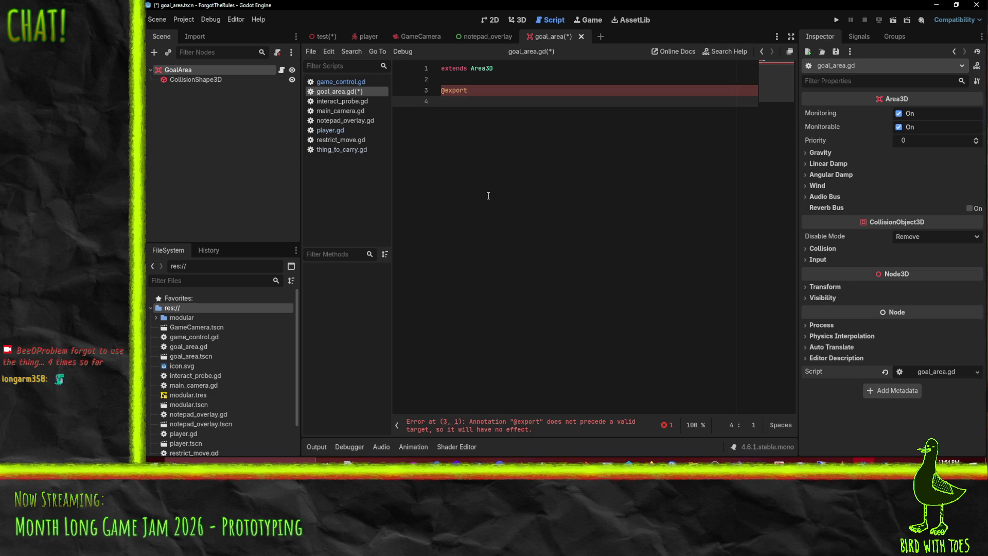
pyautogui.write('e3d')
pyautogui.hotkey('shift', 'Home')
pyautogui.write('var ')
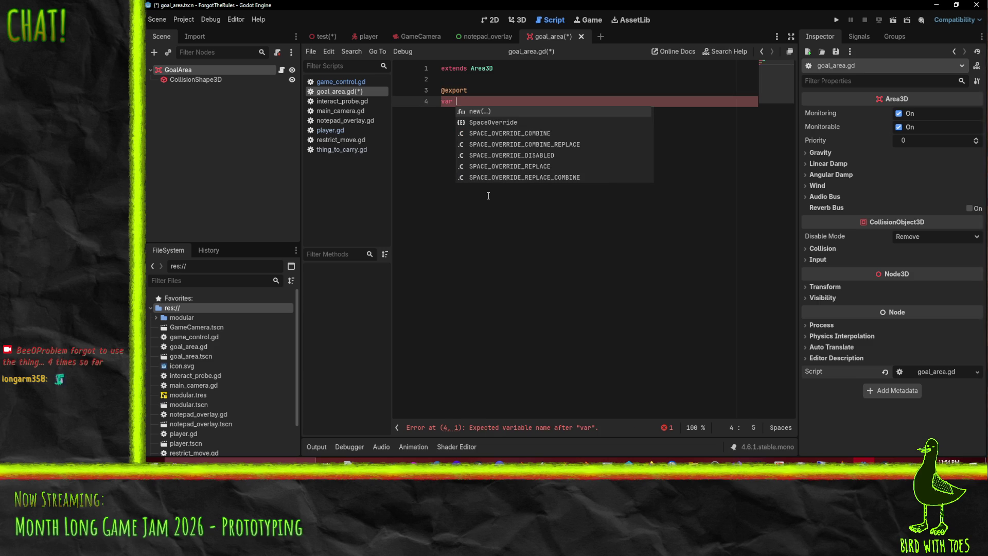
pyautogui.write('goalOb')
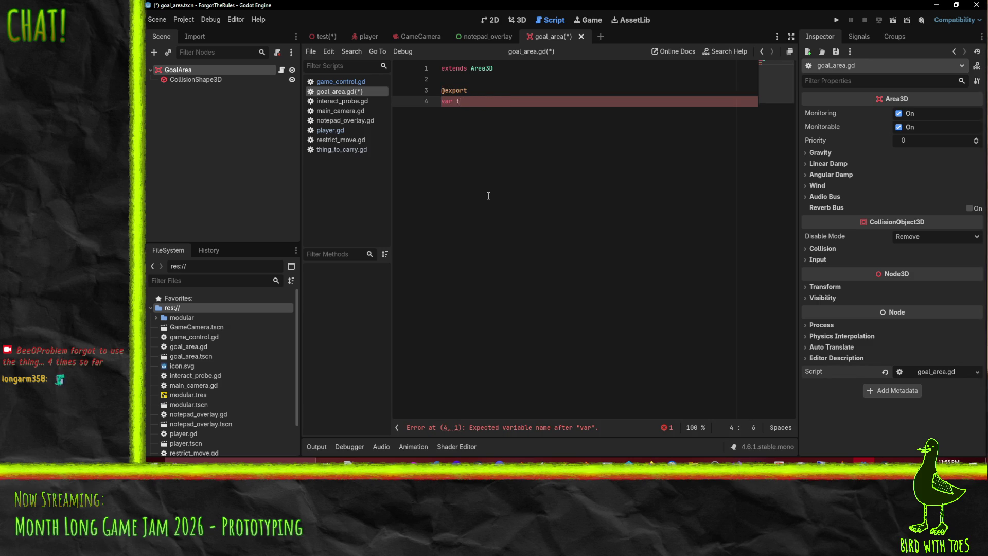
pyautogui.write('table : No')
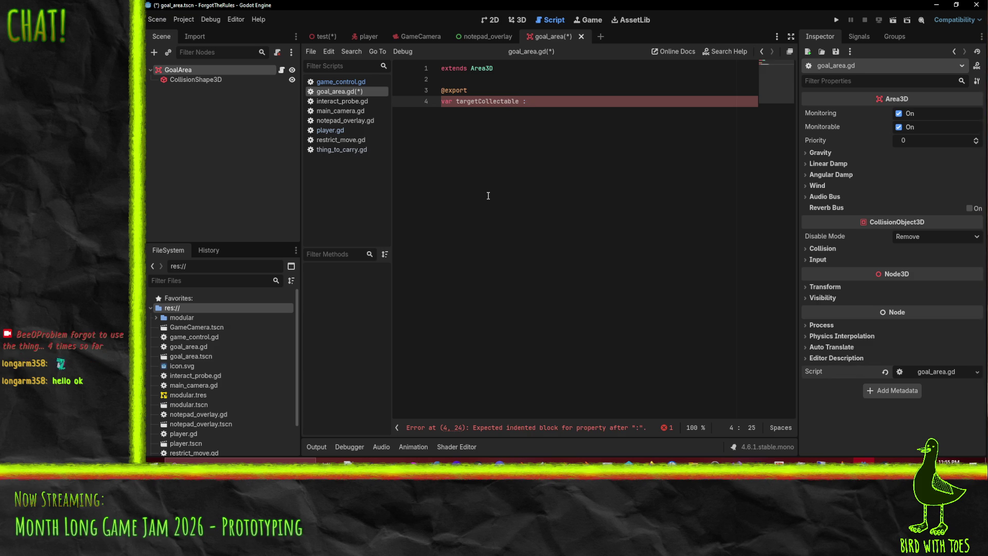
pyautogui.write('de')
pyautogui.press('Return')
pyautogui.press('Return')
pyautogui.press('Return')
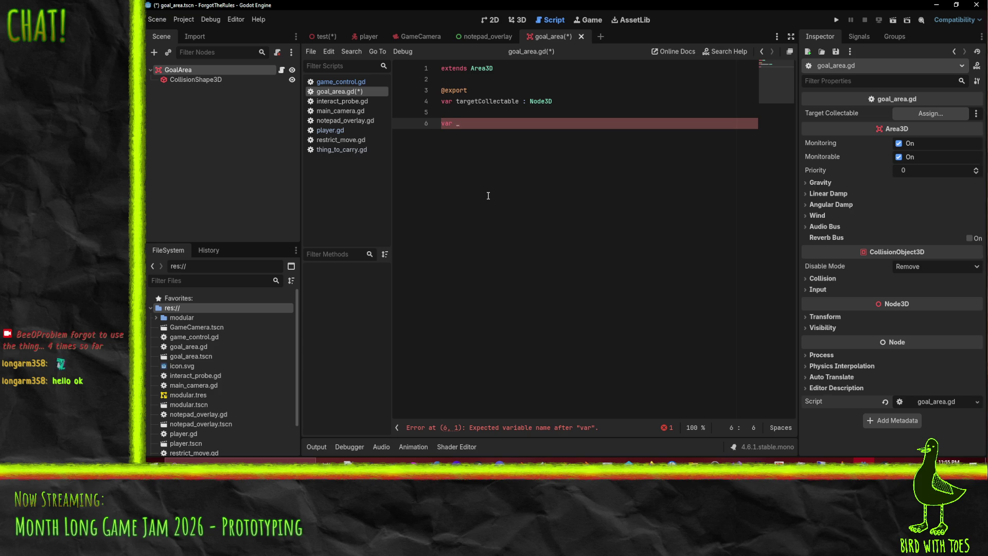
pyautogui.hotkey('shift', 'Home')
# Step: Replace the dangling 'var' on line 6 with 'fun' to start a function
pyautogui.write('fun')
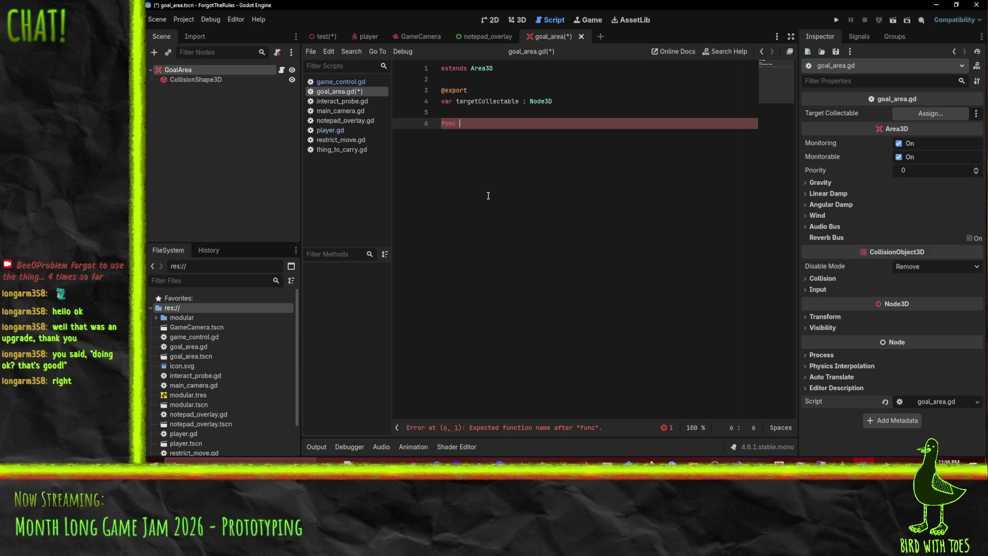
# Step: Add a _ready() -> void function and start connecting the body_entered and body_exited signals
pyautogui.write('_re')
pyautogui.press('Return')
pyautogui.press('Return')
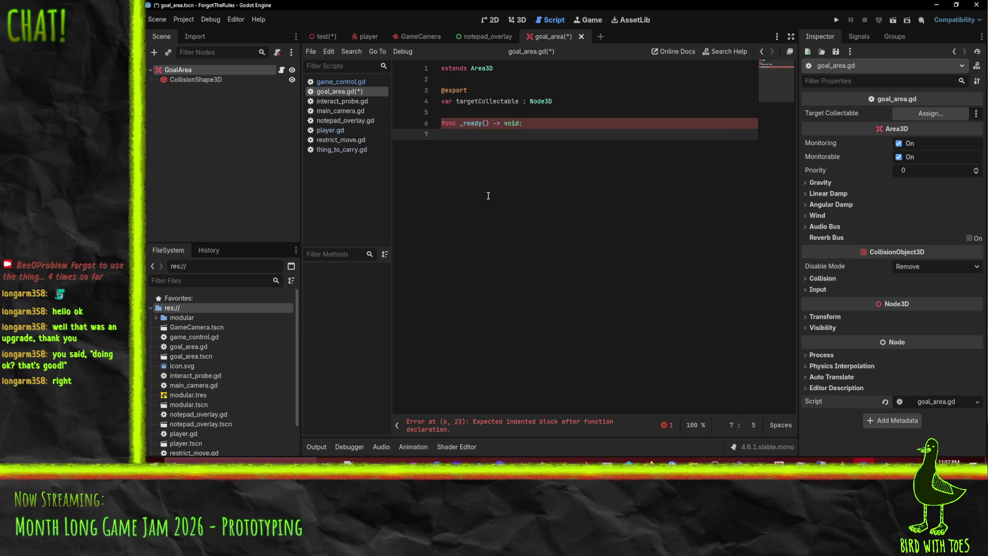
pyautogui.write('connec')
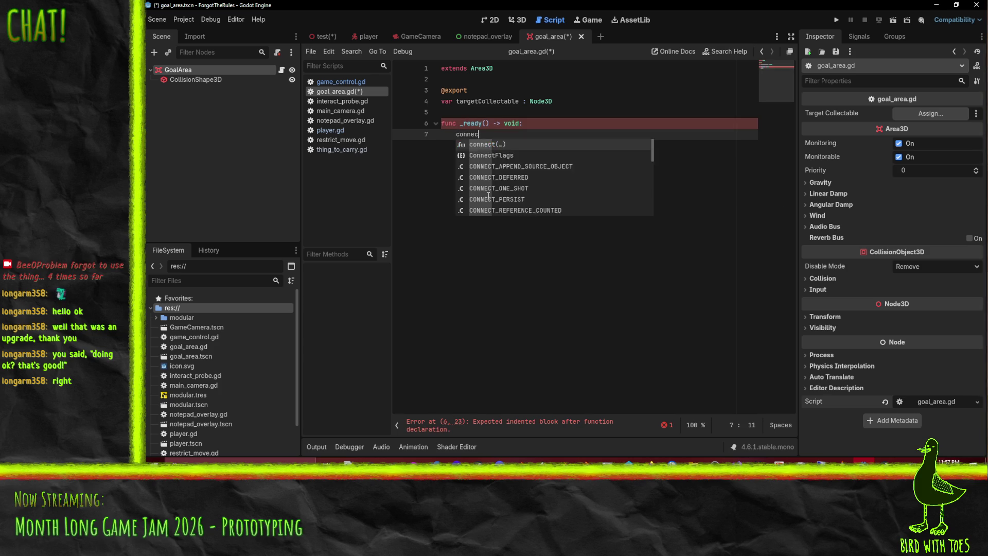
pyautogui.hotkey('ctrl', 'BackSpace')
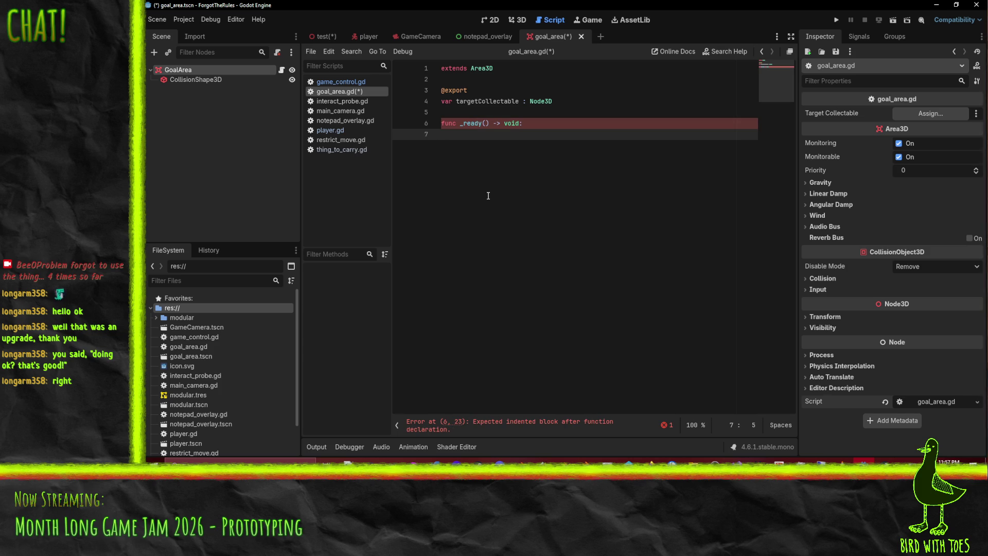
pyautogui.write('body')
pyautogui.press('Return')
pyautogui.write('.conn')
pyautogui.press('Return')
pyautogui.write('"')
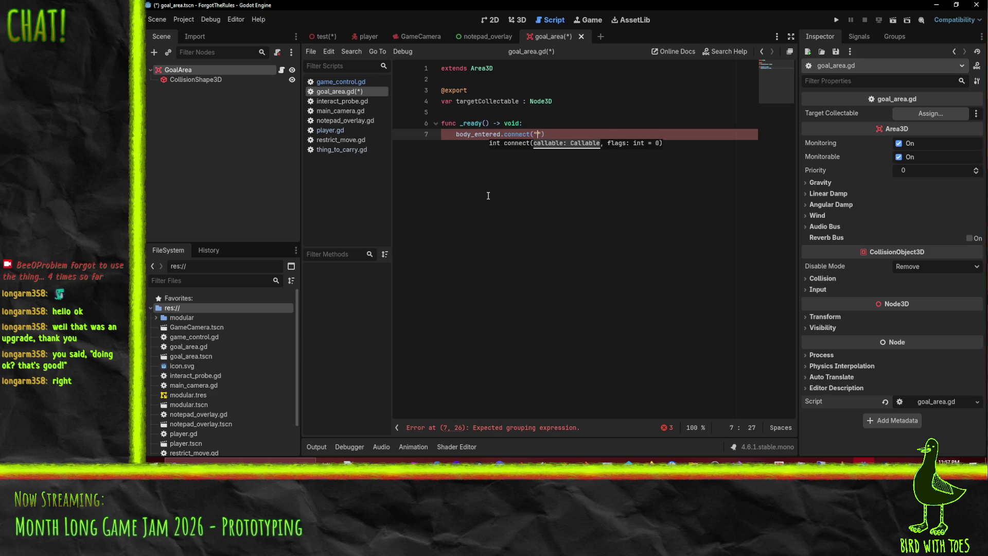
pyautogui.write('_body_entered')
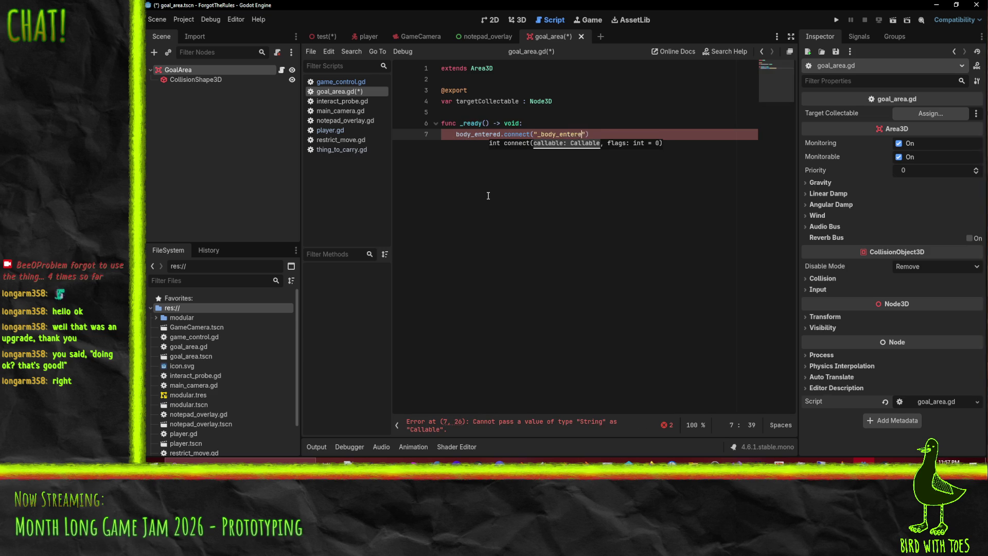
pyautogui.press('End')
pyautogui.press('Return')
pyautogui.write('bodtexi')
pyautogui.press('BackSpace')
pyautogui.press('BackSpace')
pyautogui.press('BackSpace')
pyautogui.write('body_exi')
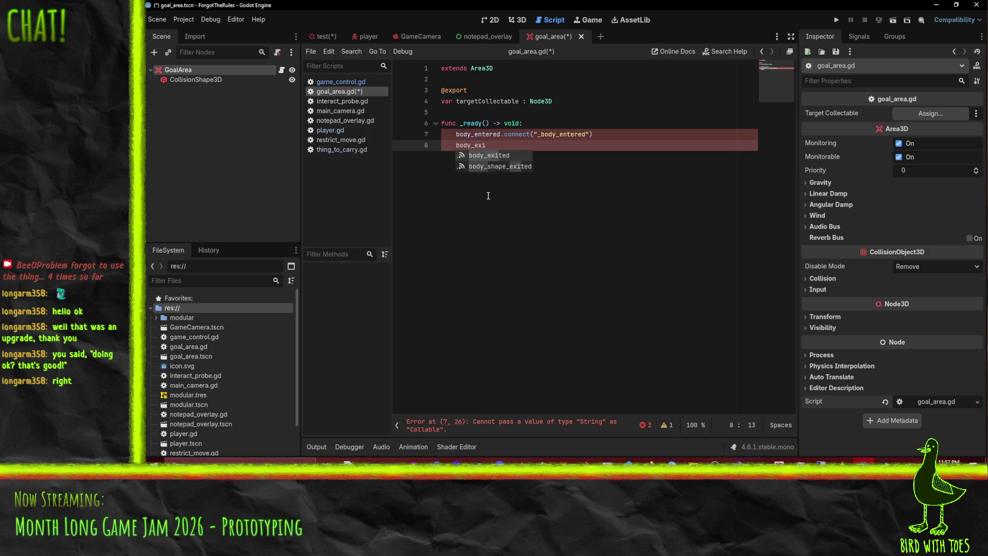
pyautogui.press('Escape')
pyautogui.press('Home')
pyautogui.press('Home')
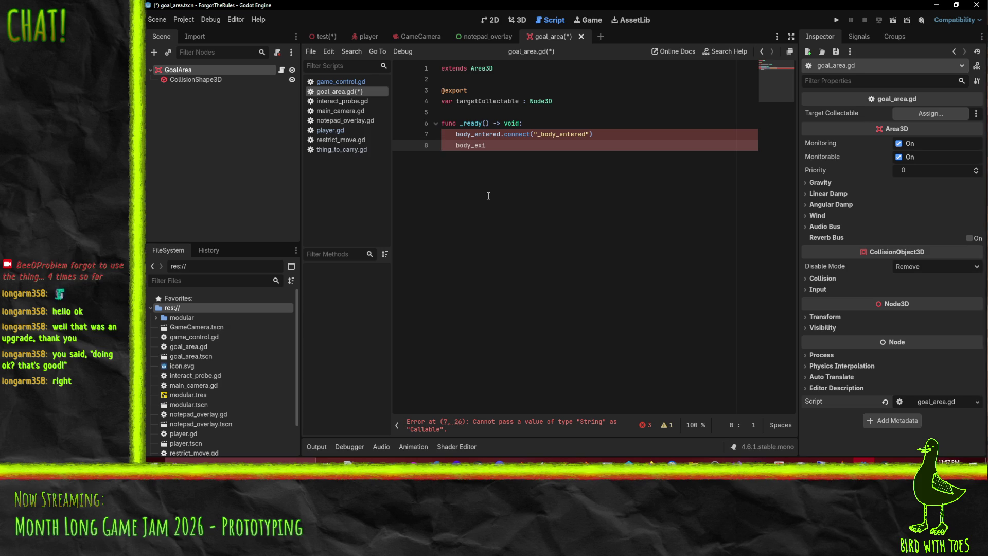
# Step: Replace the signal lines in _ready with pass and save goal_area.gd
pyautogui.hotkey('shift', 'End')
pyautogui.press('Up')
pyautogui.press('Up')
pyautogui.press('Down')
pyautogui.press('Right')
pyautogui.hotkey('shift', 'Down')
pyautogui.hotkey('shift', 'End')
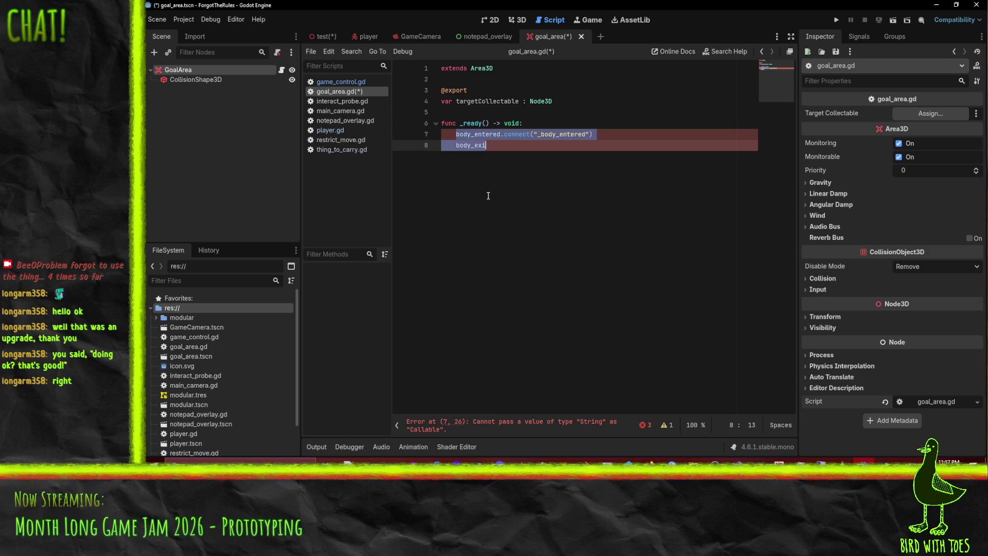
pyautogui.write('pass')
pyautogui.press('Return')
pyautogui.hotkey('ctrl', 's')
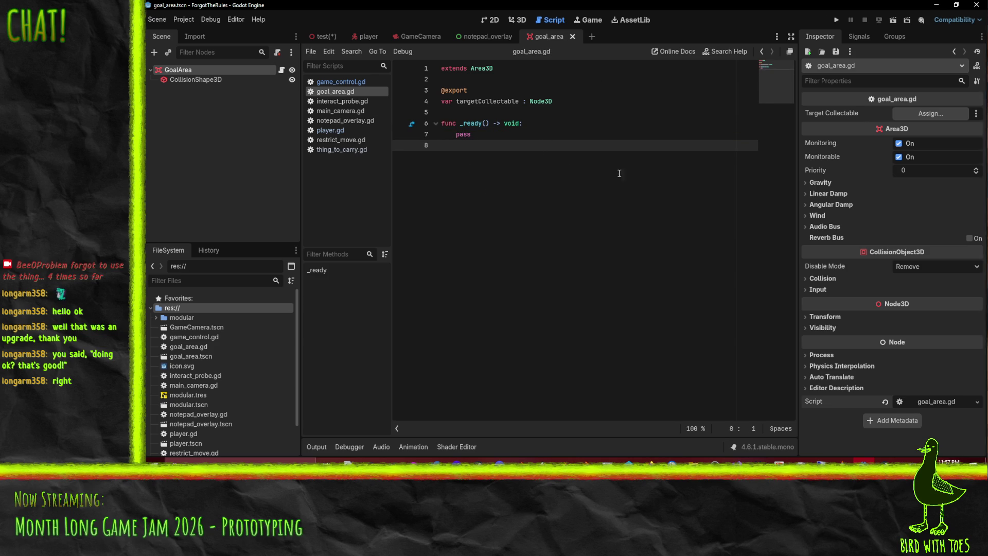
# Step: Look over the carry function in player.gd
pyautogui.click(333, 131)
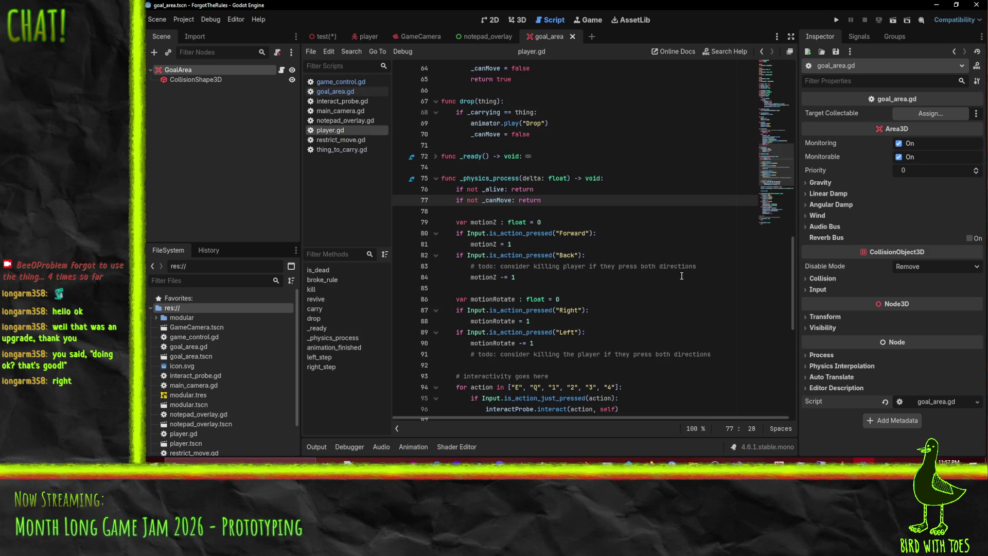
pyautogui.scroll(7, 618, 255)
pyautogui.click(645, 284)
pyautogui.press('Up')
pyautogui.press('Up')
pyautogui.press('Up')
# Step: Return to the test scene and open thing_to_carry.gd
pyautogui.click(322, 36)
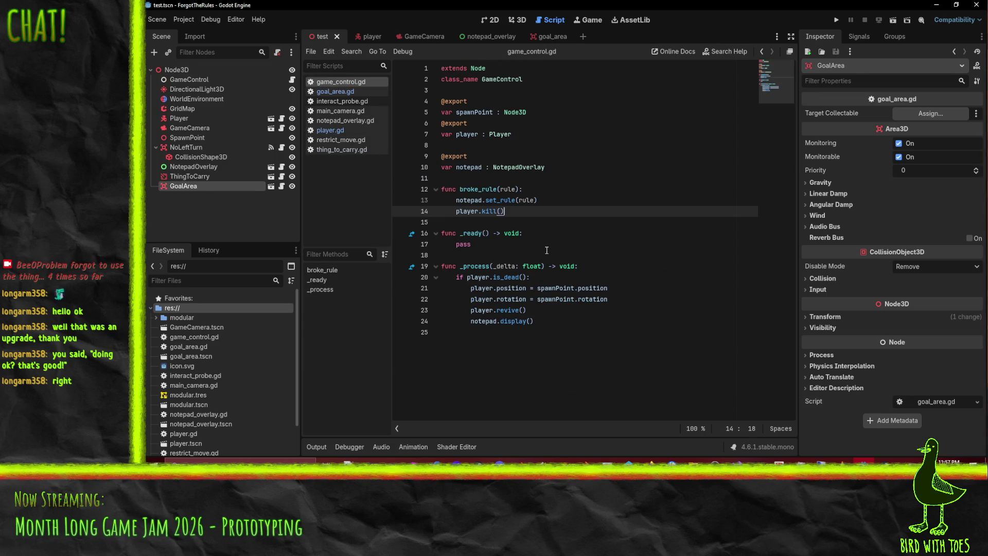
pyautogui.click(570, 234)
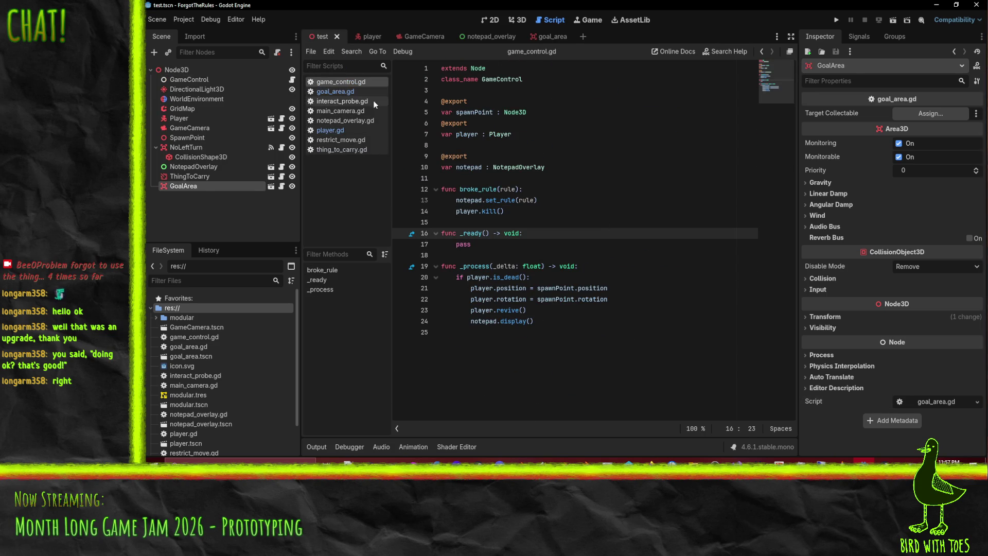
pyautogui.click(341, 150)
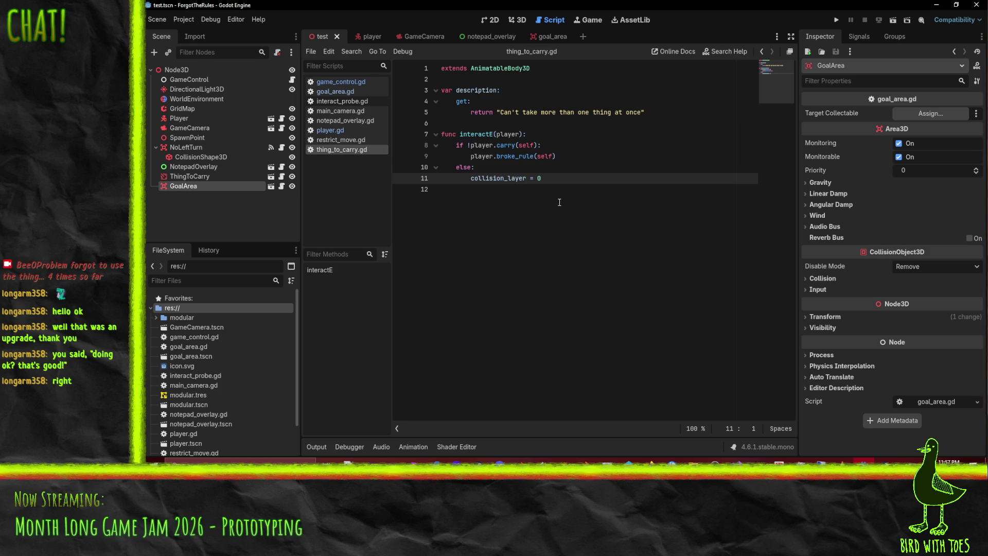
pyautogui.press('Return')
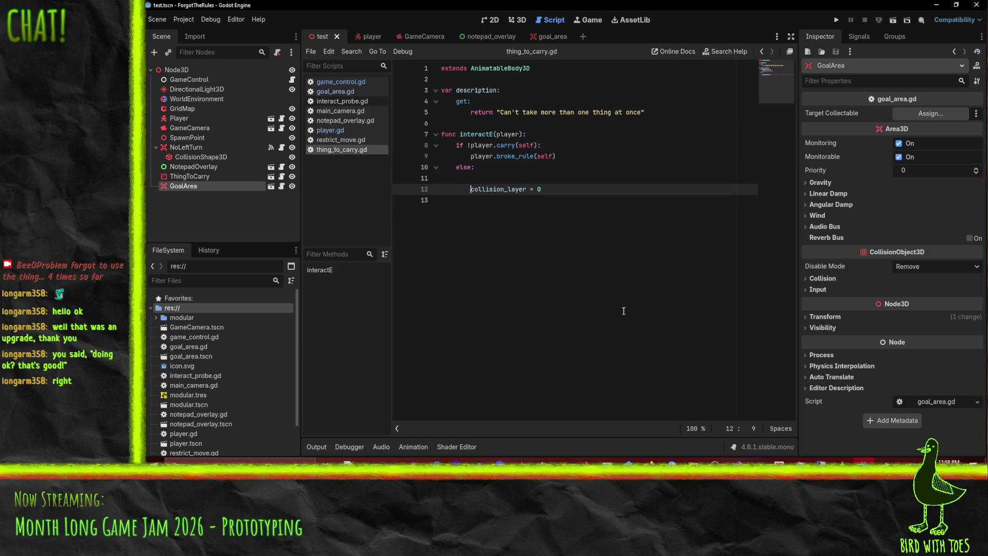
pyautogui.hotkey('ctrl', 'z')
pyautogui.press('Up')
pyautogui.press('Up')
pyautogui.press('Up')
pyautogui.press('Down')
pyautogui.press('Down')
pyautogui.press('Up')
pyautogui.press('Up')
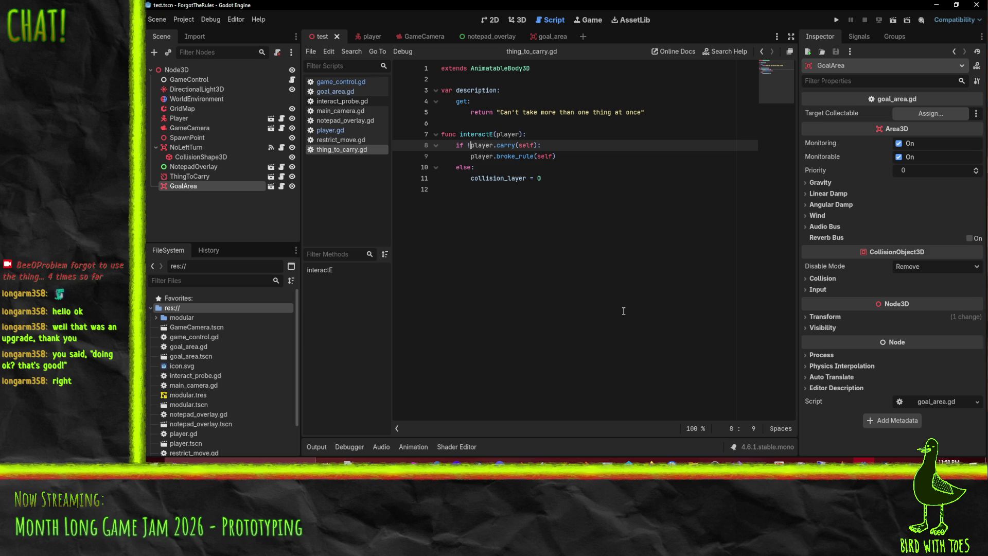
pyautogui.press('Up')
pyautogui.press('End')
pyautogui.press('Return')
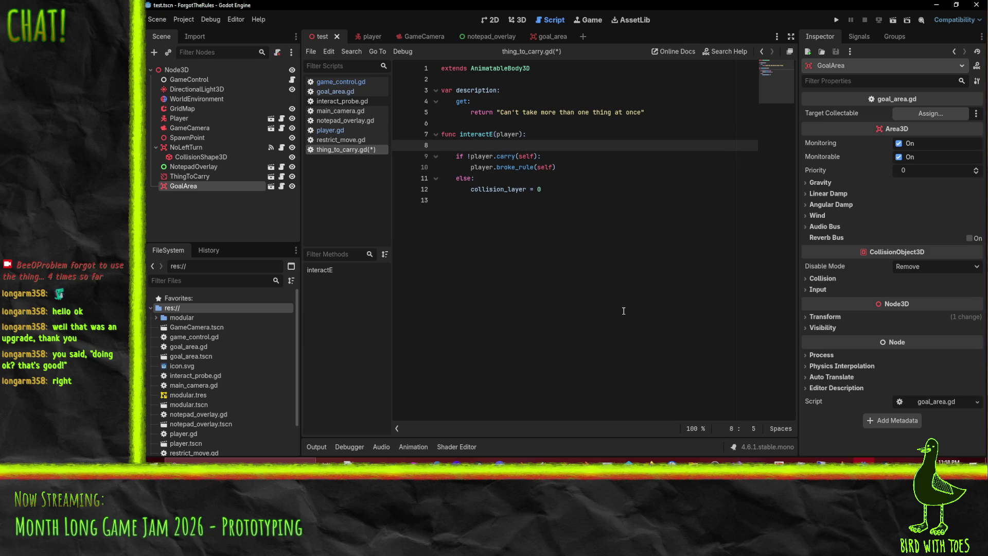
pyautogui.write('if playe')
pyautogui.write('r.')
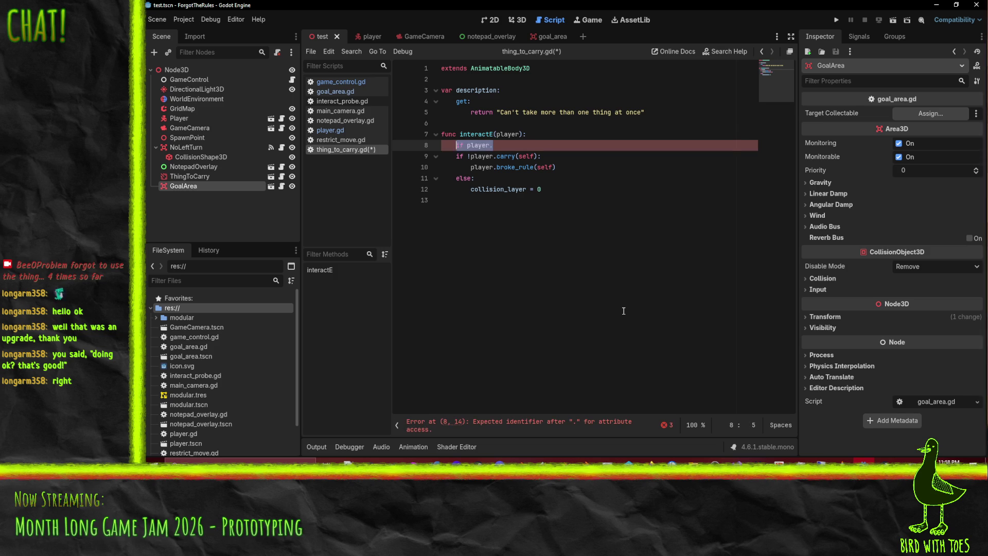
pyautogui.press('BackSpace')
pyautogui.press('BackSpace')
pyautogui.press('BackSpace')
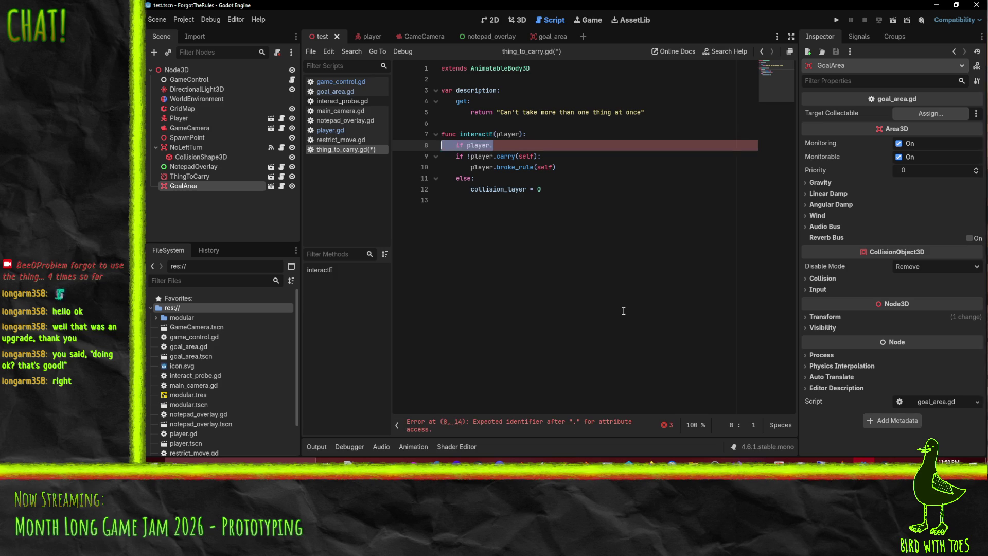
pyautogui.write(':')
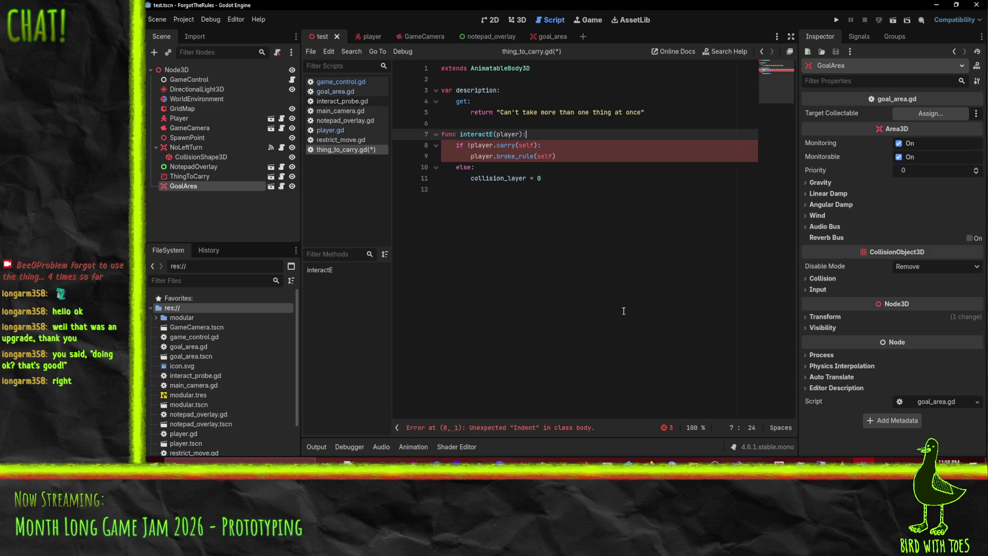
pyautogui.press('Down')
pyautogui.click(593, 199)
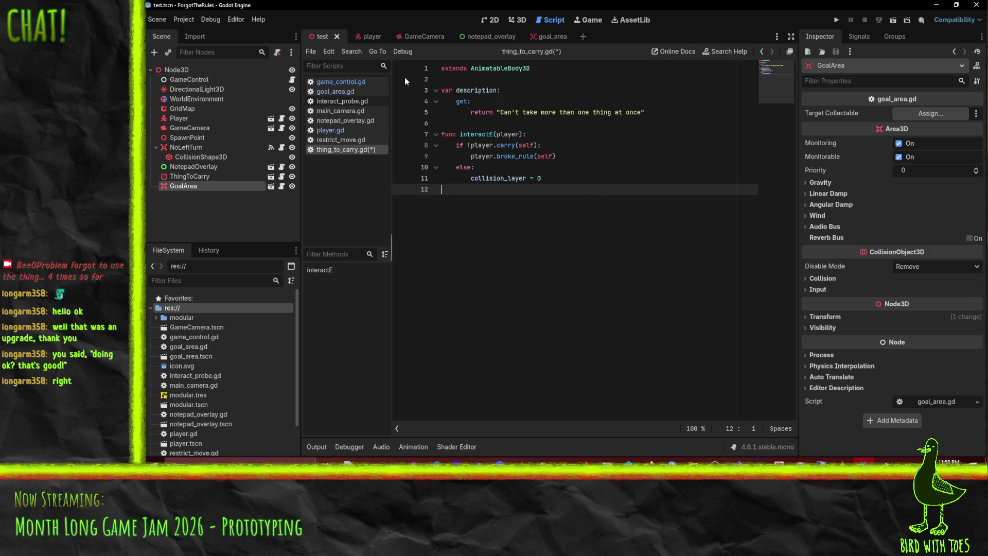
# Step: In player.gd's carry(), open a new indented line below the null check
pyautogui.click(326, 134)
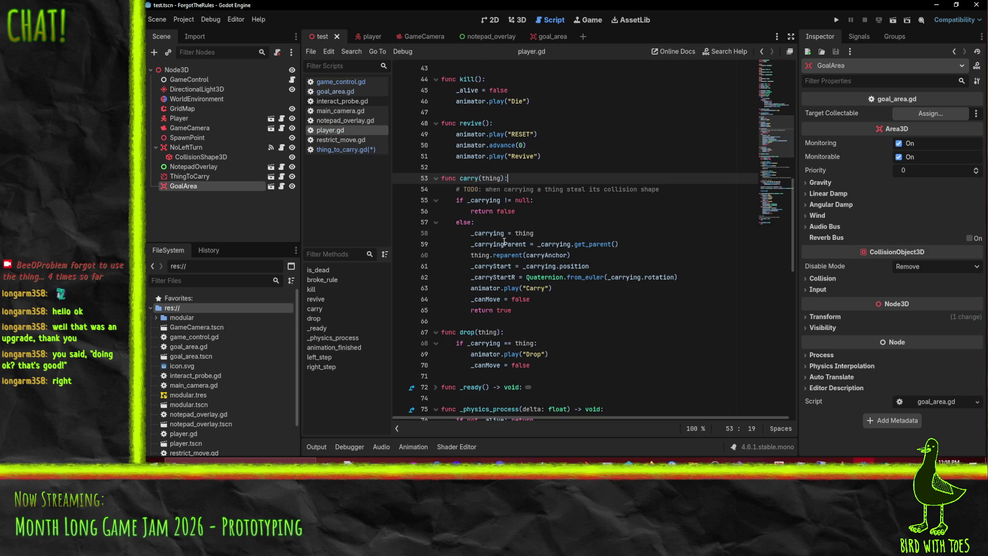
pyautogui.click(597, 315)
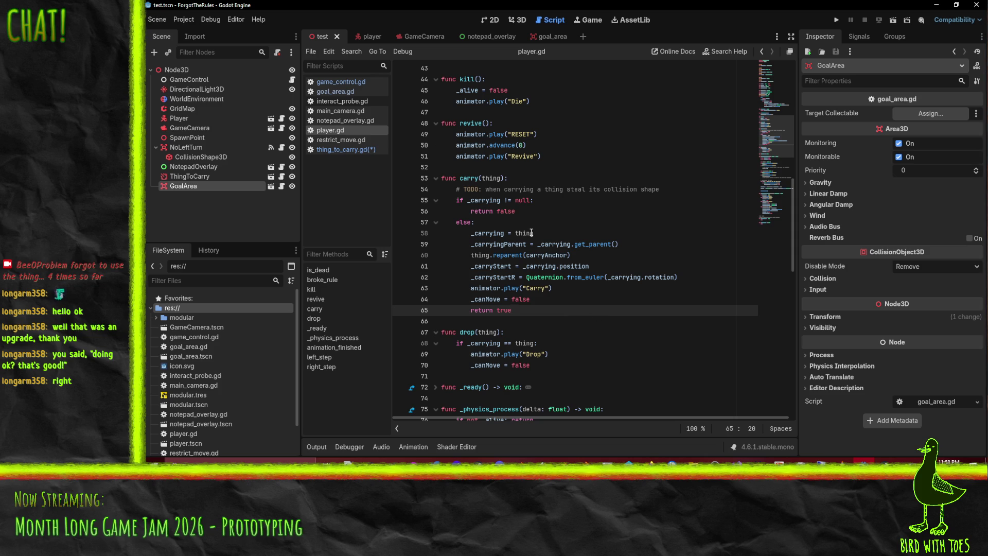
pyautogui.click(577, 235)
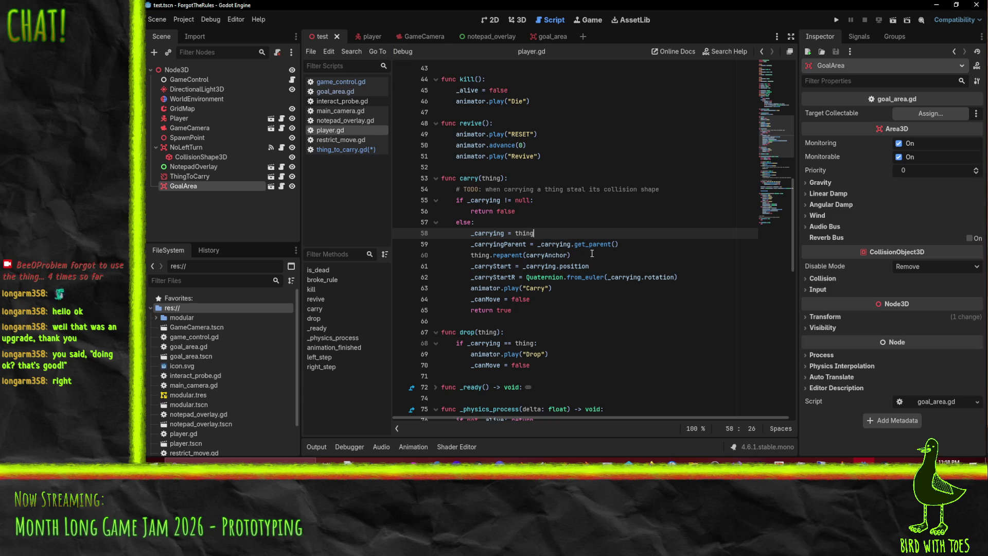
pyautogui.scroll(-4, 590, 252)
pyautogui.scroll(-1, 592, 250)
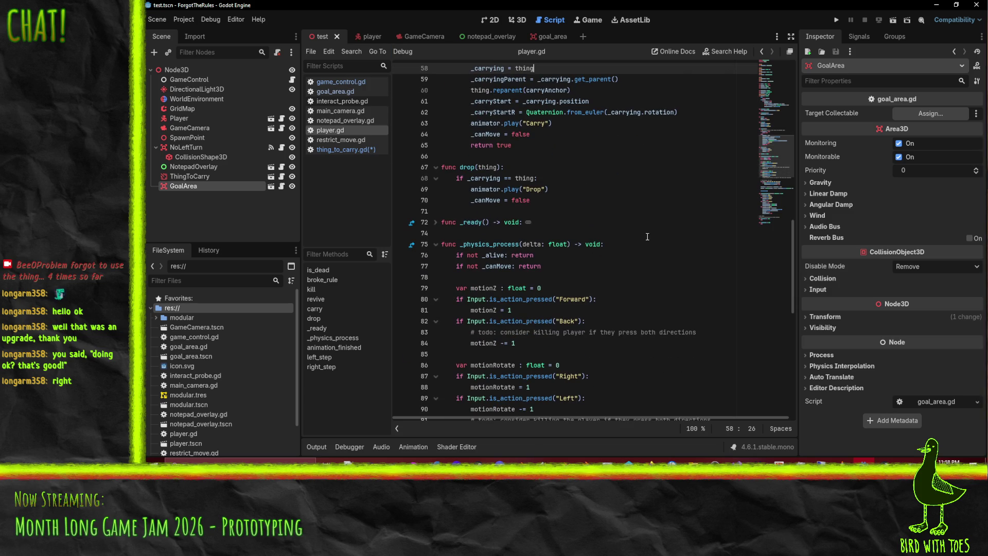
pyautogui.scroll(-3, 648, 237)
pyautogui.scroll(7, 649, 237)
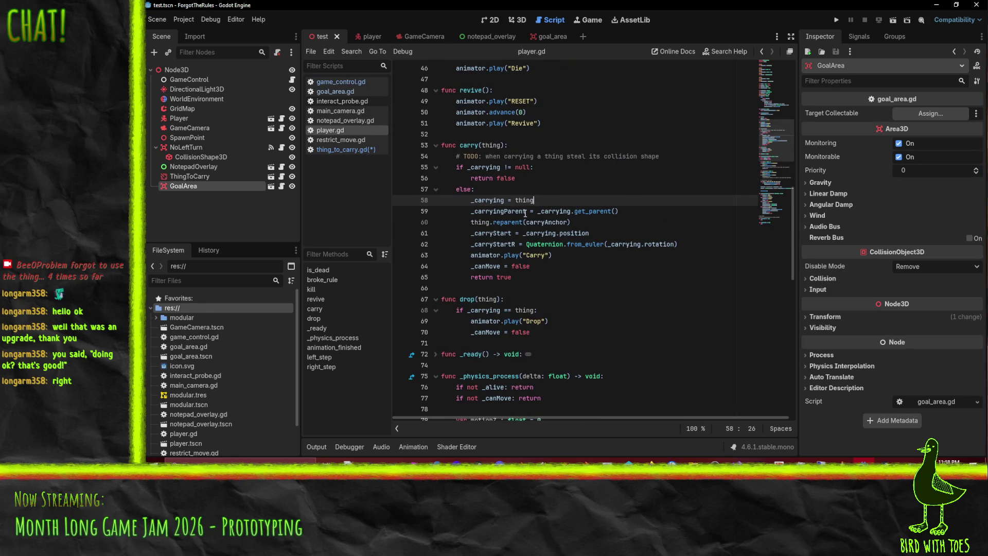
pyautogui.click(537, 169)
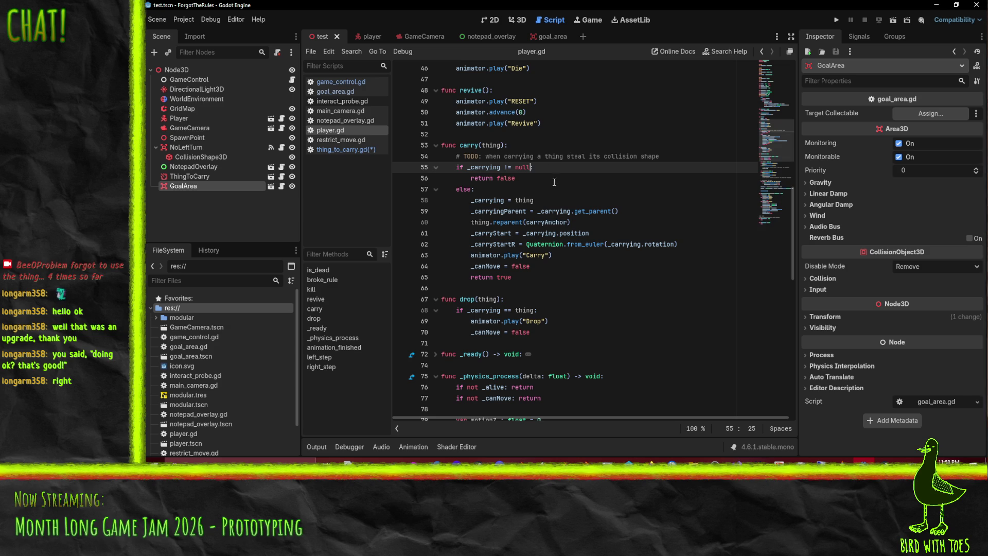
pyautogui.write(':')
pyautogui.scroll(-1, 604, 202)
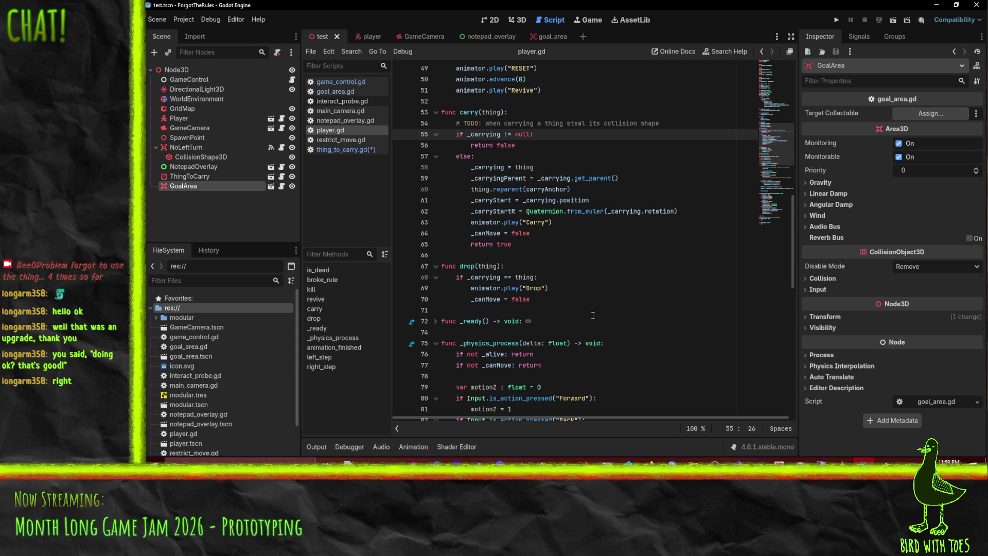
pyautogui.write("'")
pyautogui.press('Return')
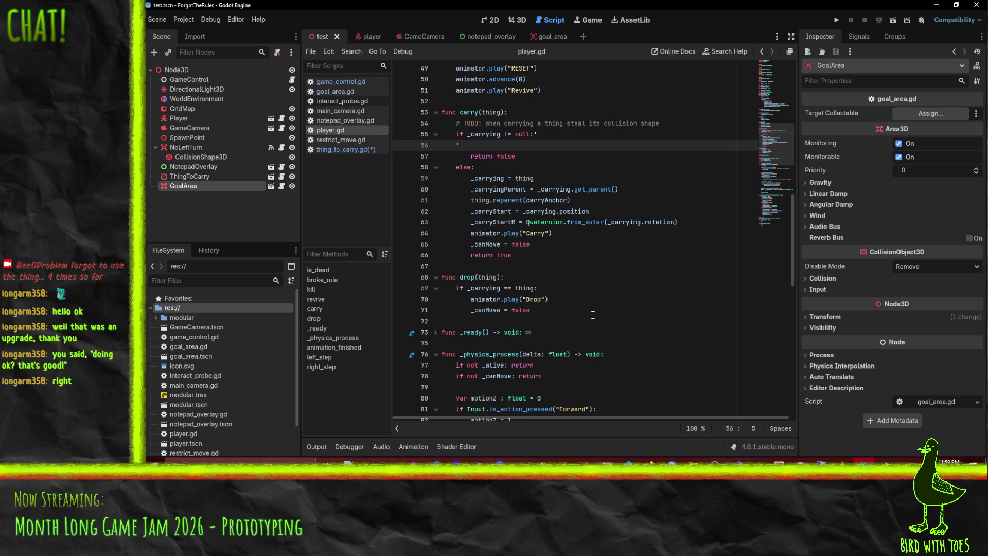
pyautogui.press('BackSpace')
pyautogui.press('BackSpace')
pyautogui.press('Return')
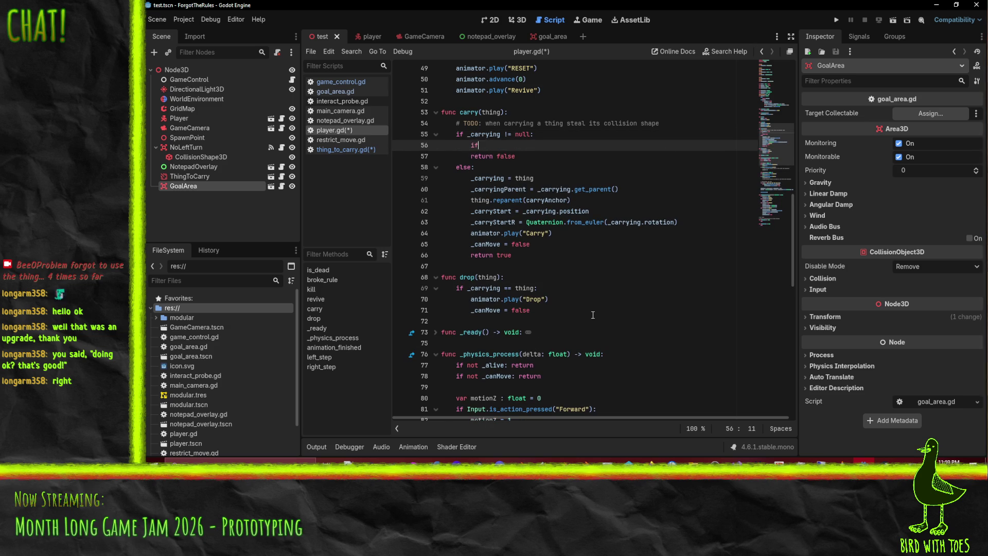
# Step: Add 'if _carrying == thing: drop(thing); return true', make the null check elif, and save
pyautogui.write('_carr')
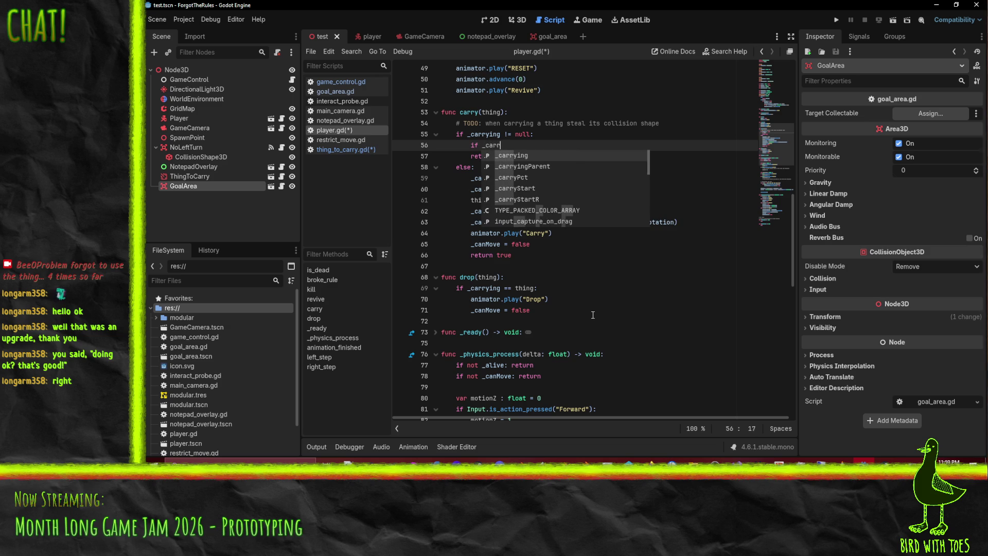
pyautogui.press('Escape')
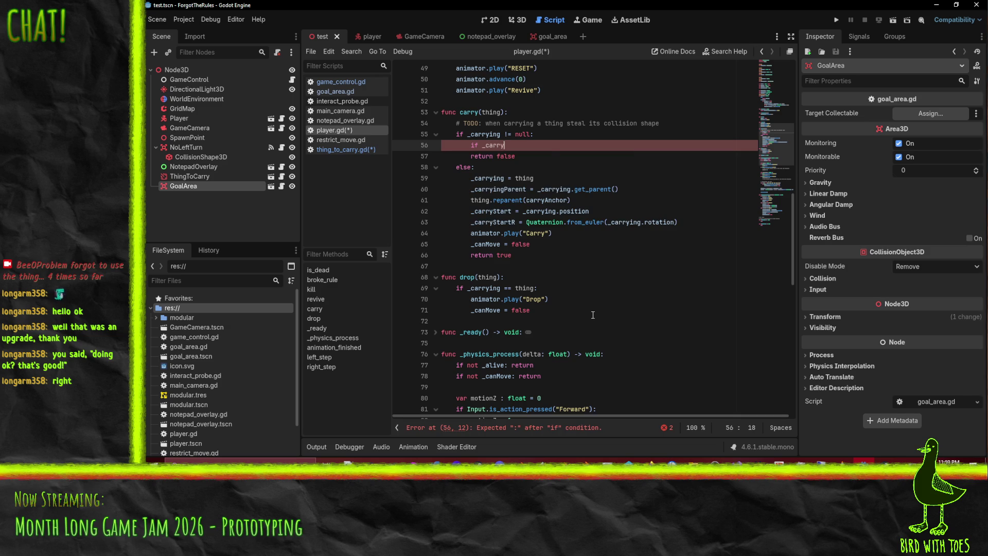
pyautogui.hotkey('ctrl', 'z')
pyautogui.hotkey('ctrl', 'z')
pyautogui.hotkey('ctrl', 'z')
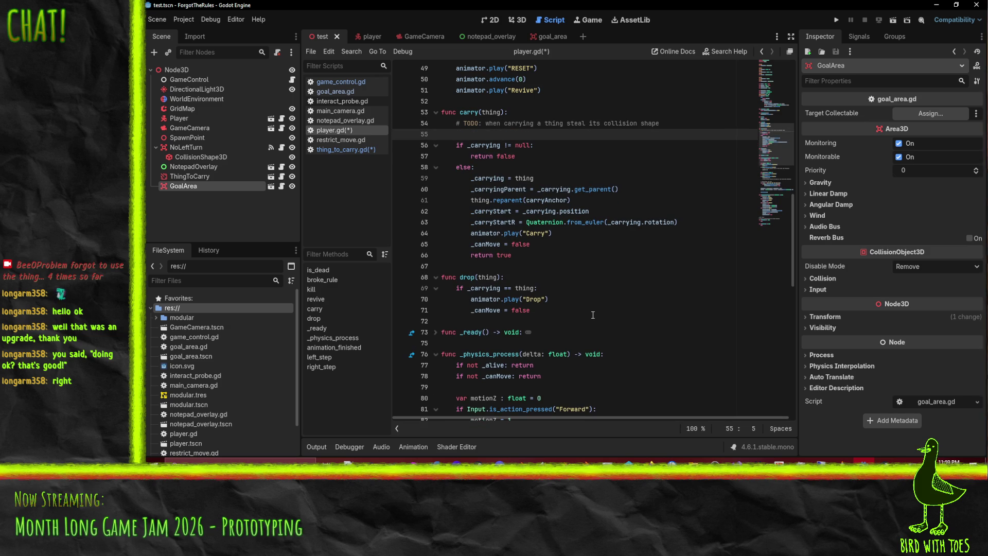
pyautogui.write('carrying')
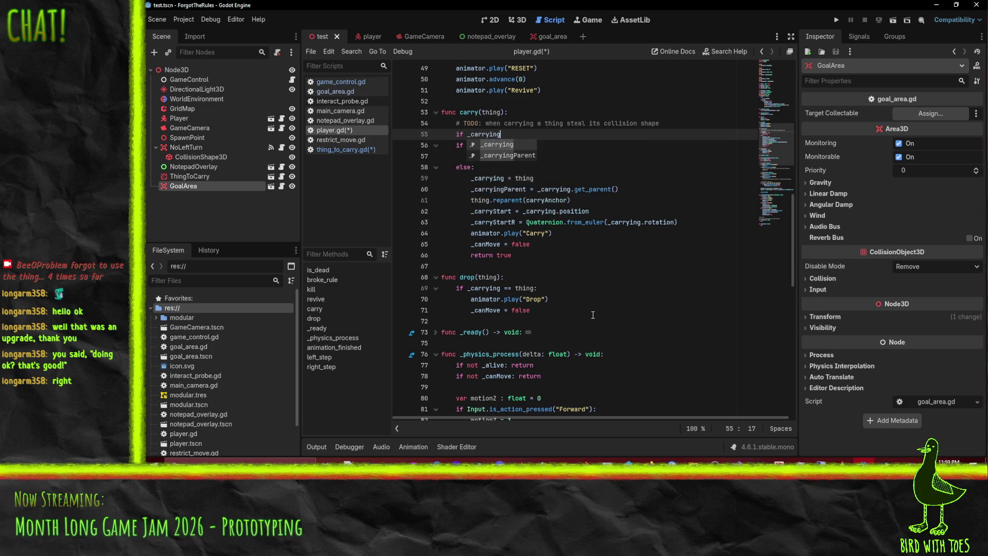
pyautogui.write(' == thing:')
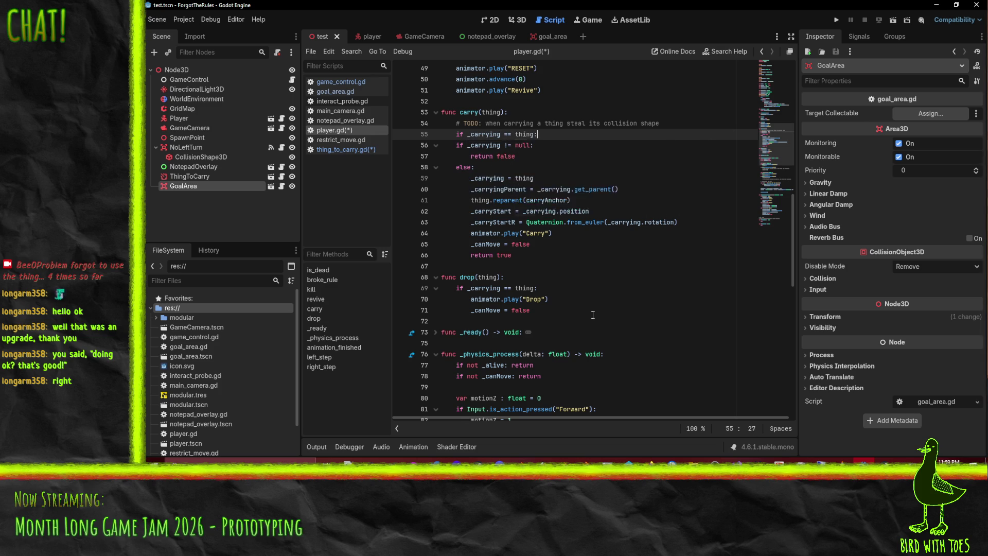
pyautogui.press('Return')
pyautogui.write('(')
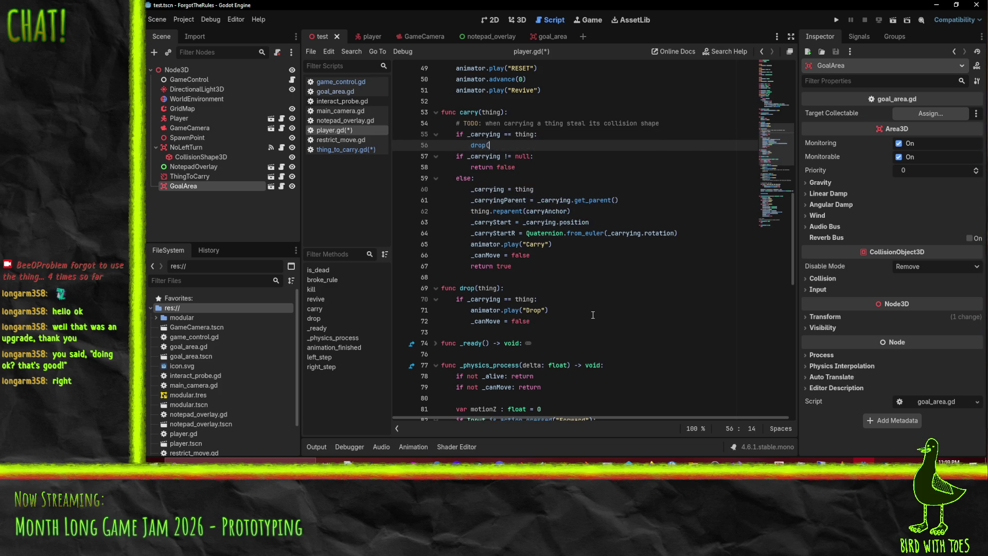
pyautogui.write(')')
pyautogui.press('Return')
pyautogui.write('return true')
pyautogui.press('Down')
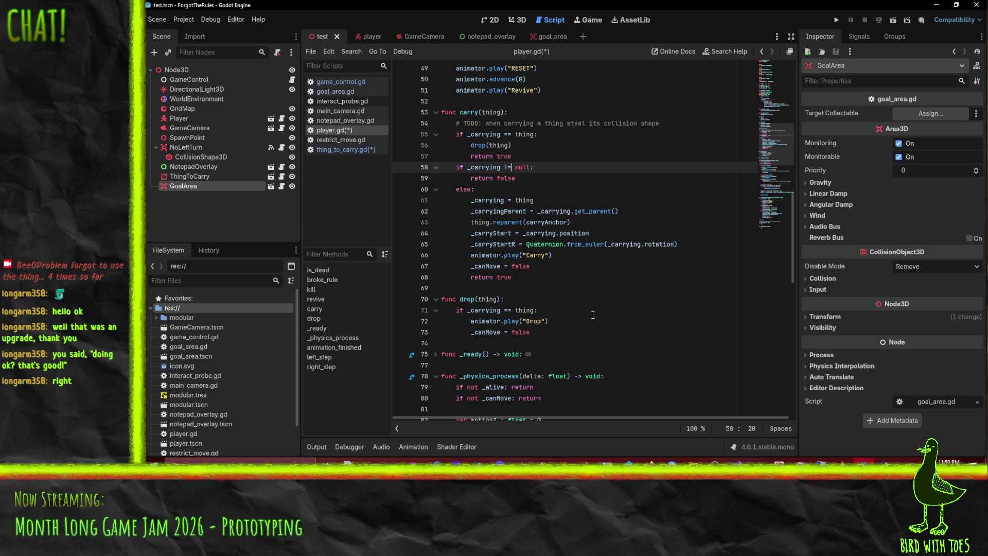
pyautogui.hotkey('ctrl', 'space')
pyautogui.hotkey('ctrl', 's')
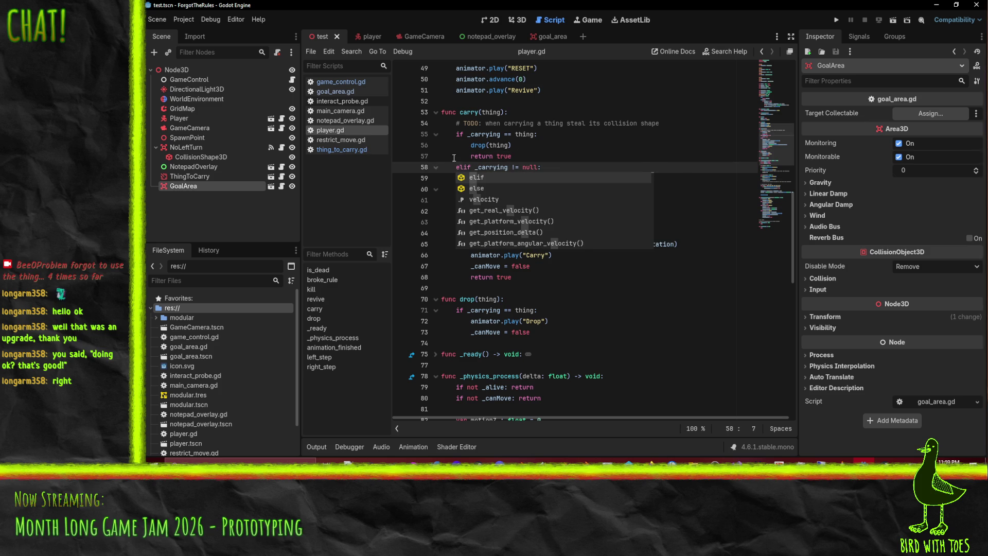
pyautogui.press('Escape')
pyautogui.press('Up')
# Step: Run the project and walk the player across the arena past the box
pyautogui.click(838, 20)
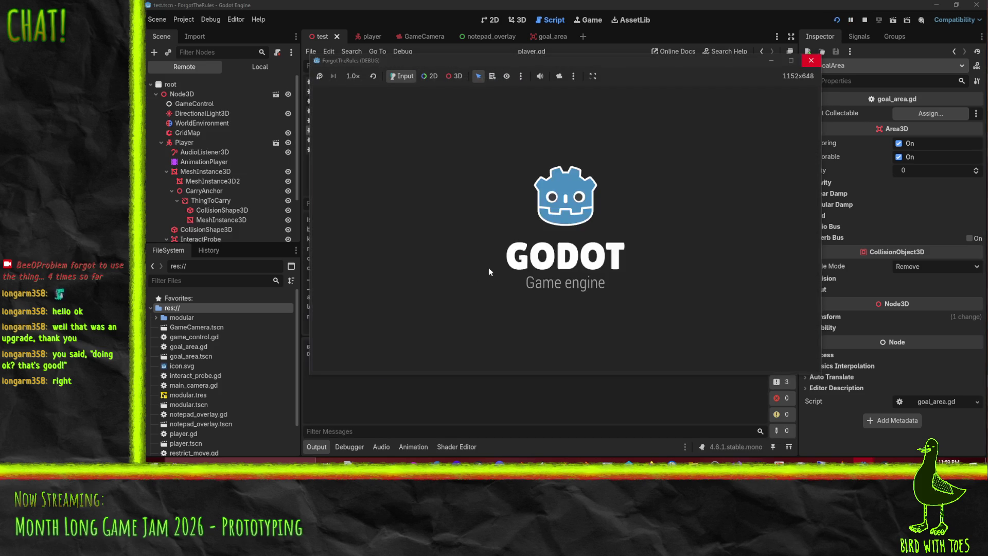
pyautogui.press('a')
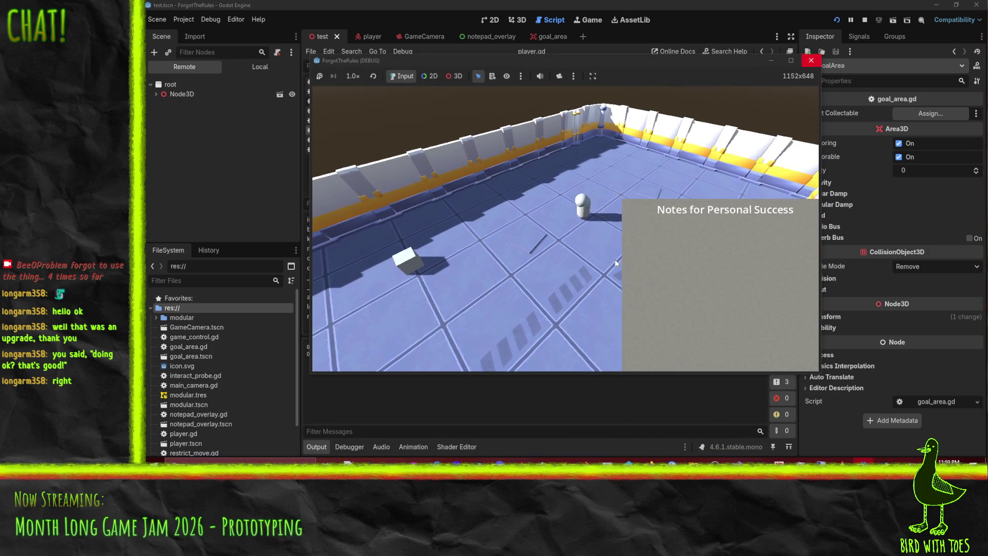
pyautogui.press('a')
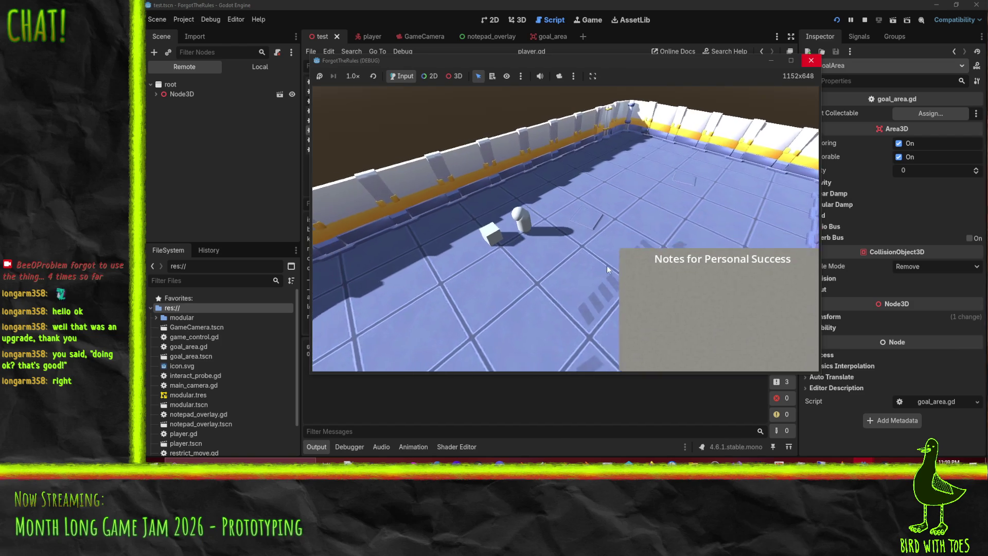
pyautogui.press('a')
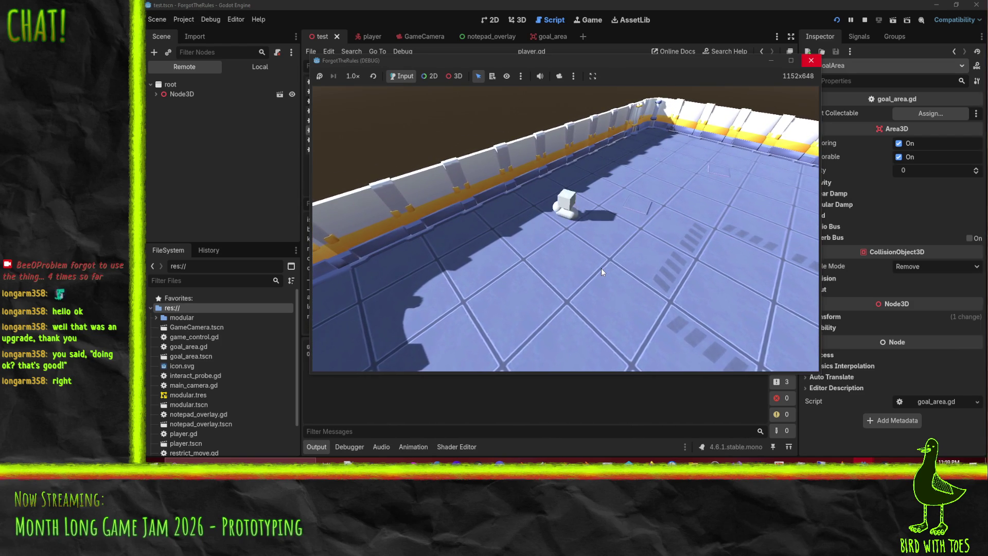
pyautogui.press('s')
# Step: Bring the editor back and stop the running game
pyautogui.click(543, 450)
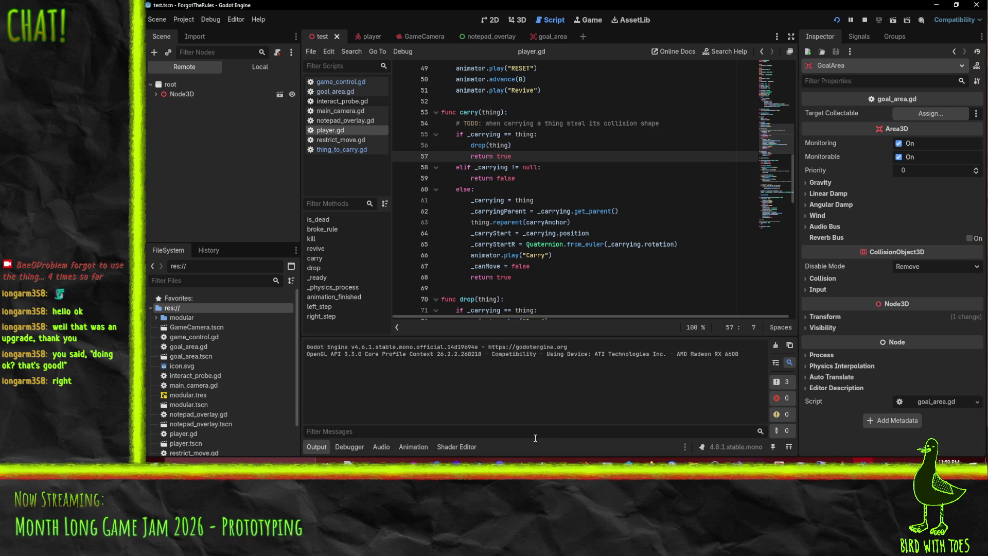
pyautogui.click(737, 462)
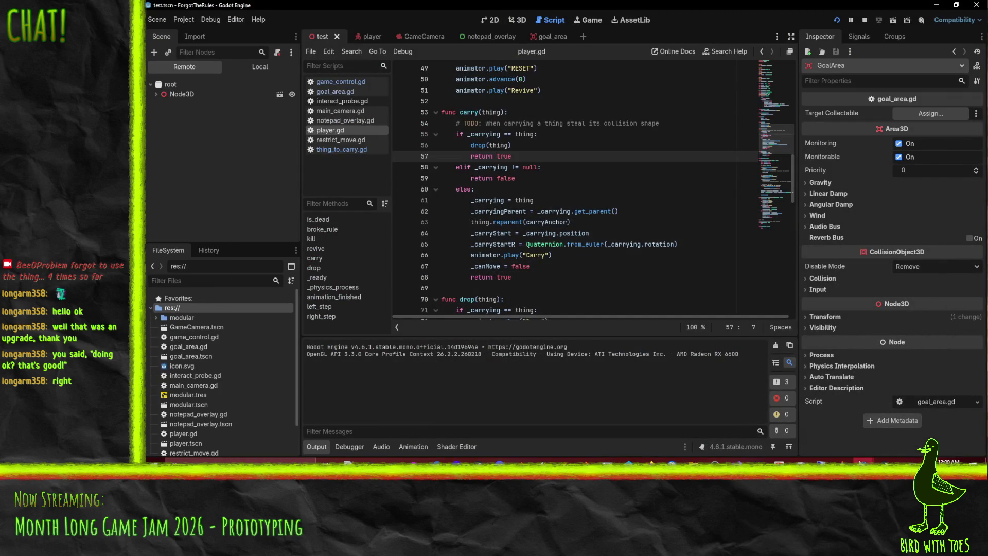
pyautogui.moveTo(875, 462)
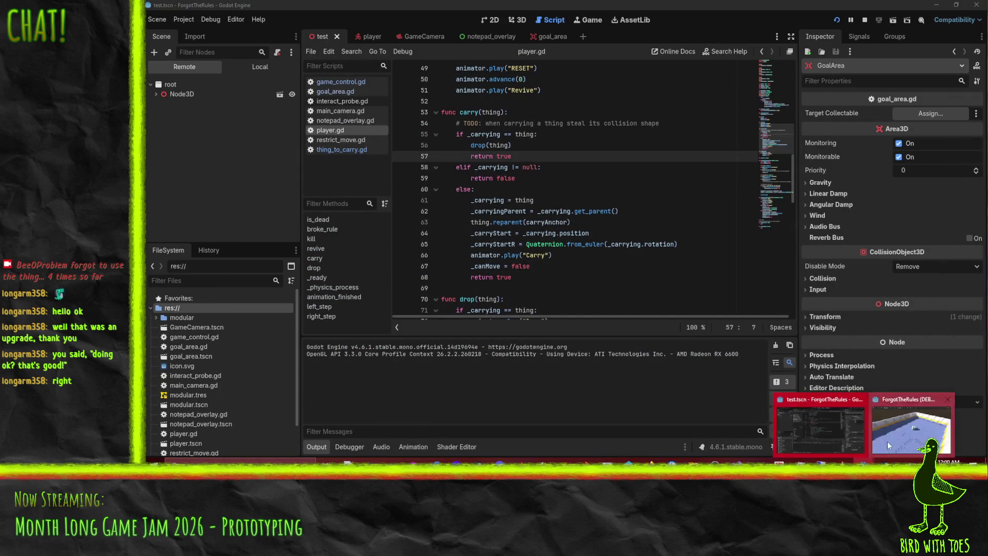
pyautogui.click(887, 440)
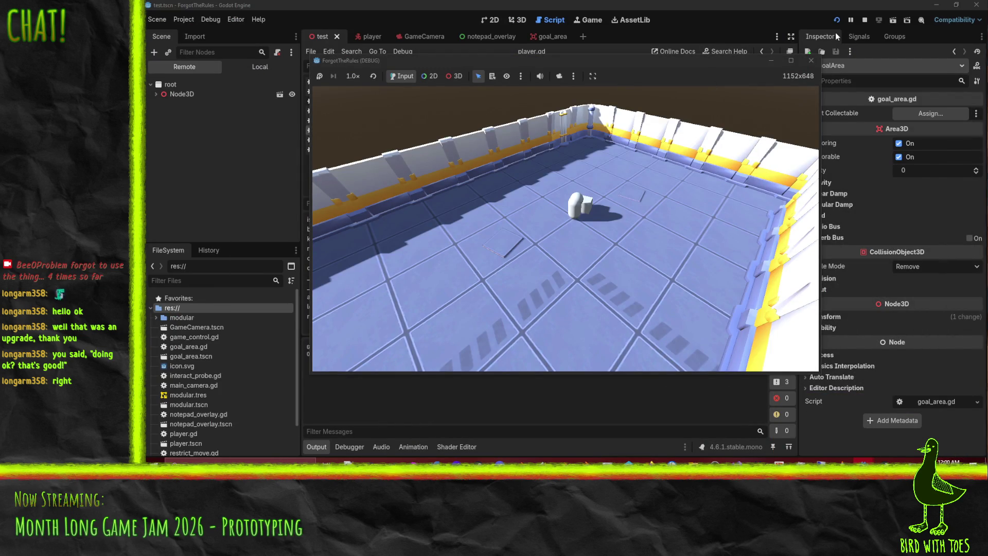
pyautogui.click(865, 19)
pyautogui.scroll(2, 574, 200)
# Step: Inspect the interactProbe reference on line 99 of the player script
pyautogui.scroll(-3, 657, 191)
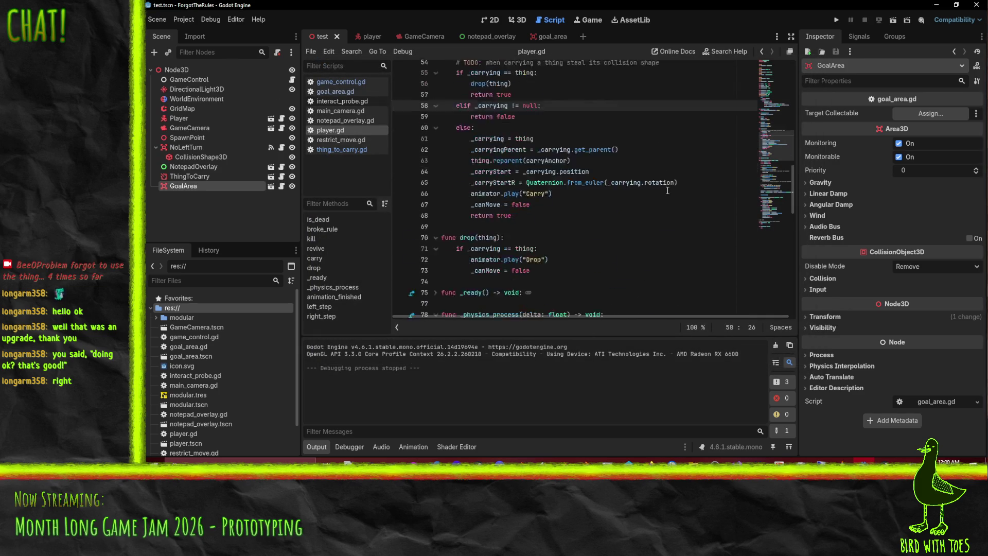
pyautogui.scroll(-12, 668, 190)
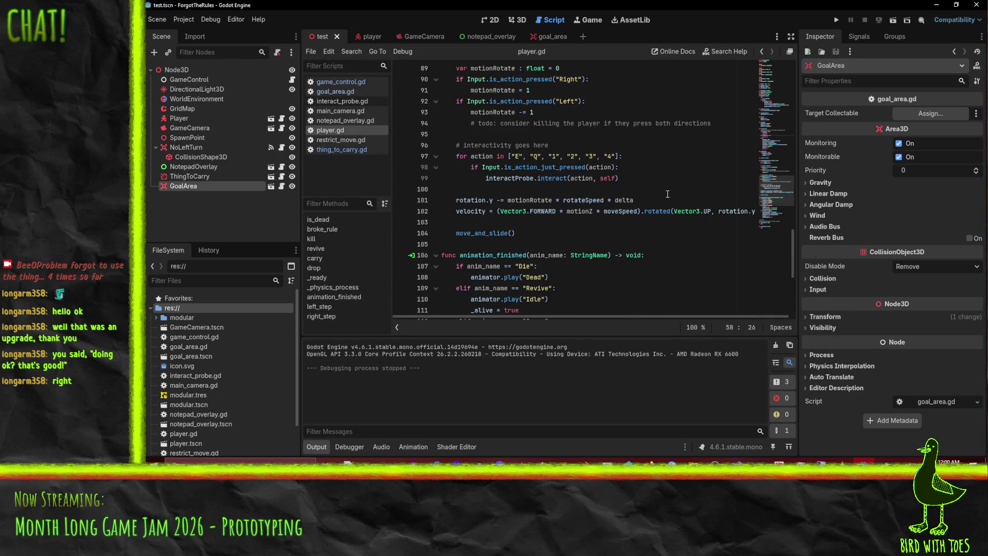
pyautogui.scroll(1, 698, 152)
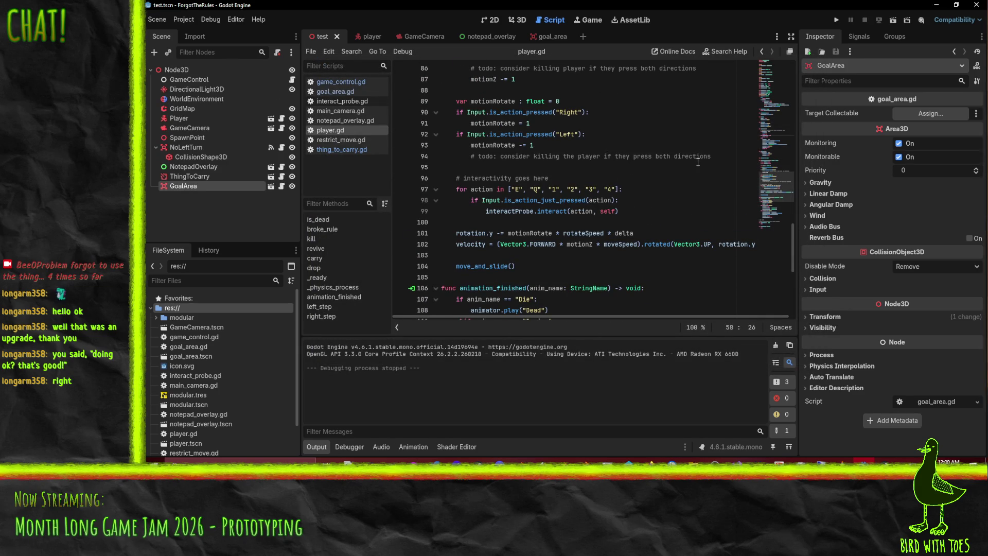
pyautogui.doubleClick(517, 211)
pyautogui.click(515, 211)
pyautogui.rightClick(514, 214)
pyautogui.click(484, 208)
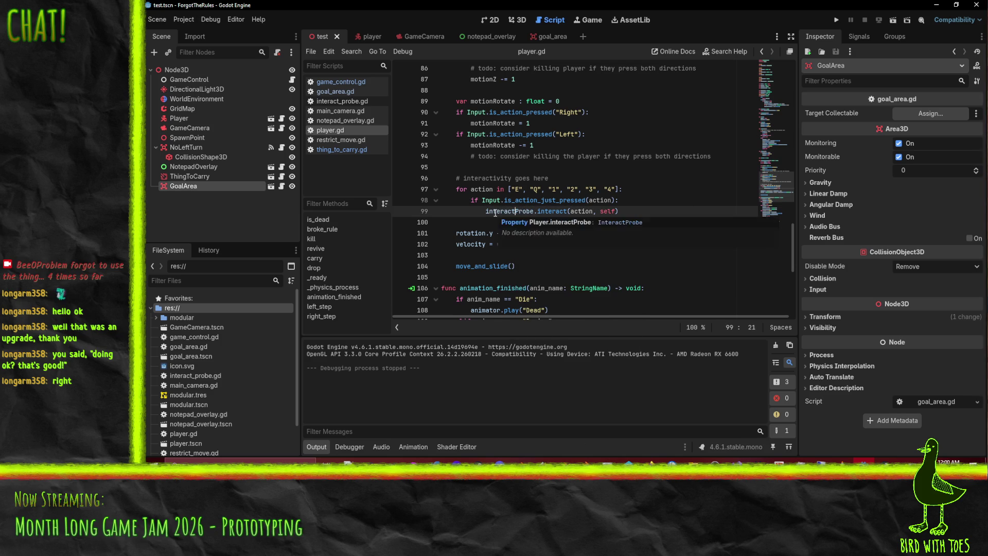
pyautogui.click(496, 211)
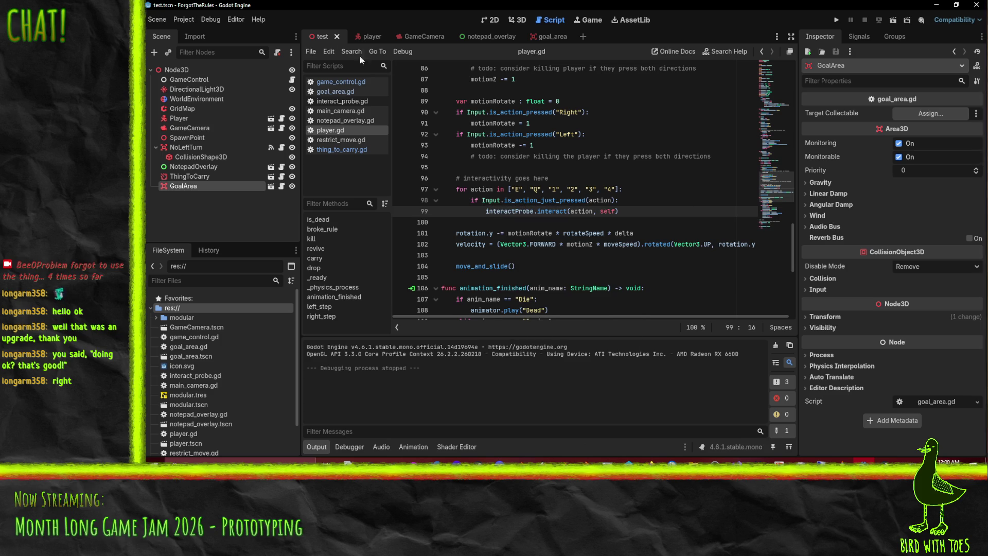
# Step: Review interact_probe.gd's overlapping-bodies loop and interact call, then the player scene script
pyautogui.click(344, 101)
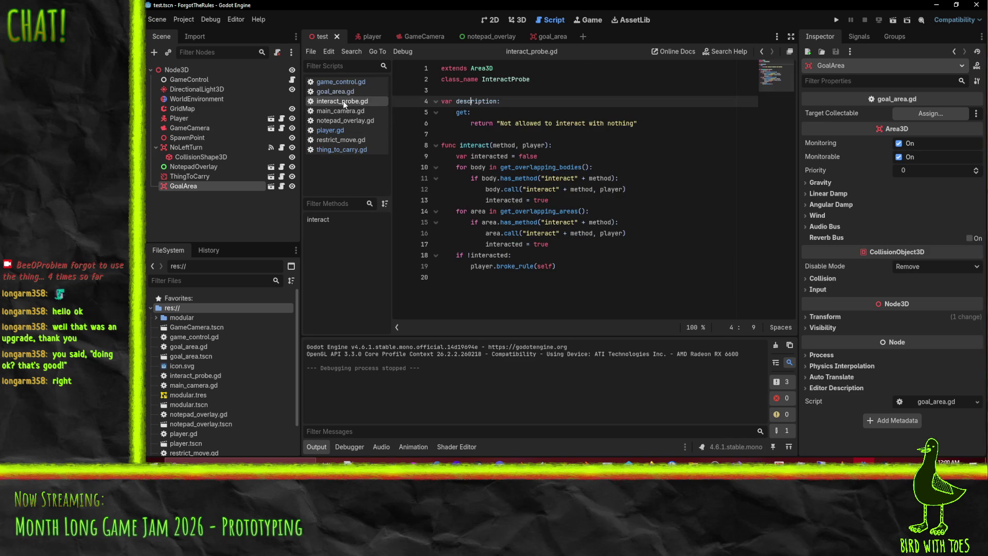
pyautogui.click(591, 168)
pyautogui.click(521, 223)
pyautogui.click(560, 167)
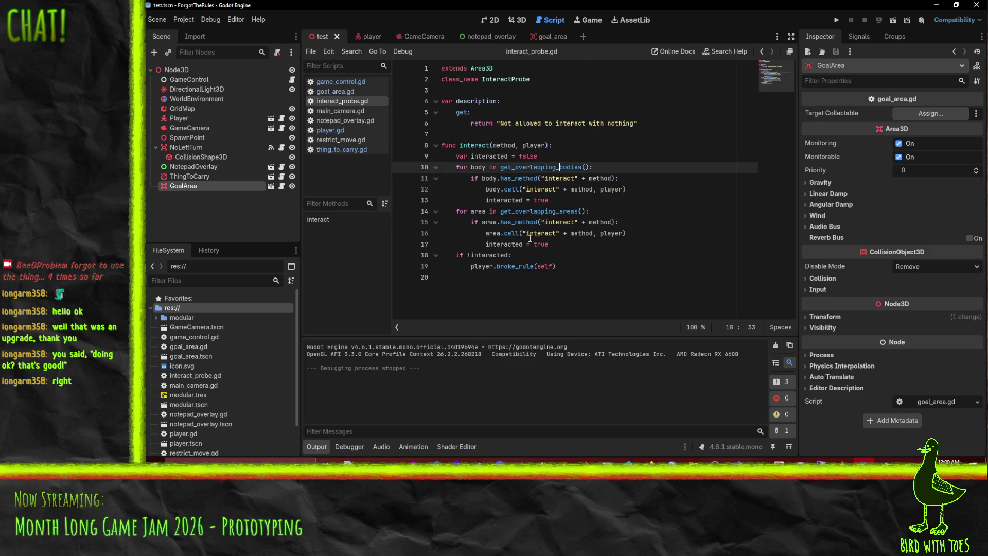
pyautogui.click(527, 233)
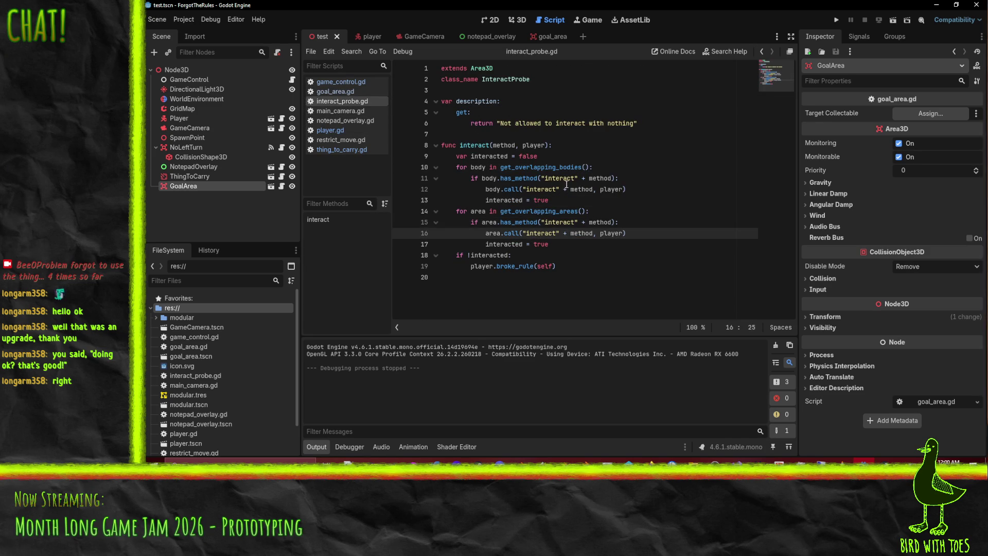
pyautogui.click(370, 36)
pyautogui.click(542, 233)
pyautogui.click(579, 189)
pyautogui.scroll(1, 637, 213)
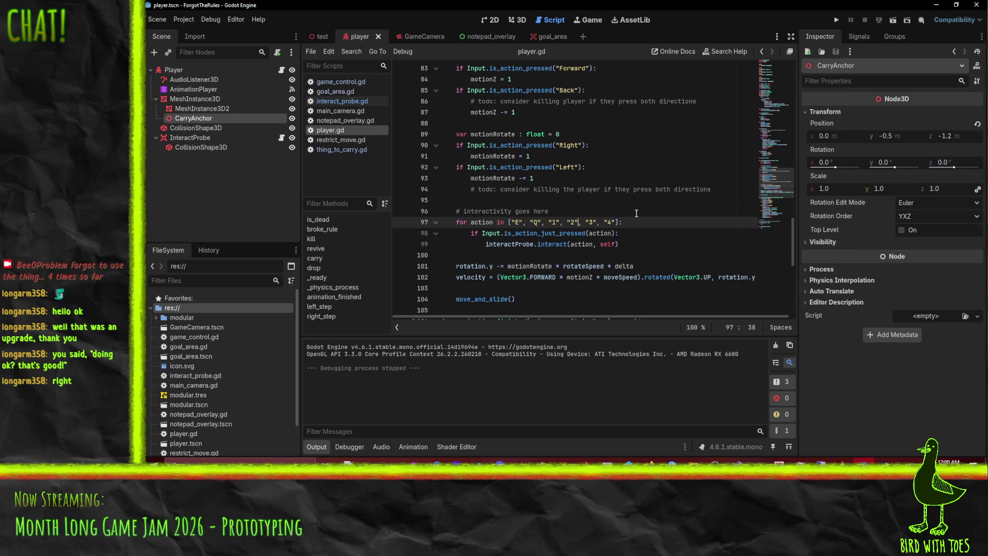
pyautogui.scroll(8, 637, 215)
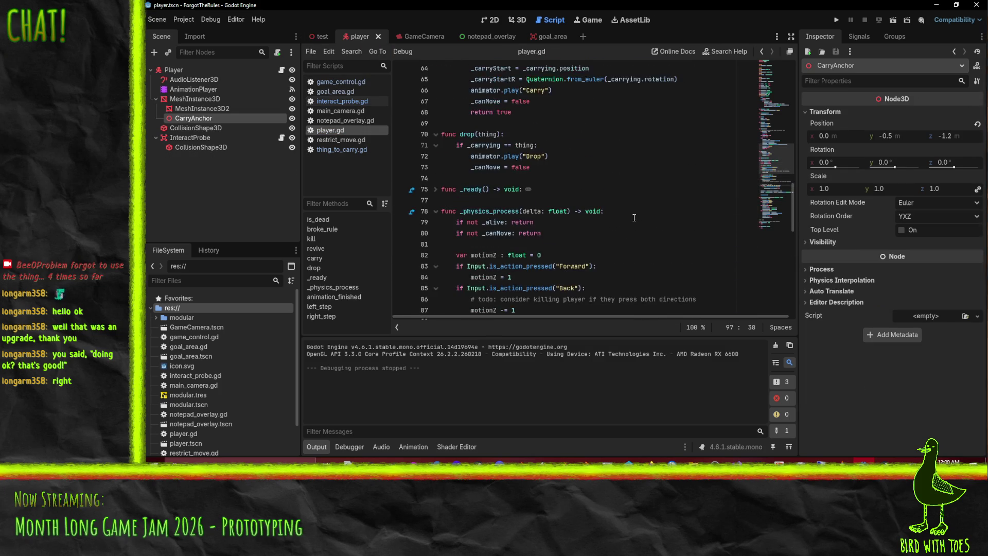
# Step: Delete the else branch setting collision_layer = 0 from thing_to_carry.gd, then rerun the game
pyautogui.click(340, 149)
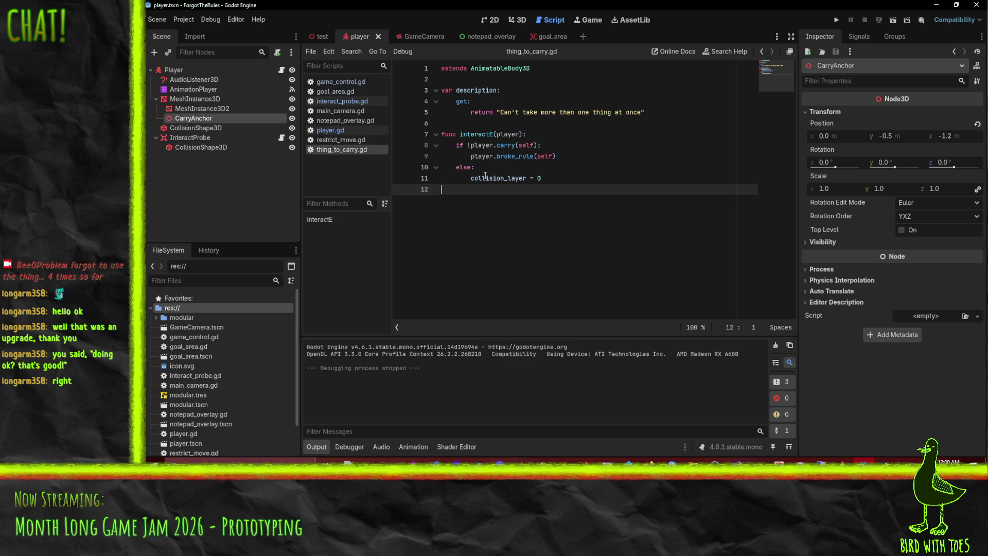
pyautogui.click(515, 167)
pyautogui.hotkey('shift', 'Down')
pyautogui.hotkey('shift', 'Down')
pyautogui.press('BackSpace')
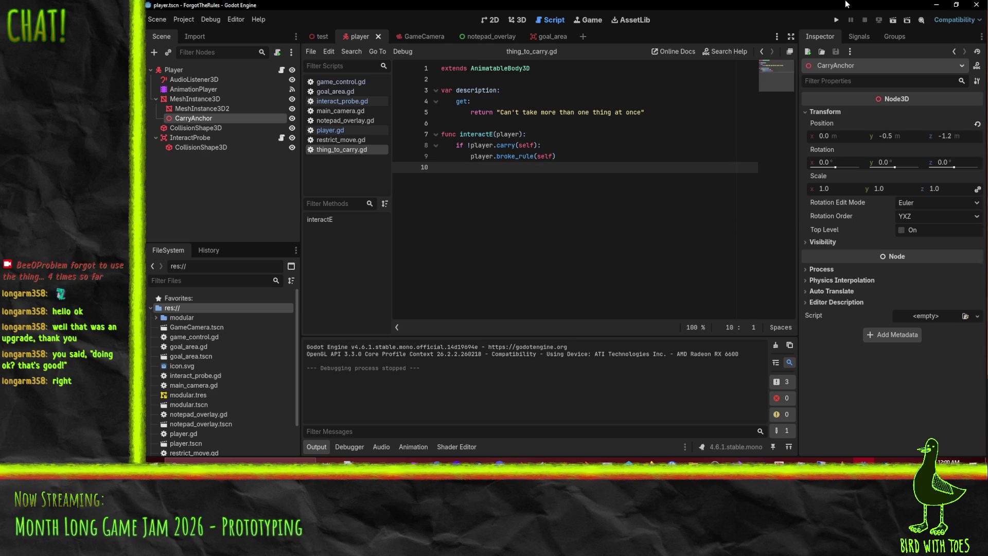
pyautogui.click(836, 18)
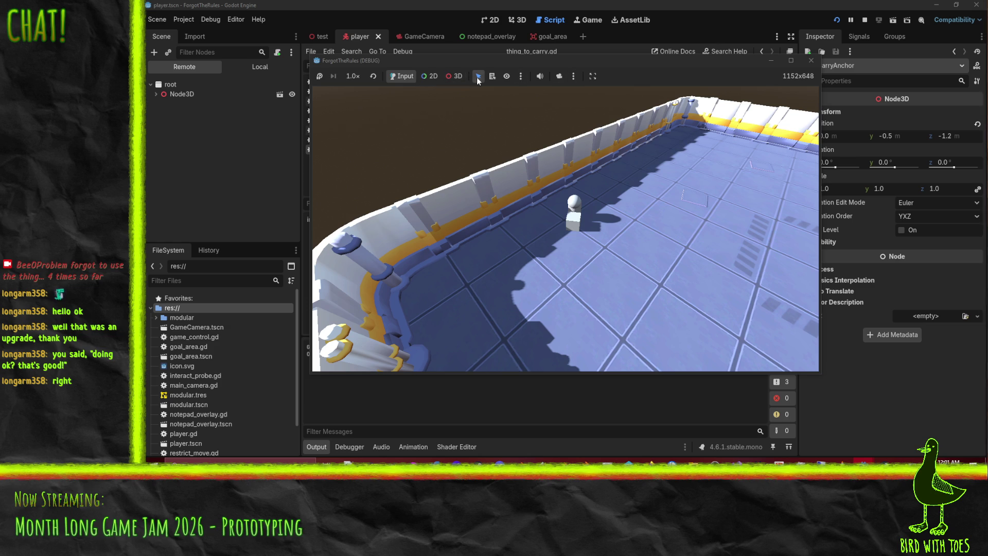
# Step: Inspect the live Player node's properties and increase its x position while running
pyautogui.click(156, 94)
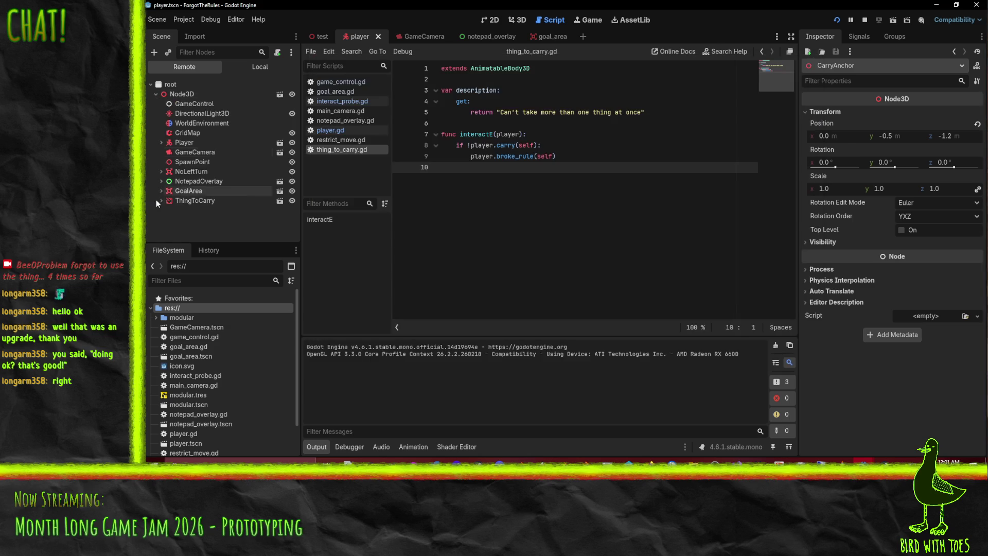
pyautogui.click(185, 143)
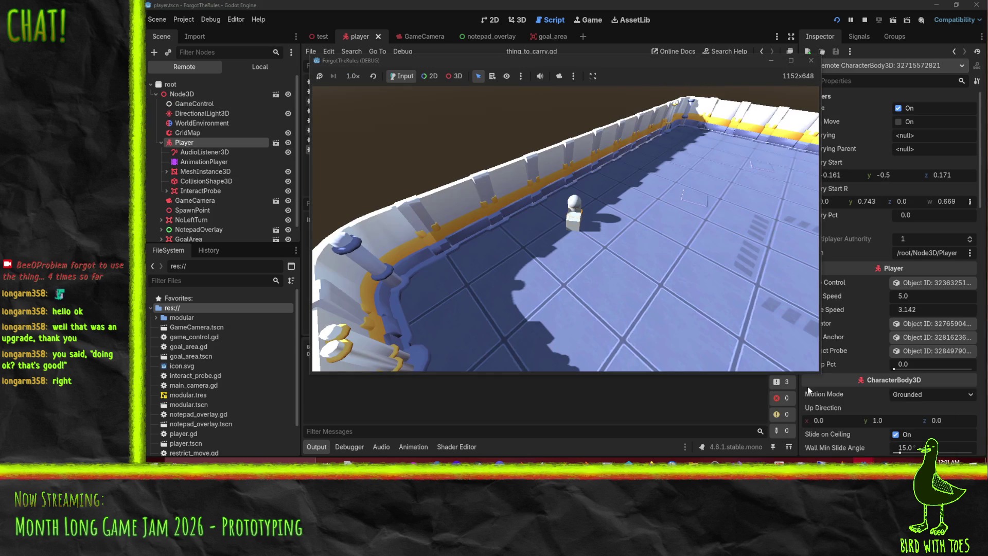
pyautogui.click(821, 463)
pyautogui.moveTo(427, 64)
pyautogui.mouseDown()
pyautogui.moveTo(427, 78)
pyautogui.moveTo(636, 120)
pyautogui.moveTo(662, 136)
pyautogui.mouseUp()
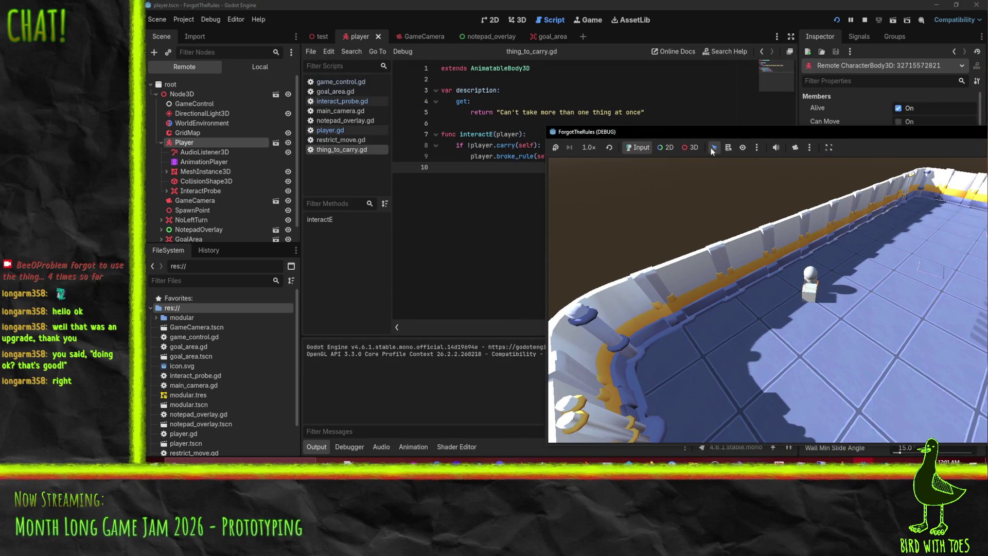
pyautogui.moveTo(603, 132); pyautogui.dragTo(213, 100)
pyautogui.scroll(-10, 914, 311)
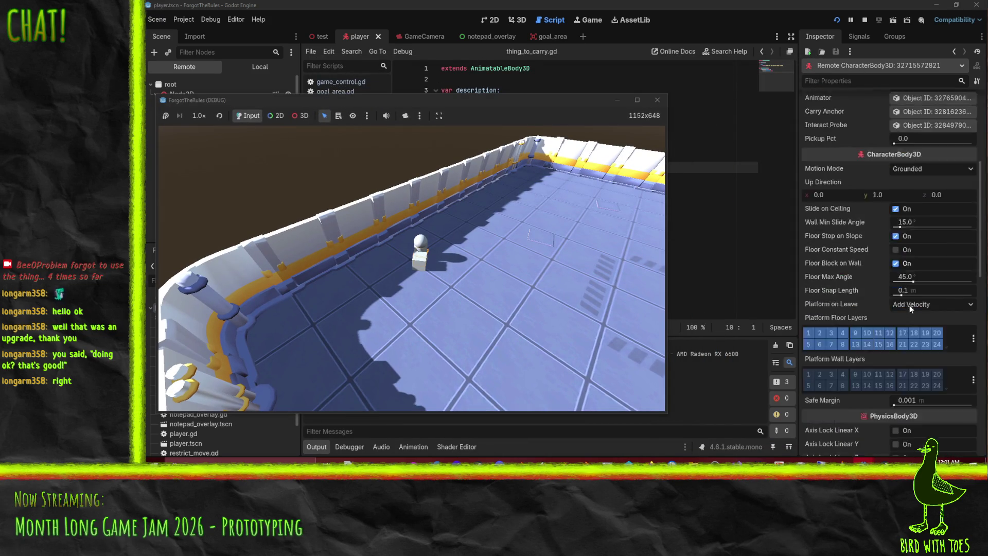
pyautogui.scroll(-3, 925, 215)
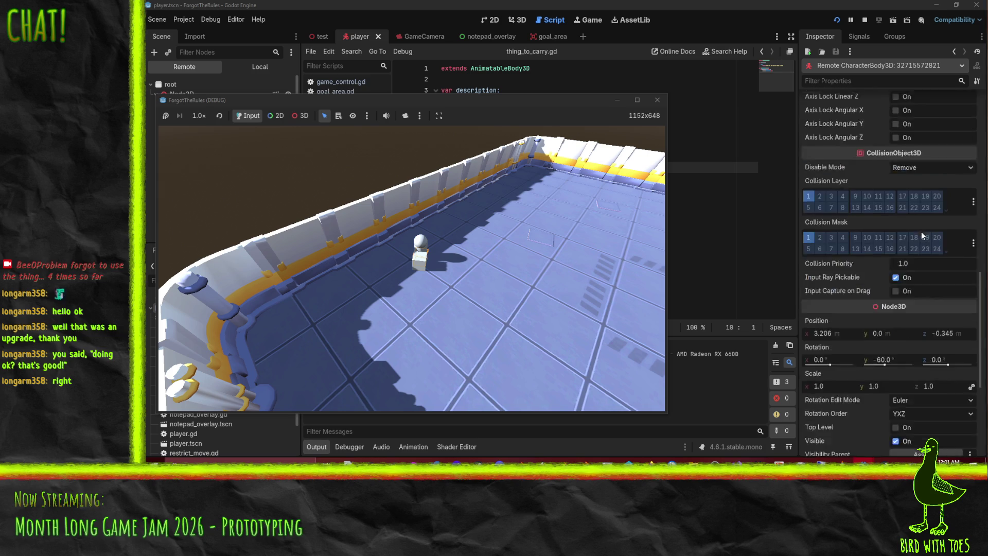
pyautogui.click(831, 288)
pyautogui.moveTo(832, 288); pyautogui.dragTo(850, 289)
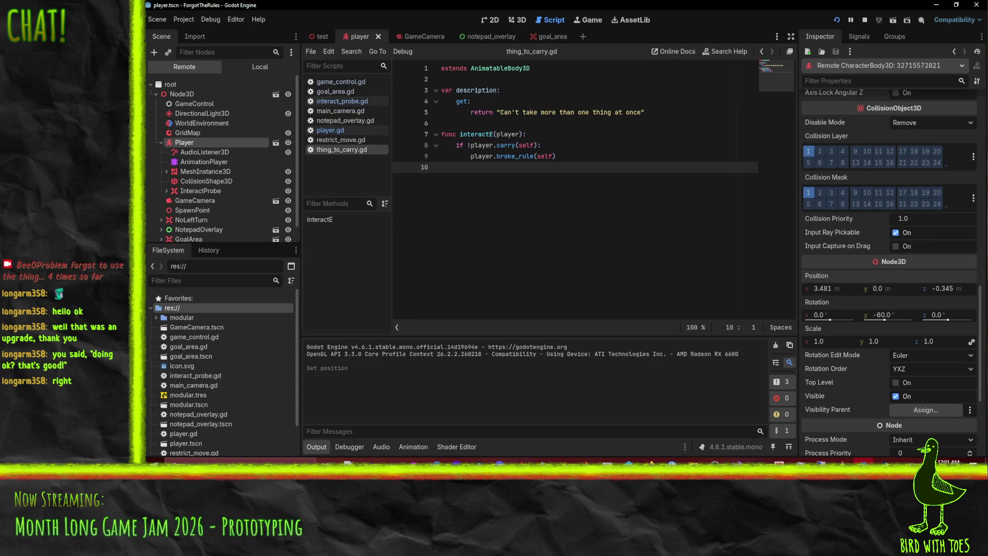
# Step: Play the running game briefly, then stop it
pyautogui.moveTo(875, 460)
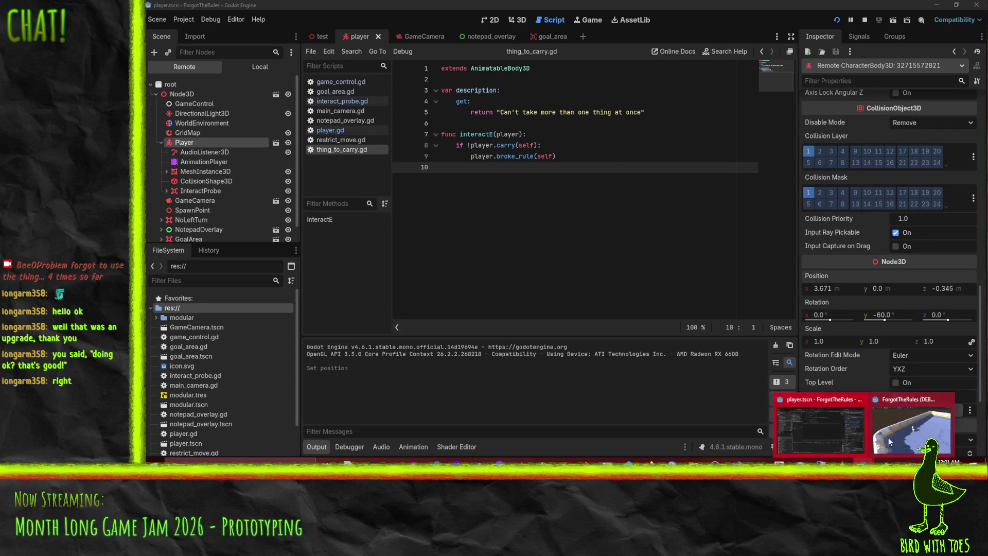
pyautogui.click(818, 425)
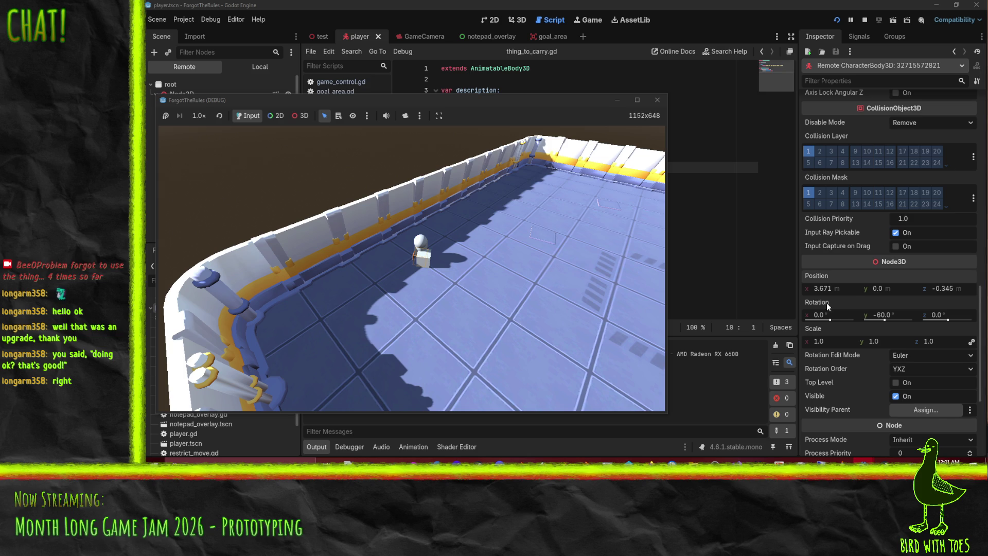
pyautogui.click(356, 97)
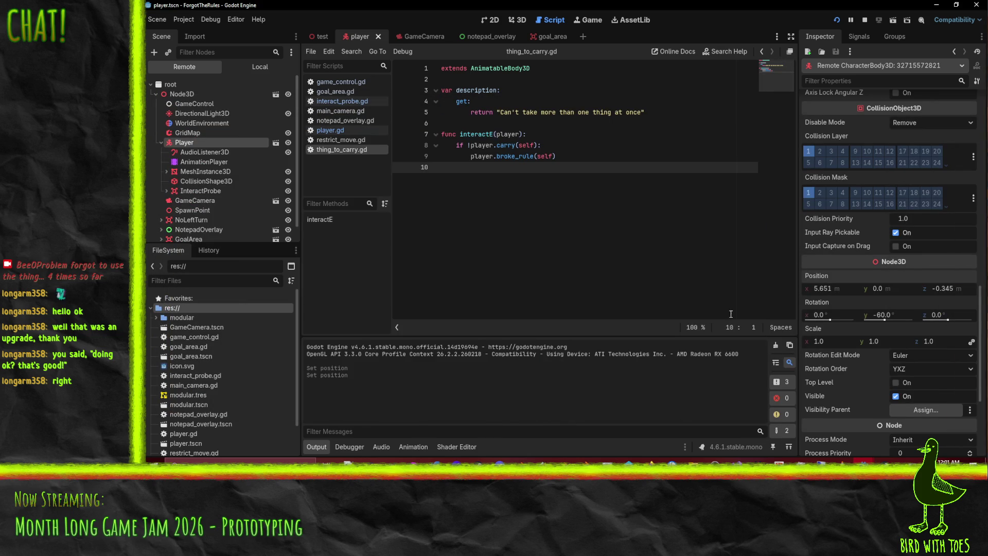
pyautogui.hotkey('alt', 'Tab')
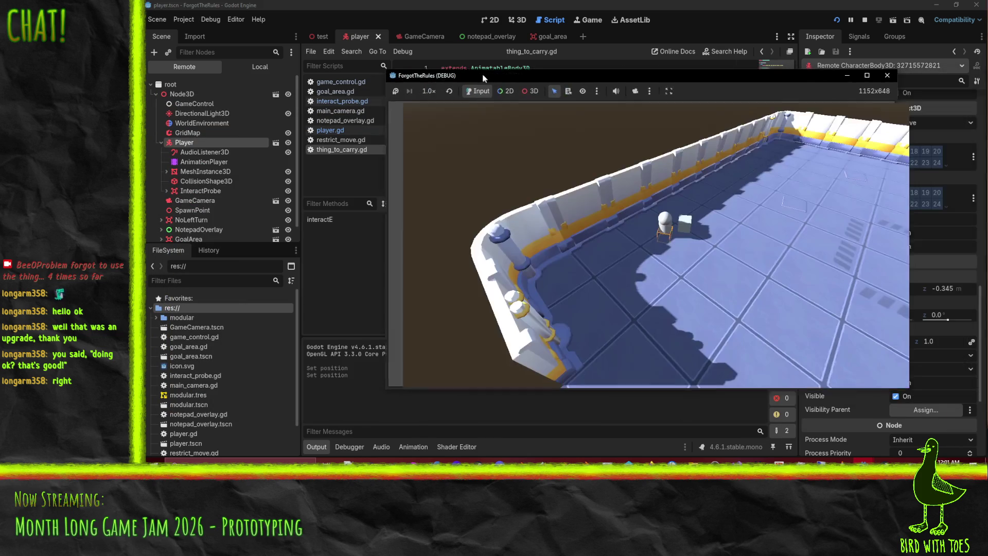
pyautogui.click(666, 192)
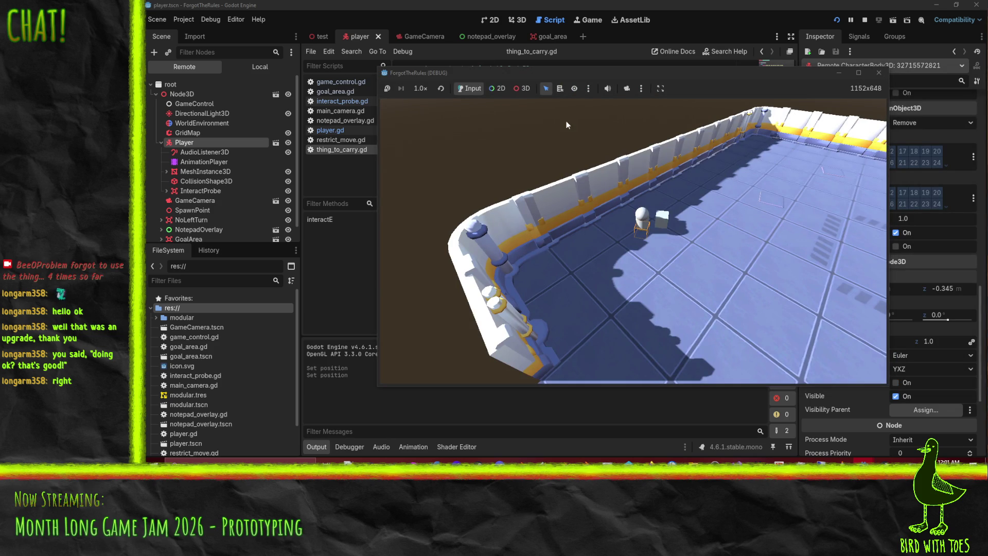
pyautogui.click(879, 73)
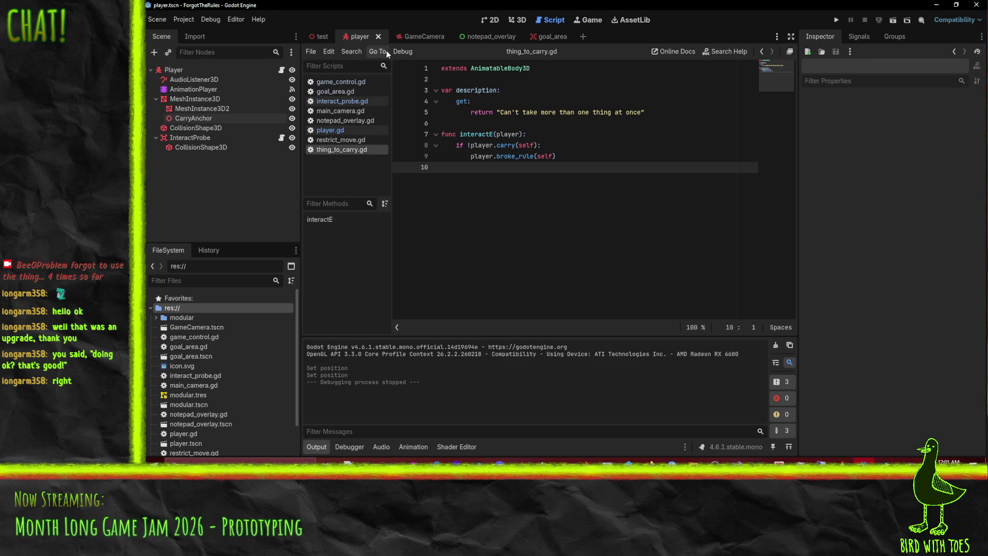
# Step: Open player.gd and inspect the Drop animation call in the drop function
pyautogui.click(333, 132)
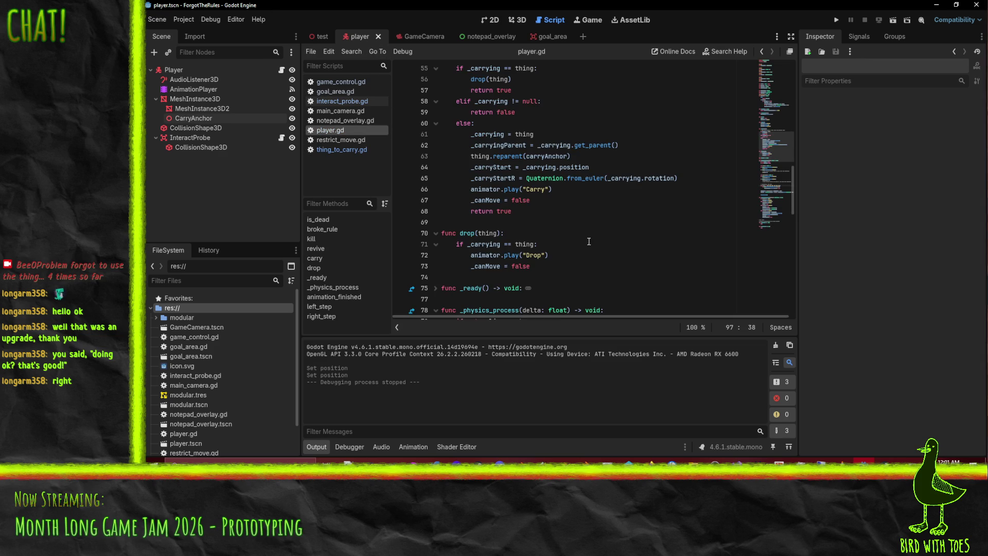
pyautogui.click(449, 233)
pyautogui.scroll(-10, 534, 223)
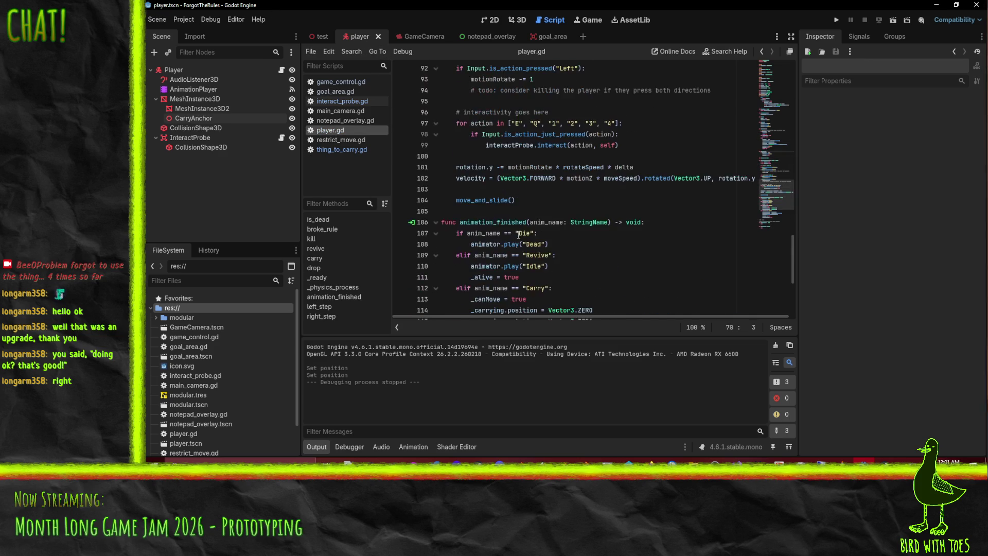
pyautogui.scroll(10, 534, 223)
pyautogui.click(592, 190)
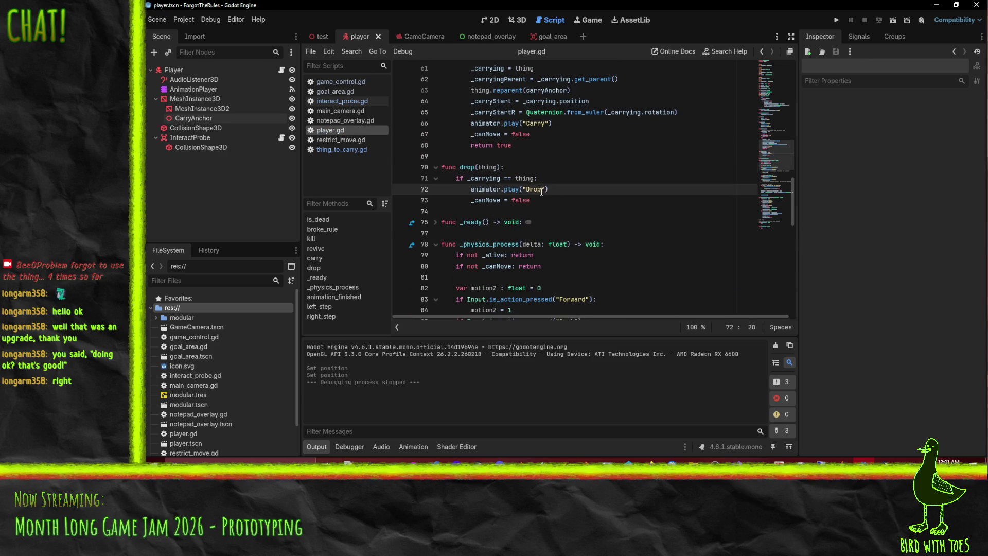
pyautogui.scroll(-5, 597, 218)
pyautogui.scroll(-2, 598, 217)
pyautogui.scroll(4, 541, 211)
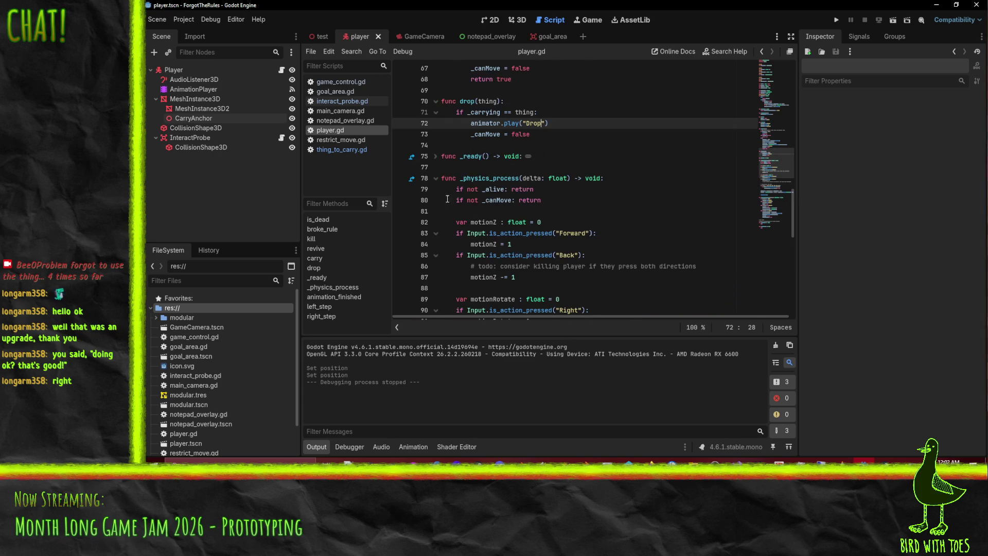
pyautogui.scroll(-13, 463, 216)
# Step: Add '_canMove = true' to animation_finished's Drop branch, save, and run the project
pyautogui.click(536, 189)
pyautogui.click(538, 170)
pyautogui.doubleClick(533, 178)
pyautogui.click(574, 233)
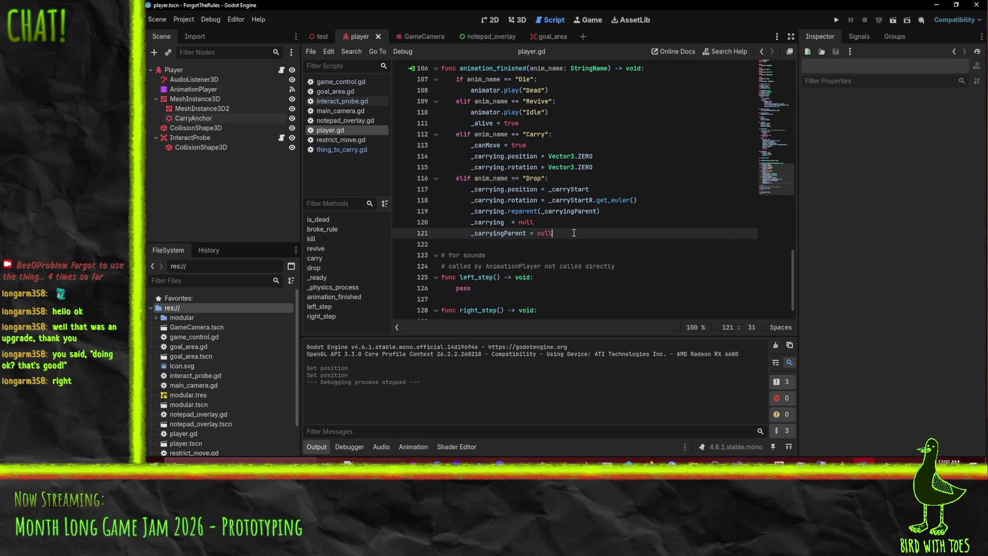
pyautogui.press('Return')
pyautogui.write('can')
pyautogui.hotkey('ctrl', 'z')
pyautogui.hotkey('ctrl', 'z')
pyautogui.hotkey('ctrl', 'z')
pyautogui.hotkey('ctrl', 'z')
pyautogui.hotkey('ctrl', 'z')
pyautogui.hotkey('ctrl', 'v')
pyautogui.hotkey('ctrl', 's')
pyautogui.click(835, 20)
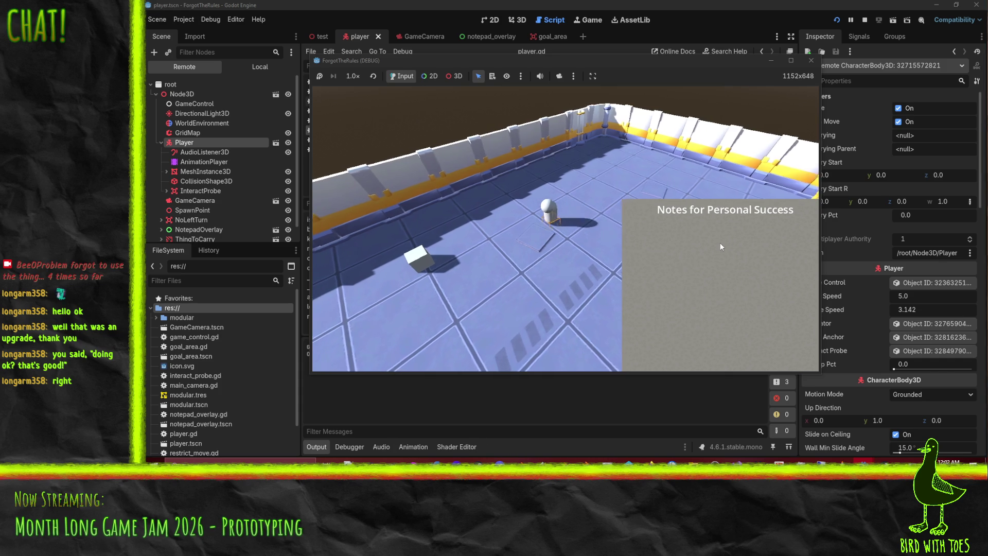
# Step: Walk to the box, pick it up, carry and drop it, then pick it up again
pyautogui.press('a')
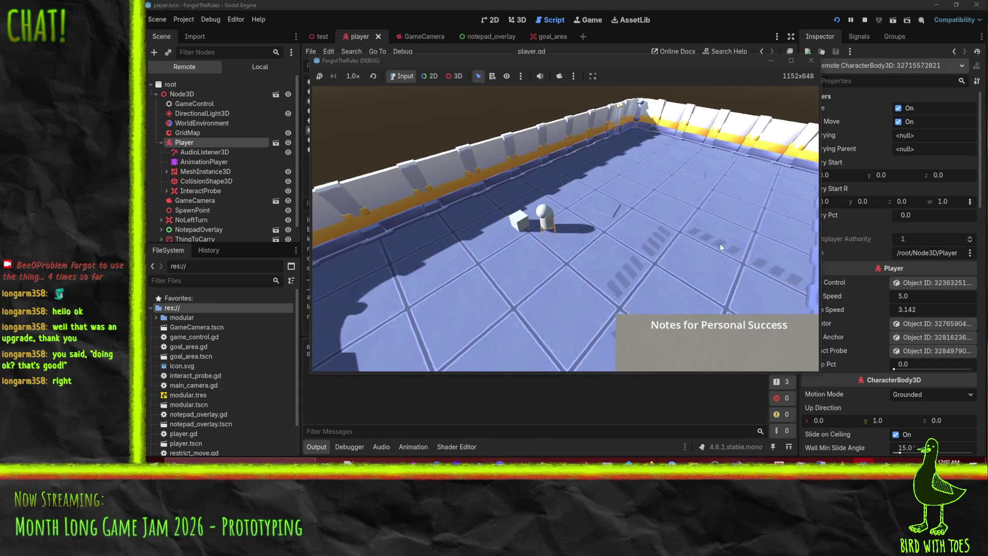
pyautogui.press('e')
pyautogui.press('d')
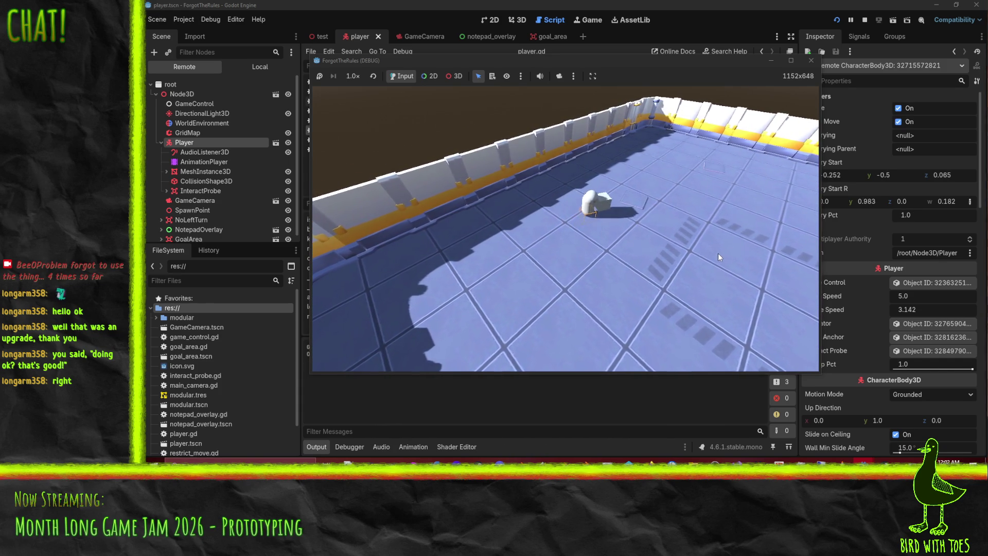
pyautogui.press('d')
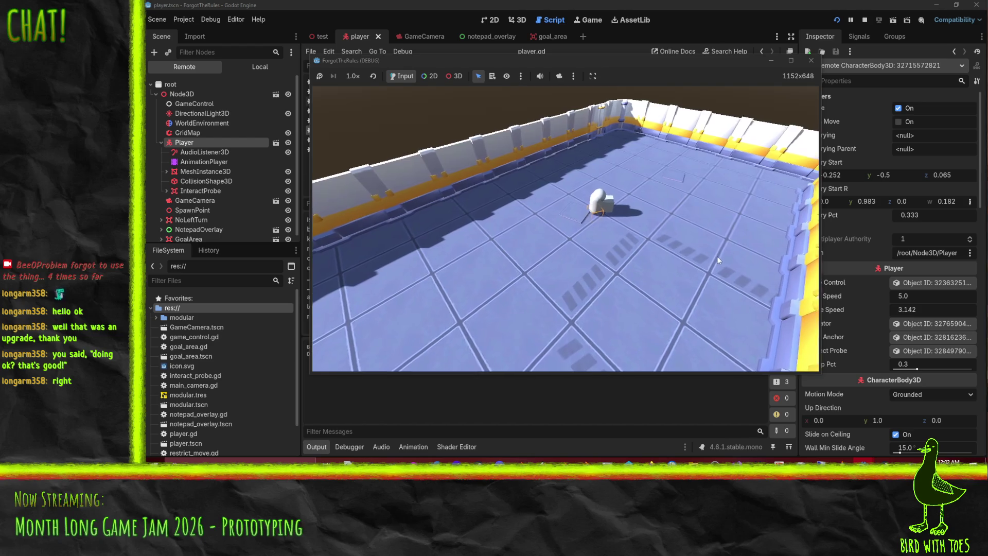
pyautogui.press('w')
pyautogui.press('s')
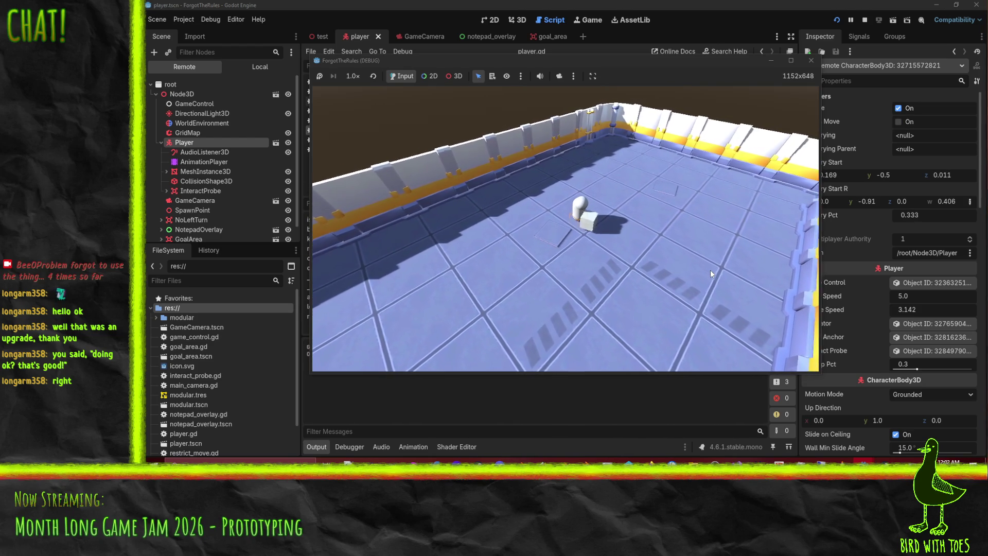
# Step: Carry the box across the arena, drop it on the grid frames, then stop the game
pyautogui.press('s')
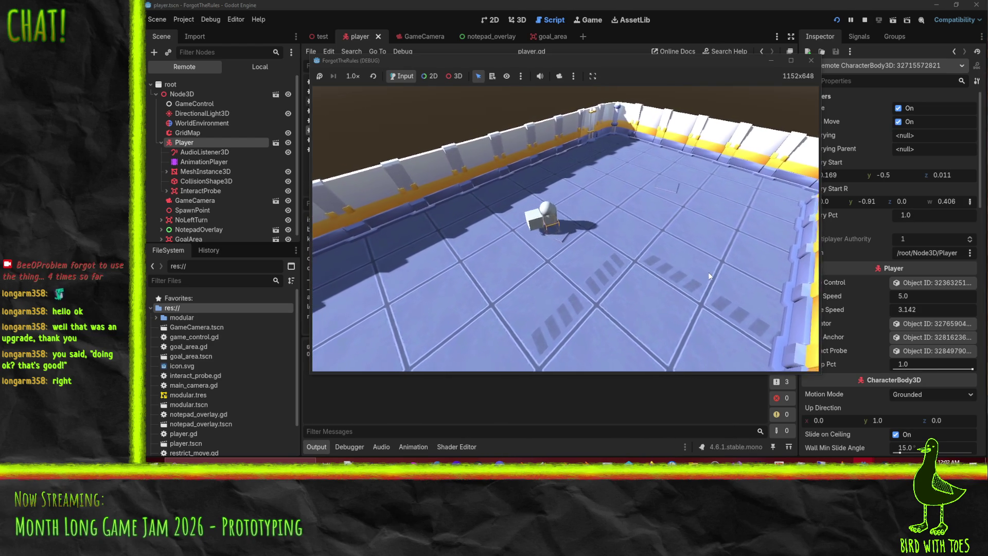
pyautogui.press('d')
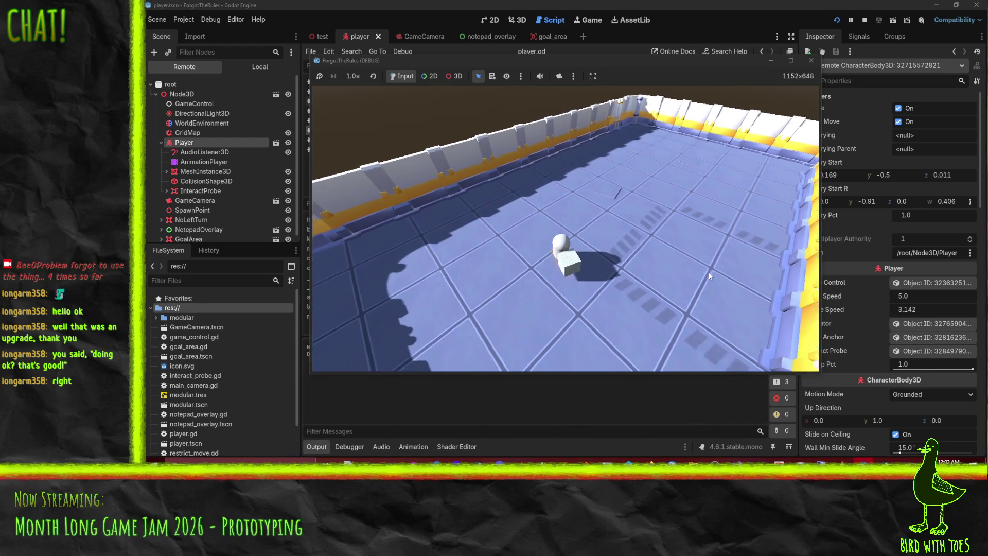
pyautogui.press('w')
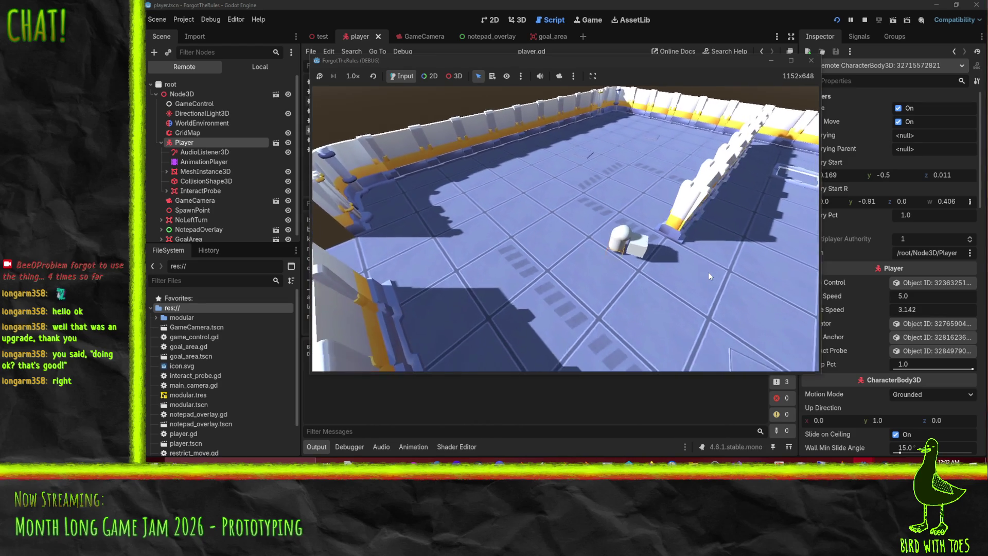
pyautogui.press('d')
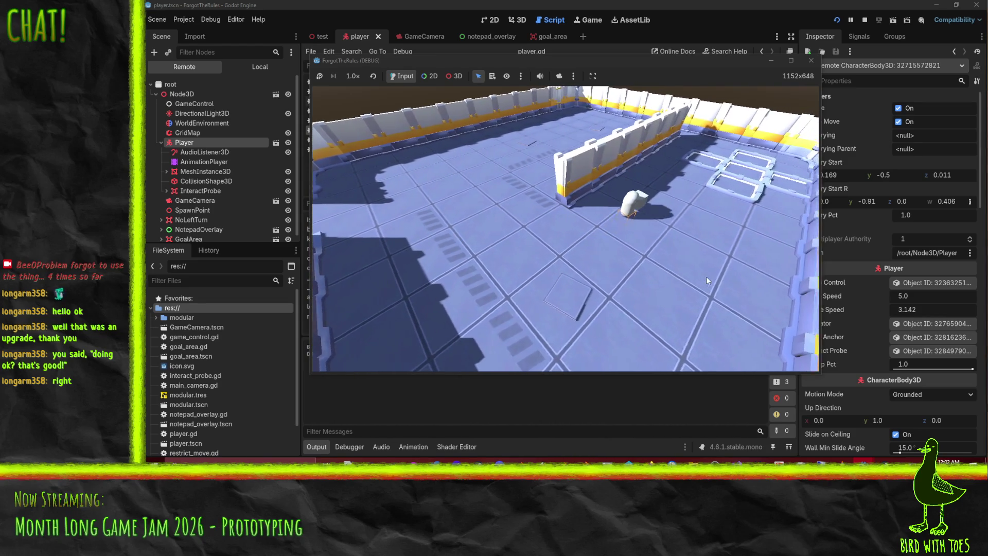
pyautogui.press('w')
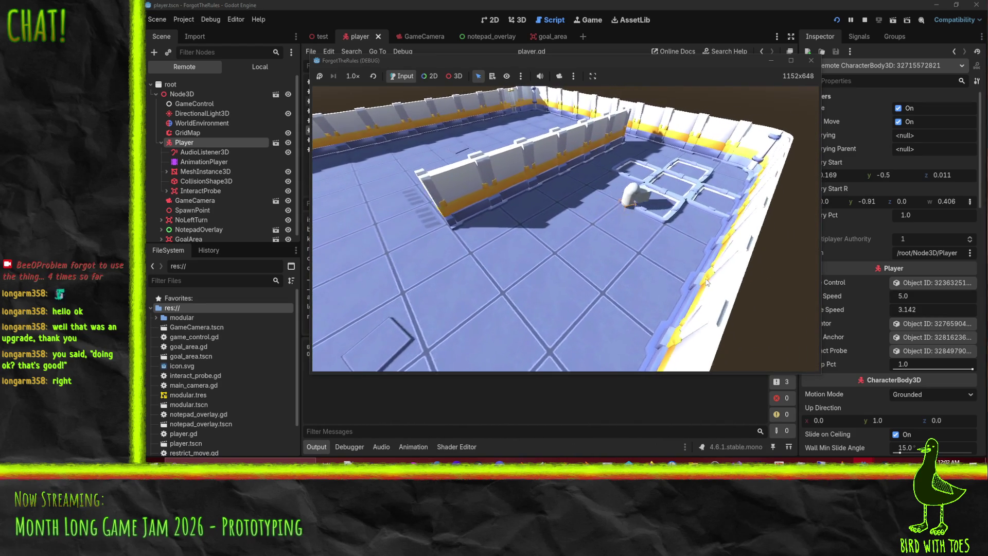
pyautogui.press('w')
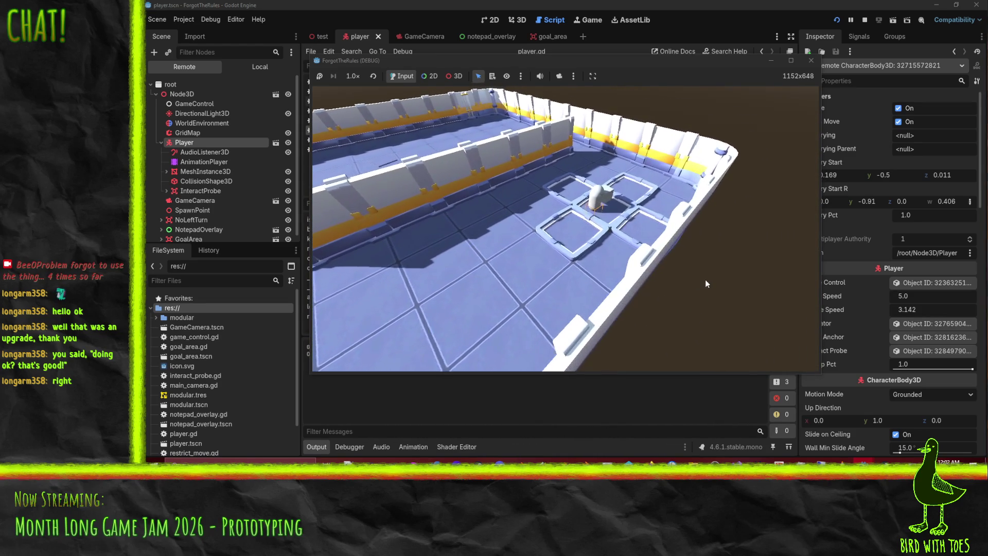
pyautogui.press('w')
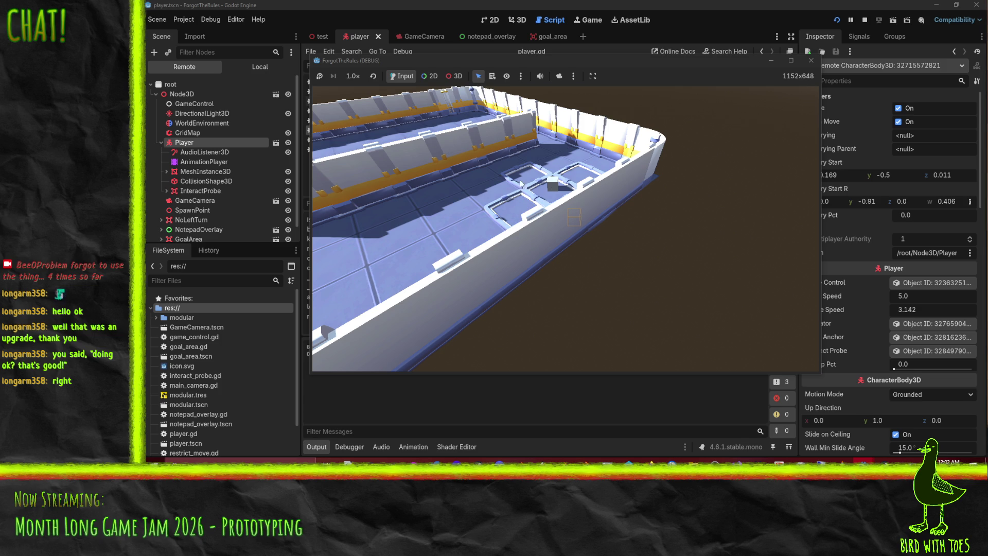
pyautogui.click(812, 62)
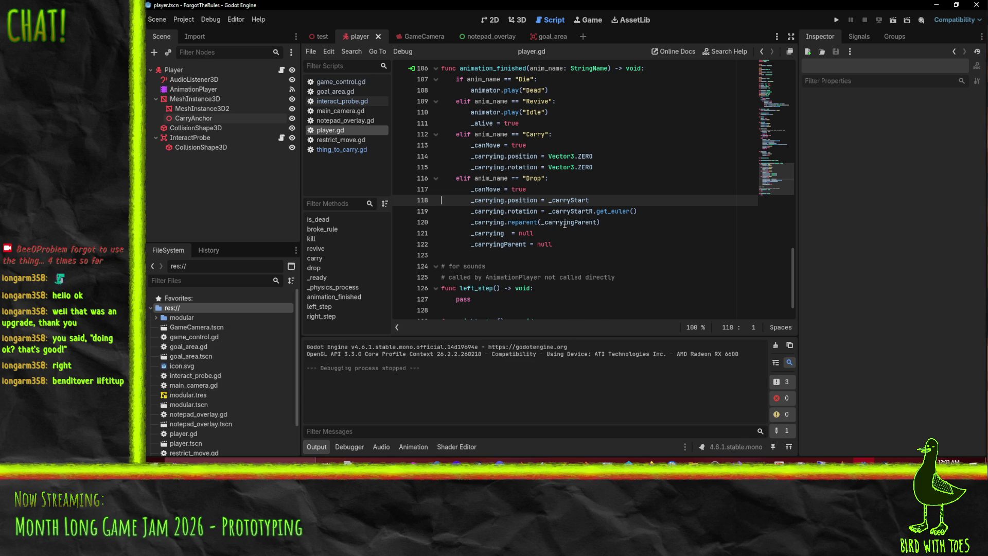
# Step: Scroll through player.gd reviewing carry(), drop(), revive() and the animation_finished handler
pyautogui.scroll(-1, 627, 270)
pyautogui.scroll(1, 633, 288)
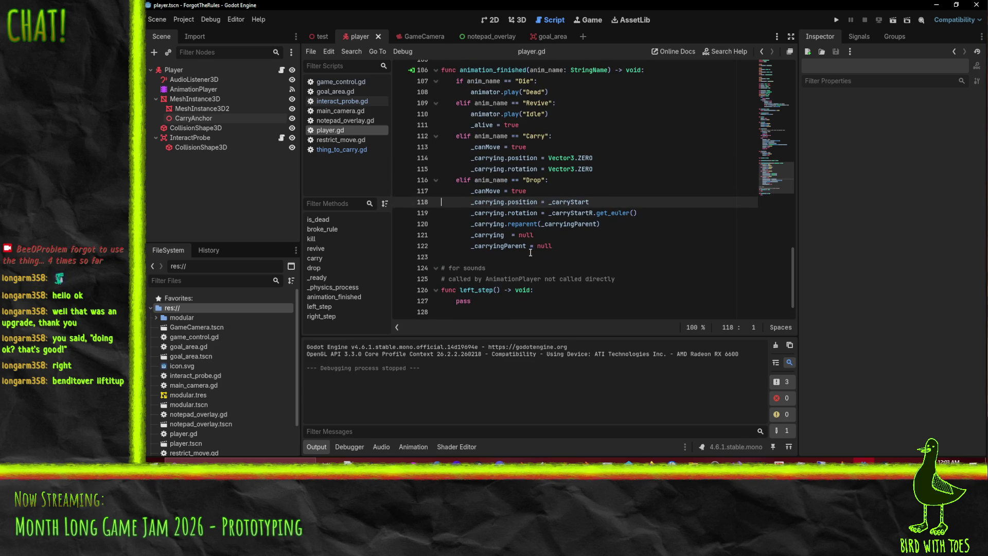
pyautogui.scroll(1, 518, 243)
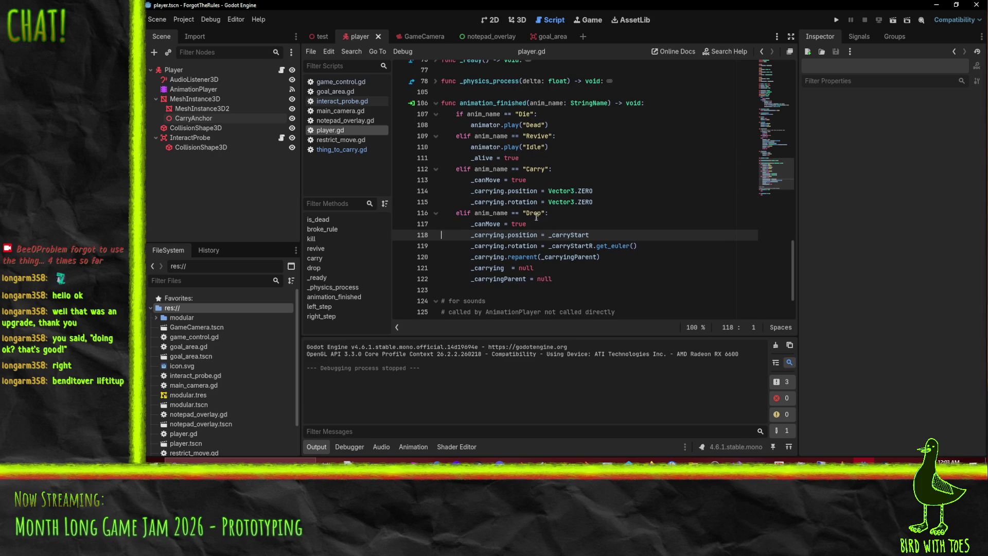
pyautogui.scroll(20, 566, 236)
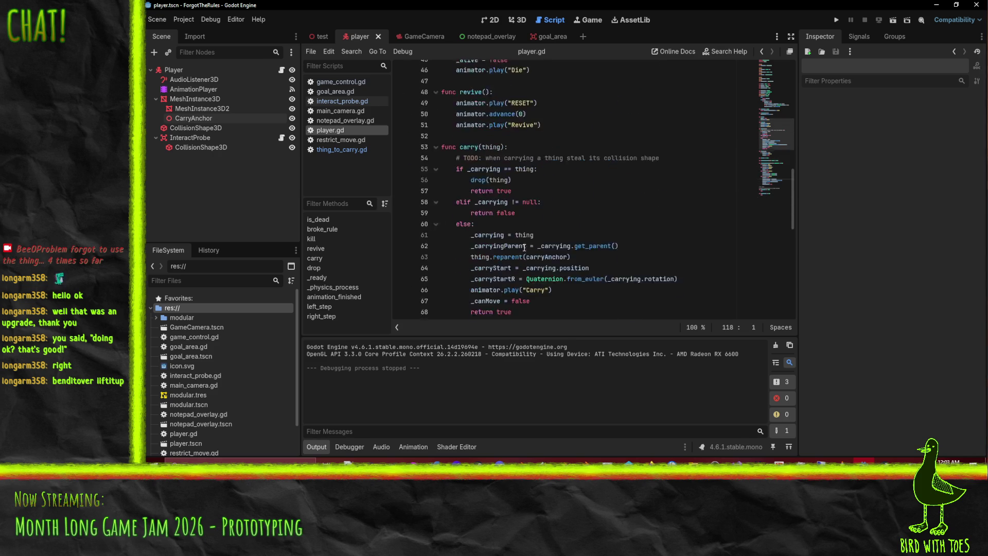
pyautogui.click(604, 226)
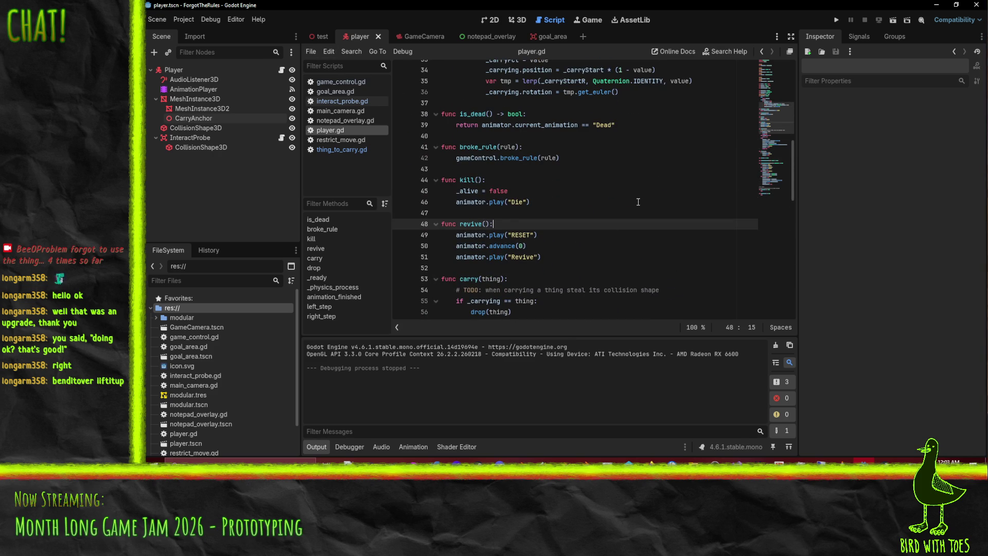
pyautogui.scroll(-10, 638, 202)
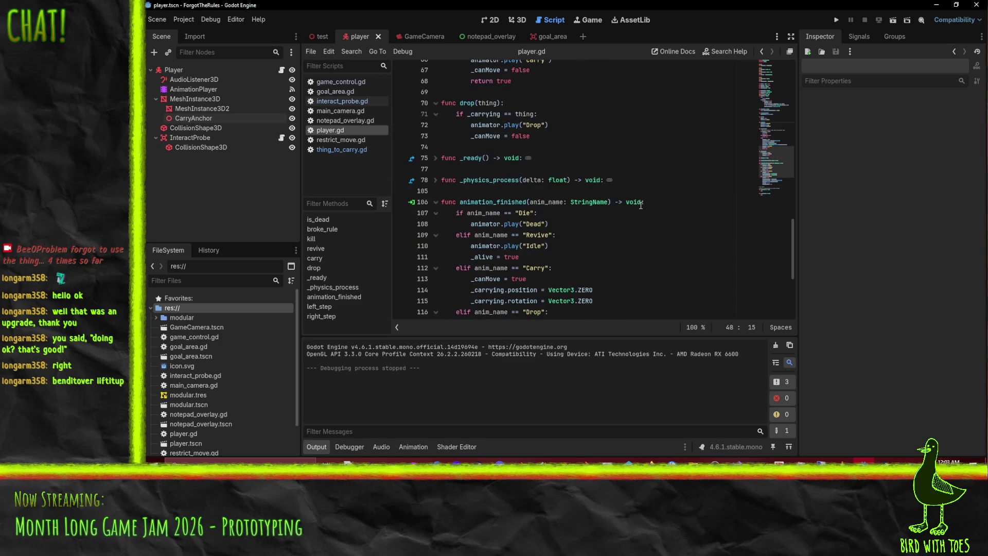
pyautogui.scroll(-3, 643, 215)
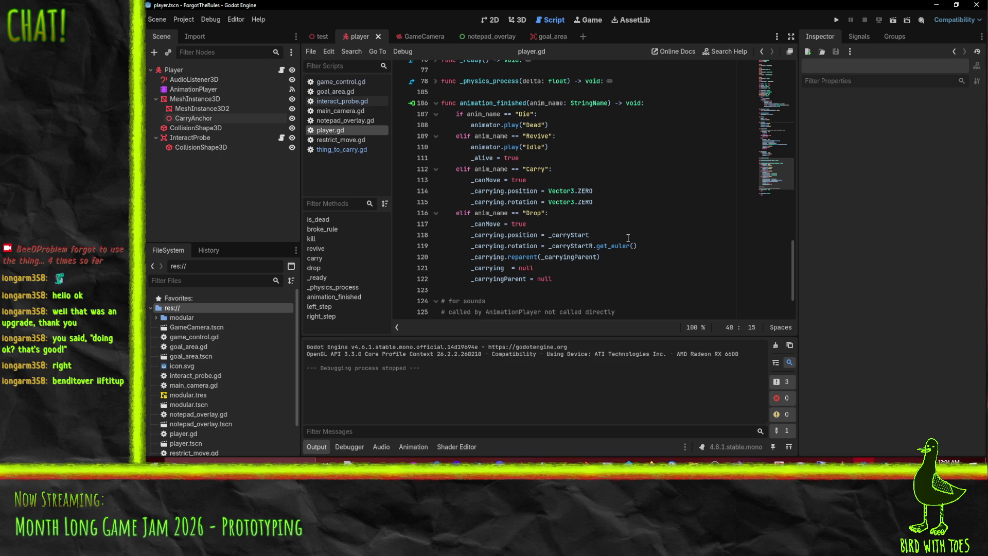
# Step: Fold the Die, Revive, Carry and Drop elif branches in animation_finished
pyautogui.click(436, 114)
pyautogui.click(436, 125)
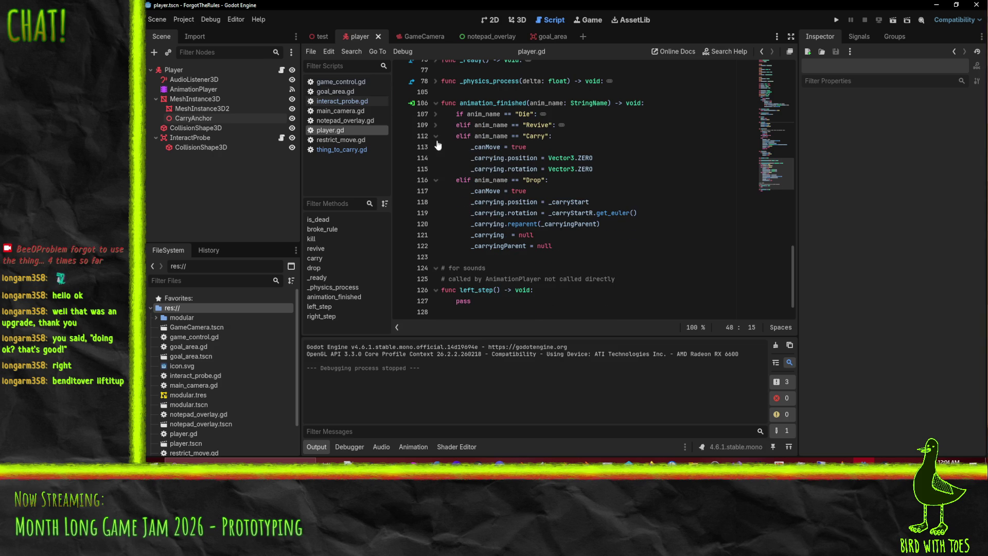
pyautogui.click(436, 137)
pyautogui.click(444, 150)
pyautogui.click(436, 147)
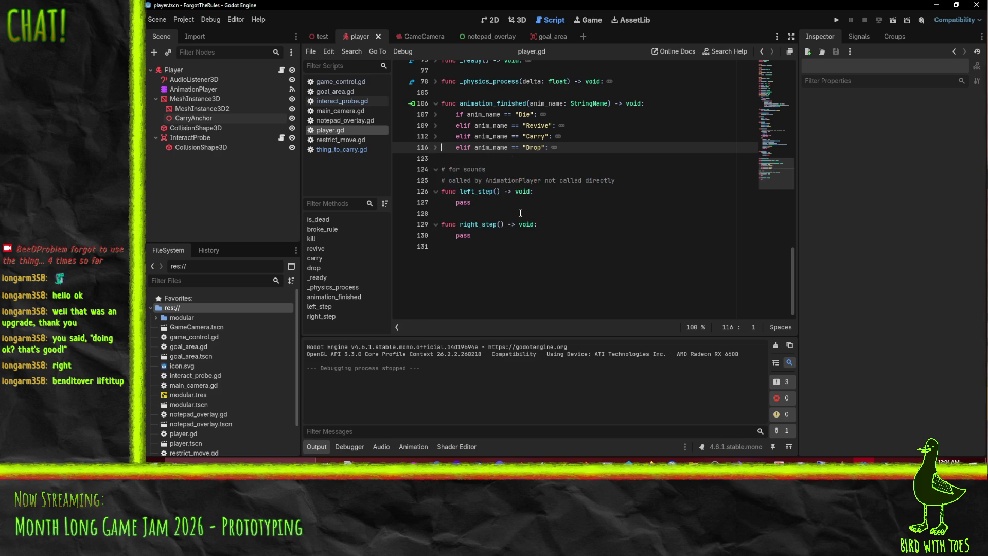
pyautogui.click(567, 169)
# Step: Scroll up to carry() in player.gd, then open the goal_area scene and its script
pyautogui.scroll(5, 571, 196)
pyautogui.click(598, 248)
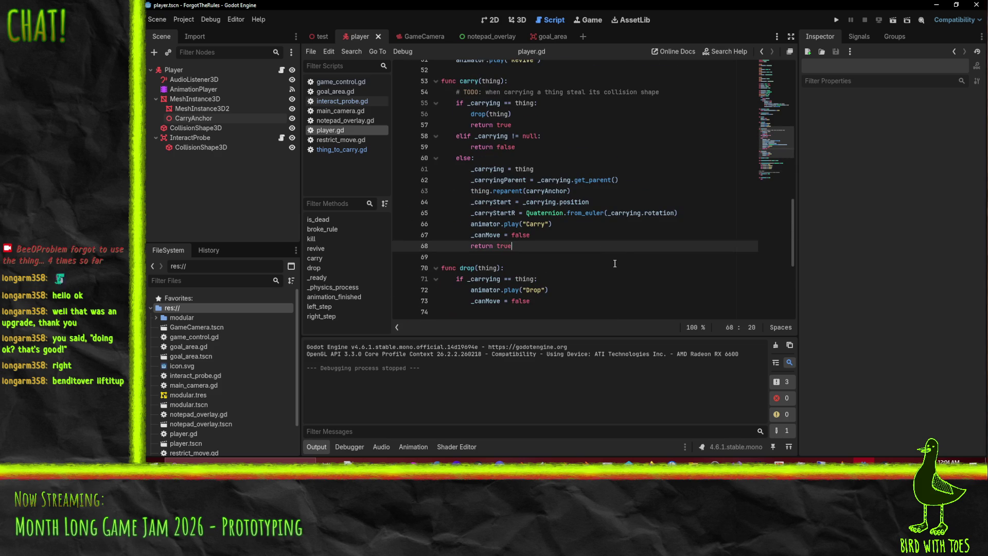
pyautogui.scroll(1, 624, 256)
pyautogui.click(569, 213)
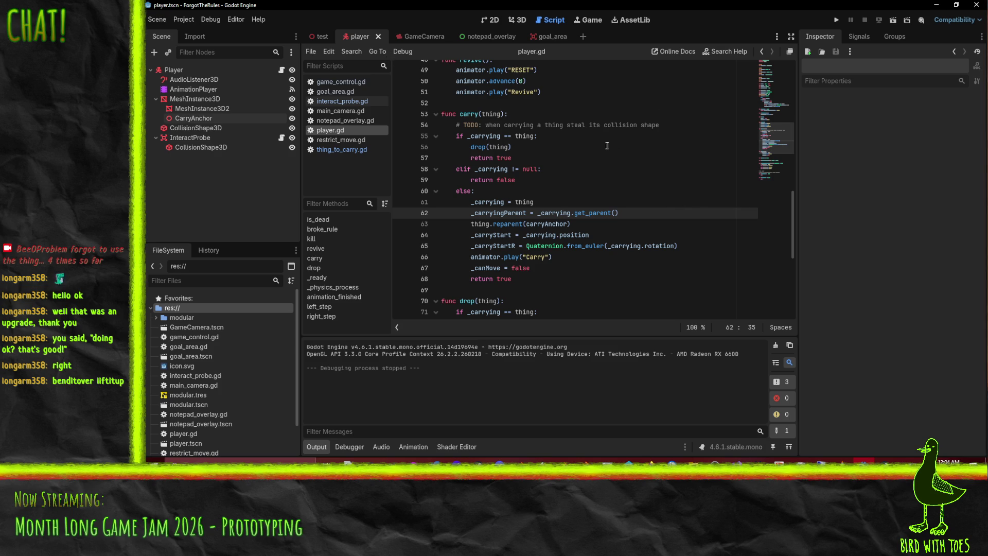
pyautogui.click(550, 37)
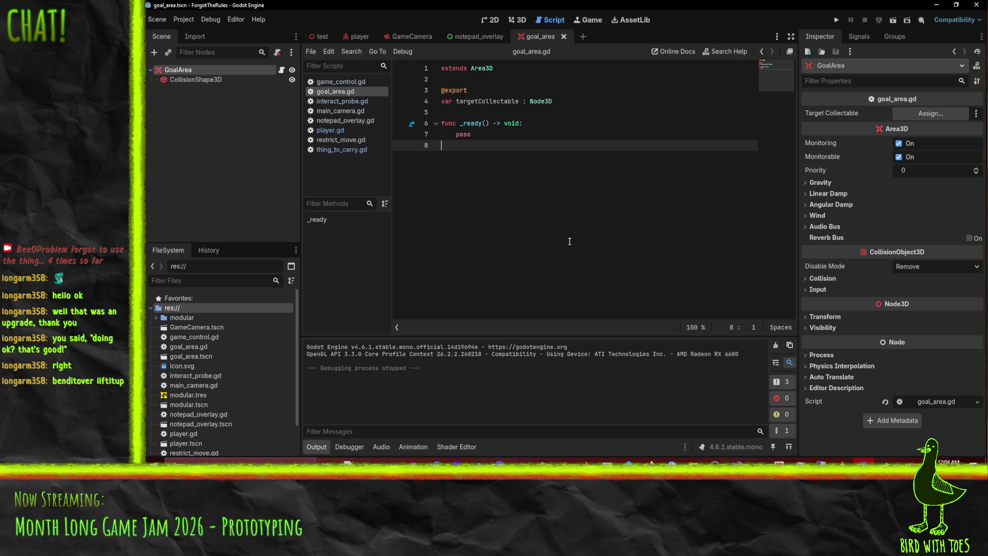
# Step: Review goal_area.gd, thing_to_carry.gd's interactE line and interact_probe.gd, then return to goal_area.gd
pyautogui.click(458, 134)
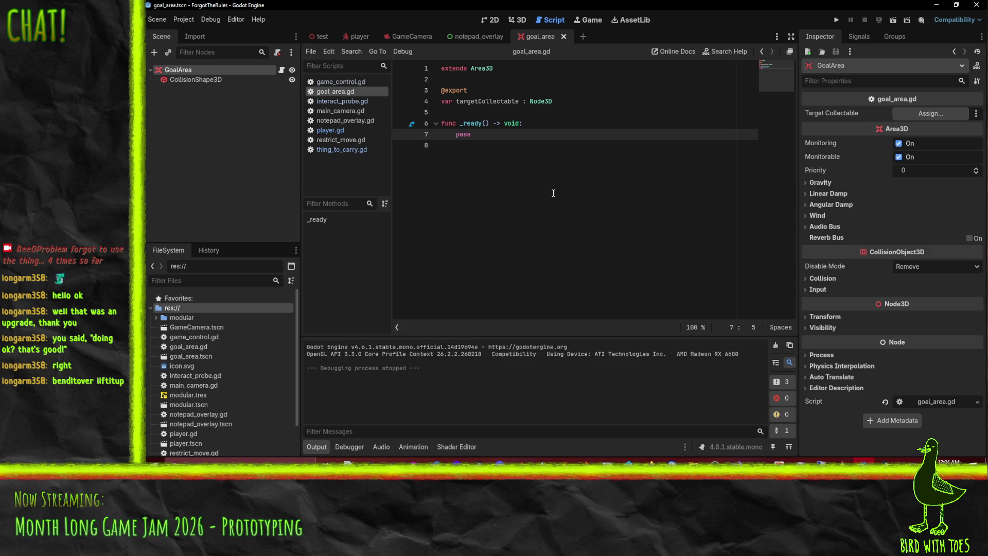
pyautogui.click(530, 145)
pyautogui.click(530, 135)
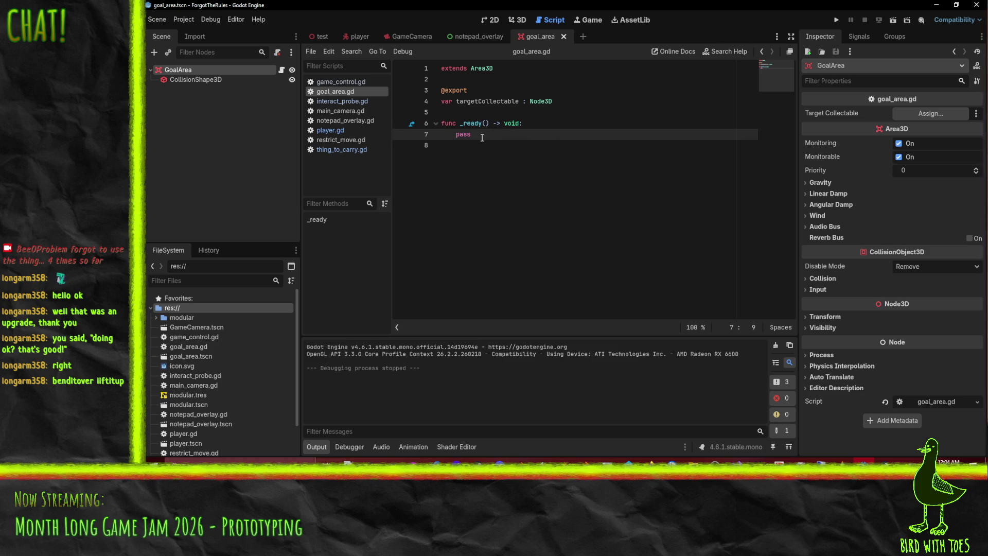
pyautogui.click(462, 119)
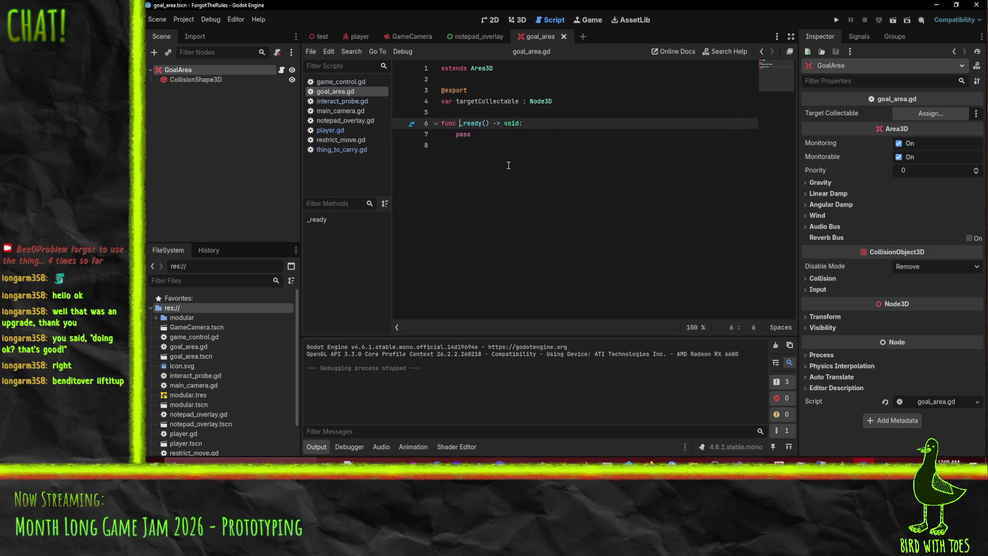
pyautogui.click(557, 146)
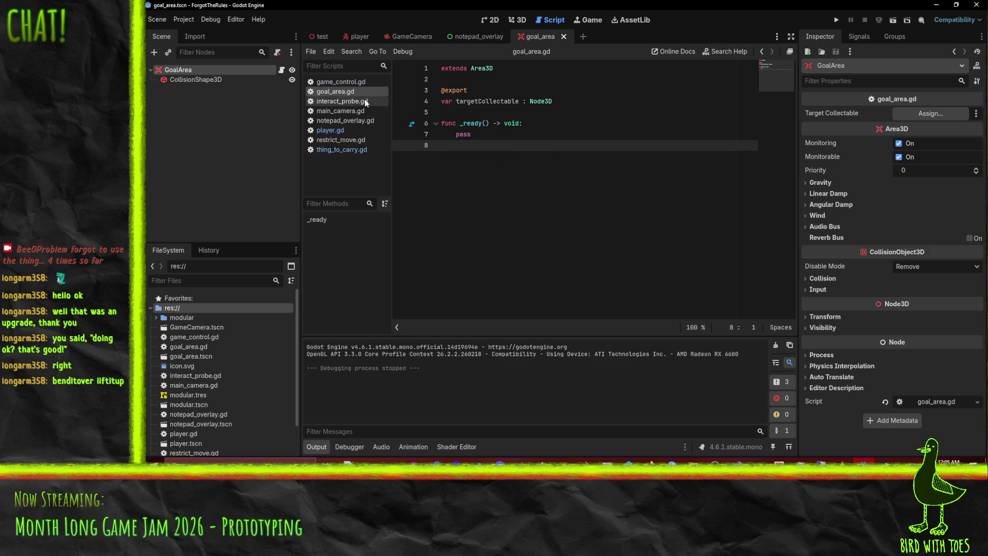
pyautogui.click(342, 150)
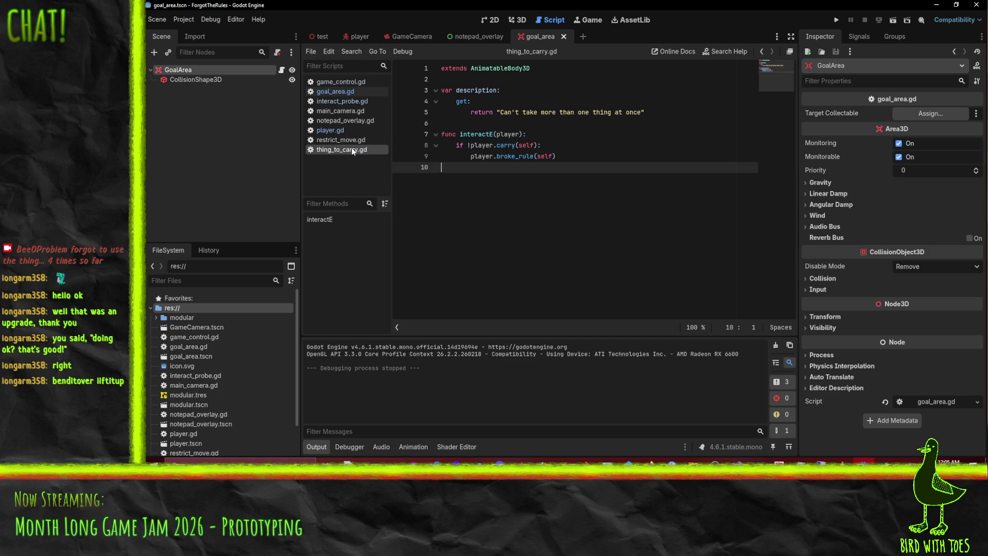
pyautogui.click(453, 134)
pyautogui.press('Home')
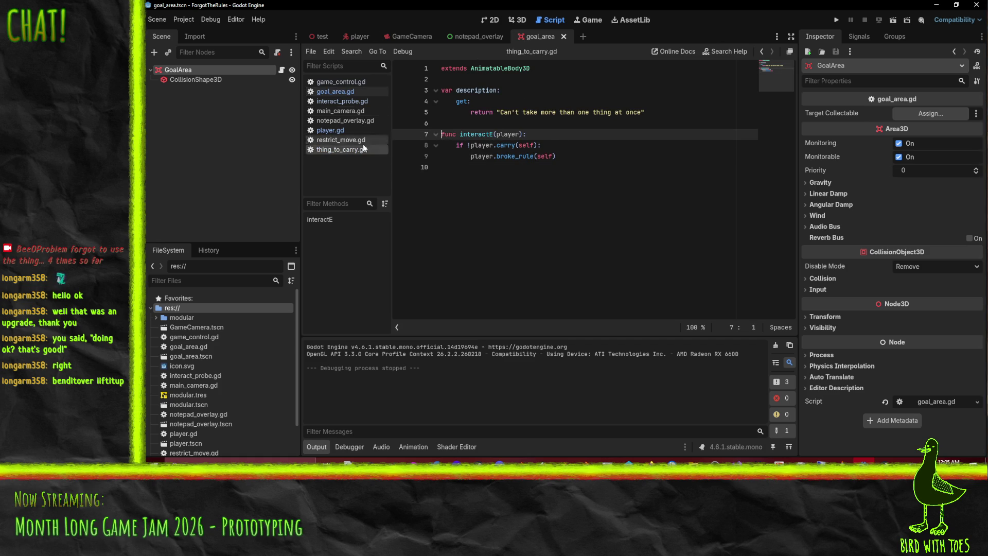
pyautogui.click(358, 111)
pyautogui.click(353, 100)
pyautogui.click(335, 91)
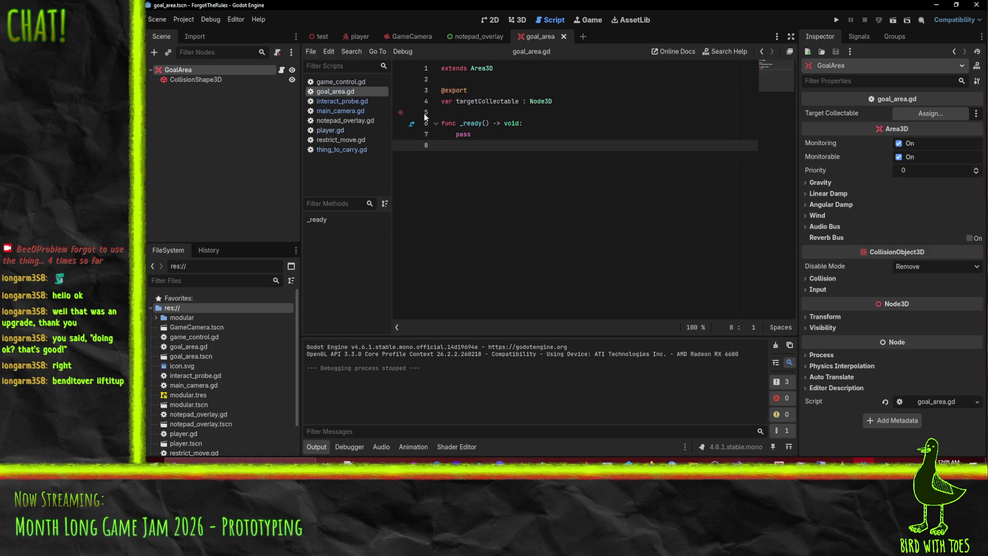
# Step: Add an indented print("fjskafj") line to goal_area.gd's interactE and run the project
pyautogui.click(486, 167)
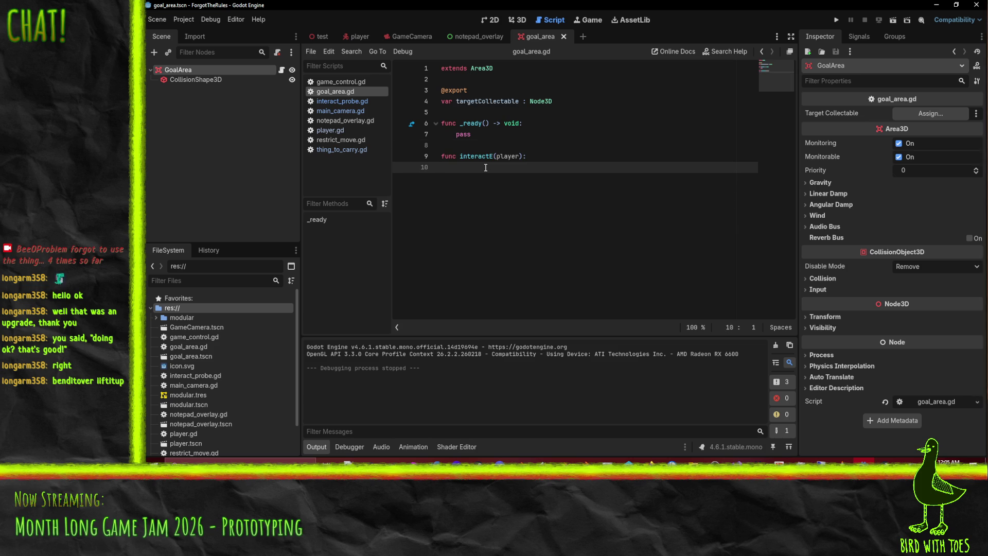
pyautogui.press('Tab')
pyautogui.write('print("fjskafj')
pyautogui.click(837, 20)
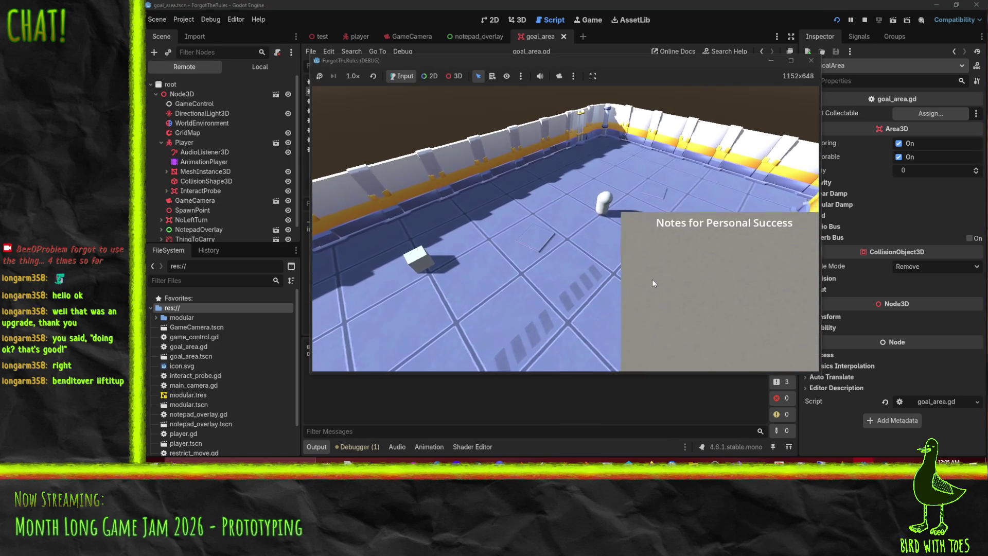
# Step: Walk to the box, pick it up with Tab, carry it onto the goal grid, then return to the editor
pyautogui.press('a')
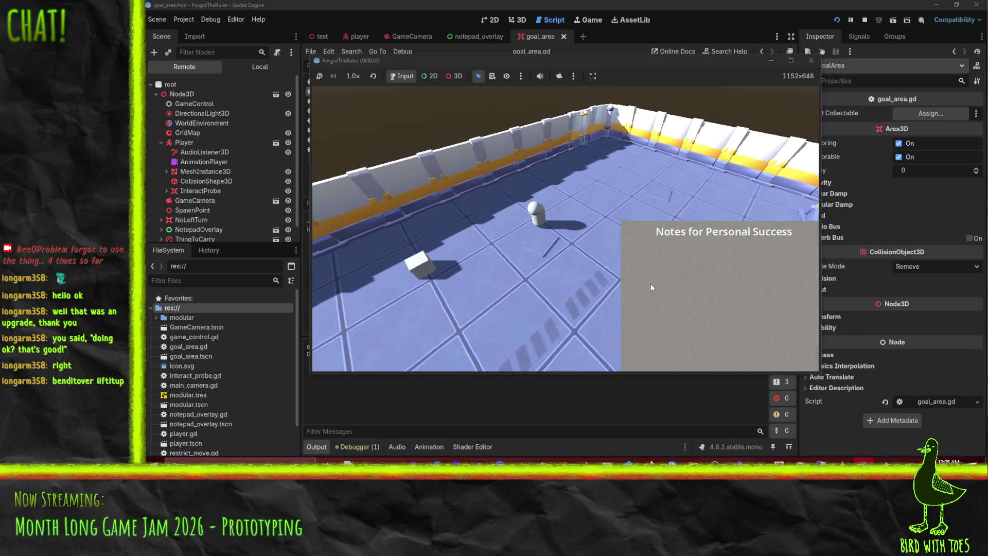
pyautogui.press('Tab')
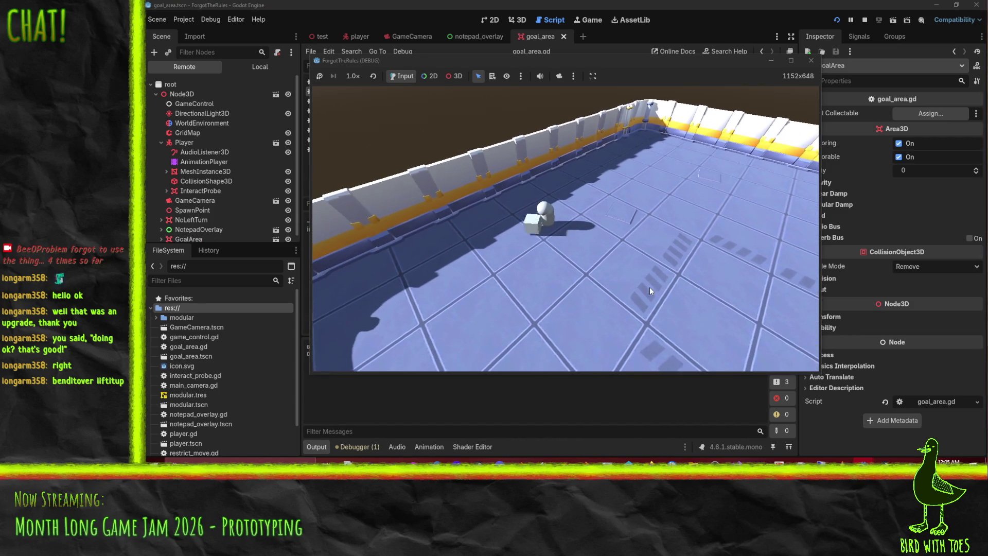
pyautogui.press('d')
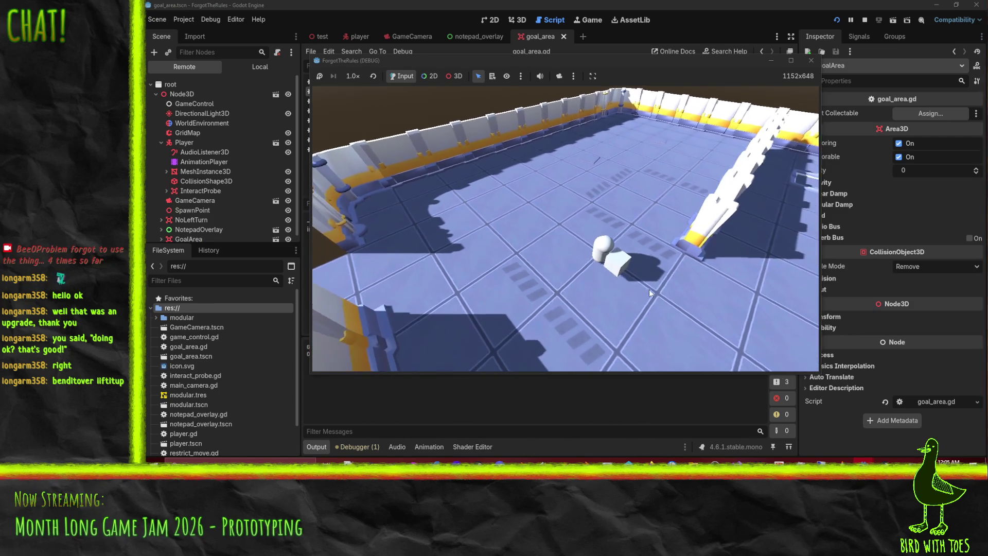
pyautogui.press('w')
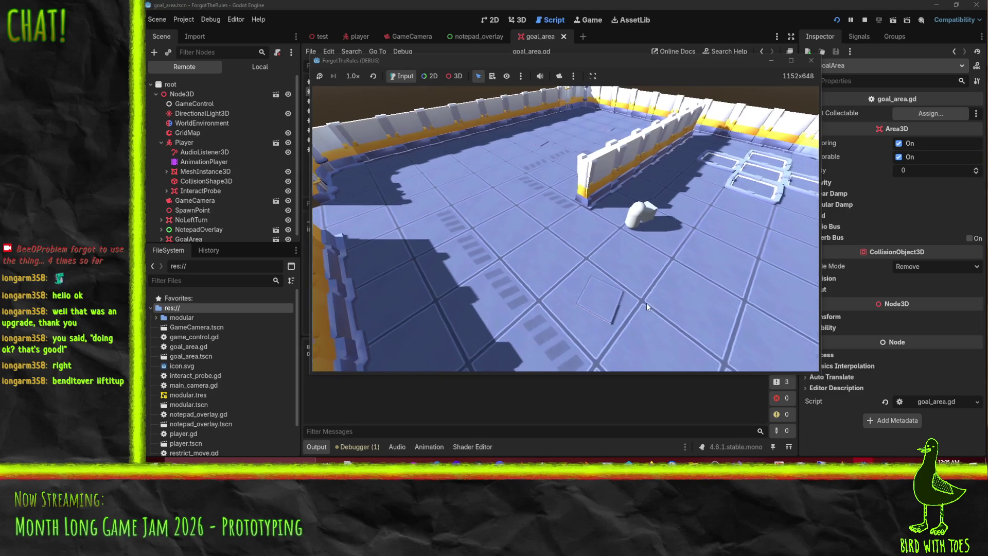
pyautogui.press('w')
pyautogui.press('w')
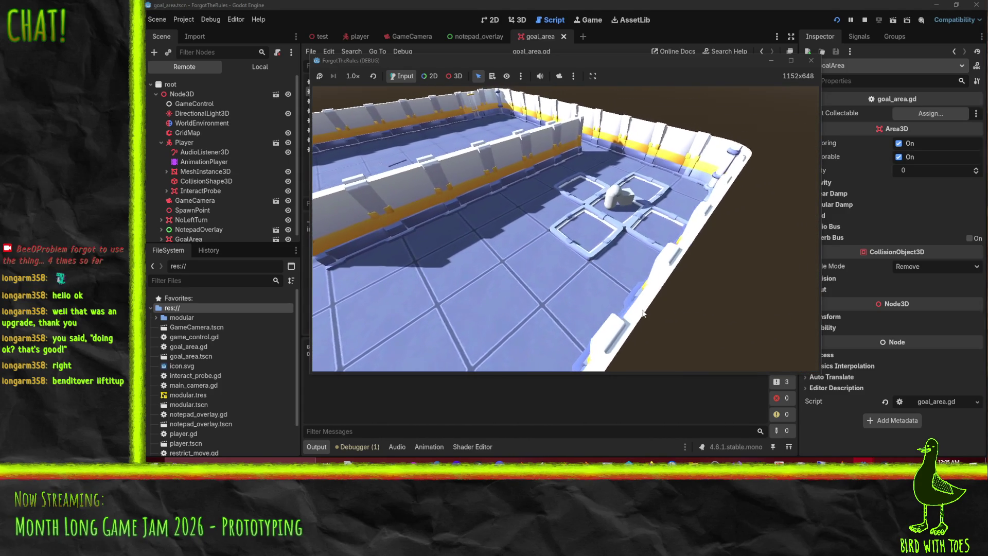
pyautogui.click(537, 426)
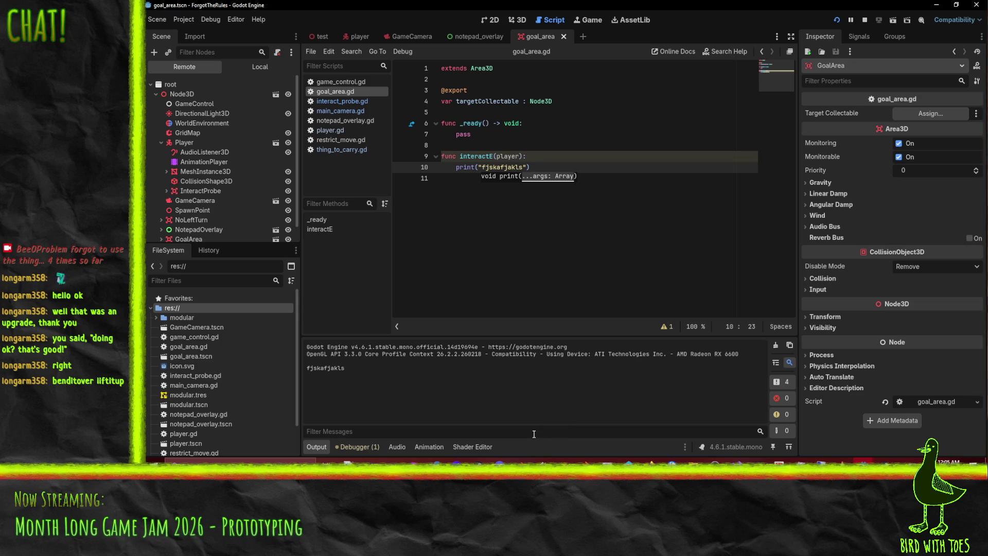
pyautogui.click(478, 180)
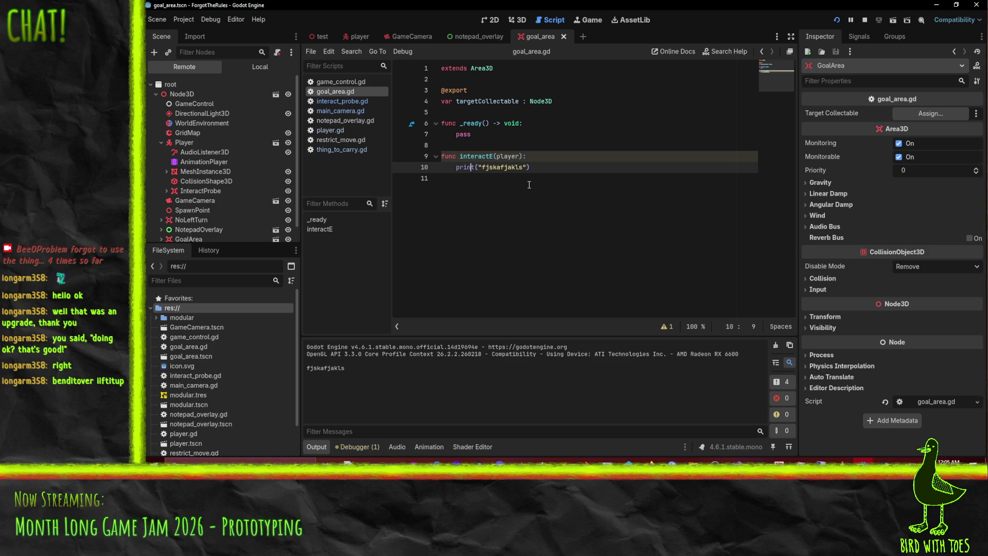
pyautogui.click(552, 166)
# Step: Switch to the player scene and place the caret at the end of line 36 in player.gd
pyautogui.click(358, 36)
pyautogui.scroll(10, 571, 250)
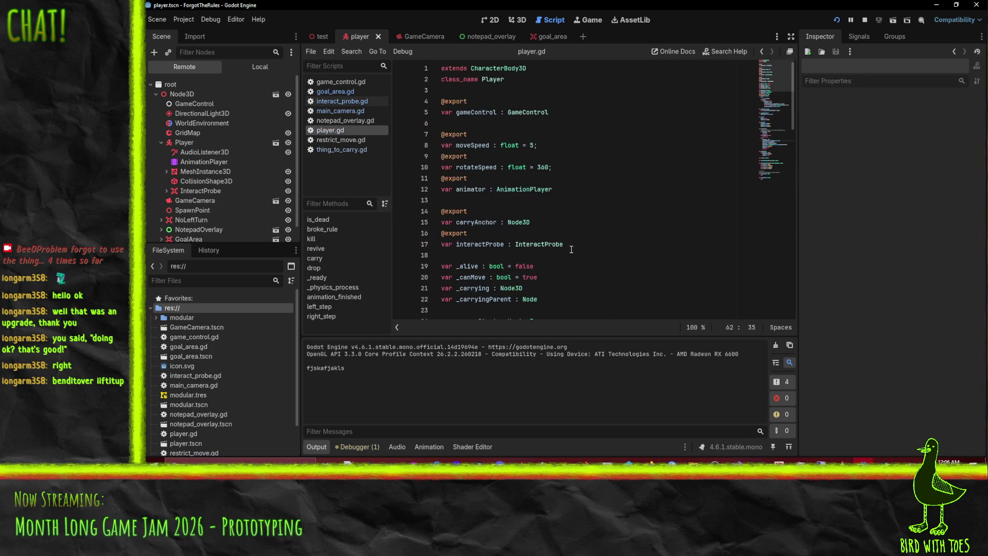
pyautogui.scroll(-1, 572, 249)
pyautogui.scroll(1, 569, 249)
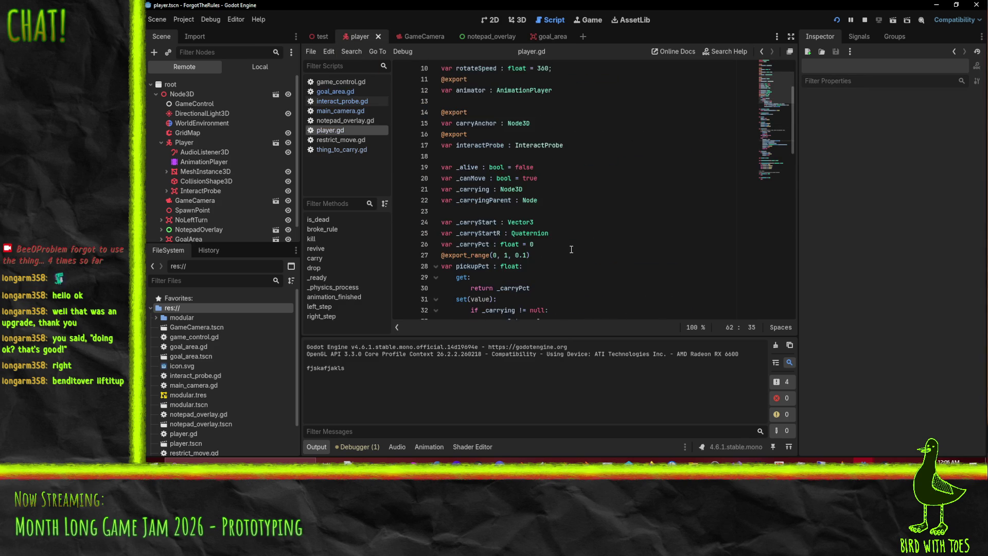
pyautogui.click(590, 192)
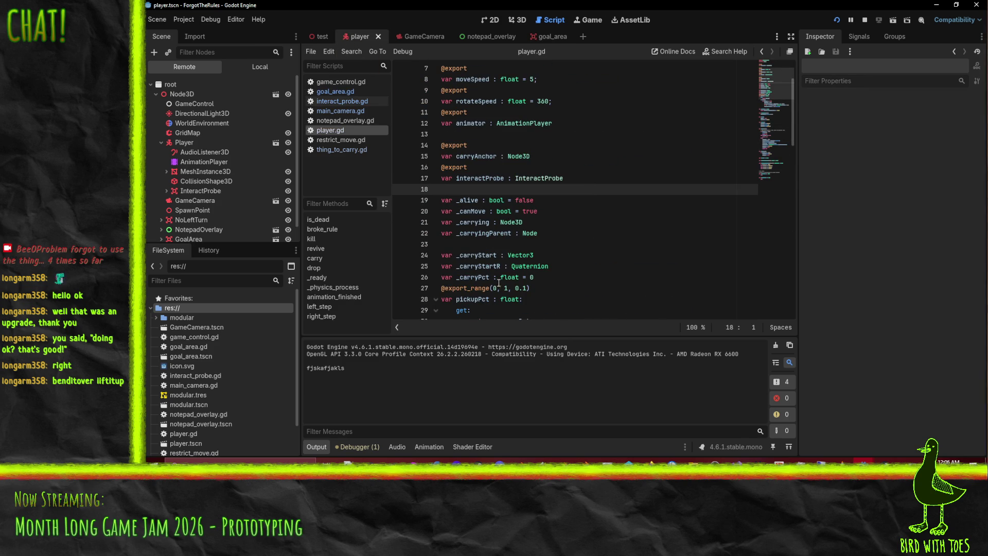
pyautogui.click(535, 244)
pyautogui.scroll(-2, 540, 233)
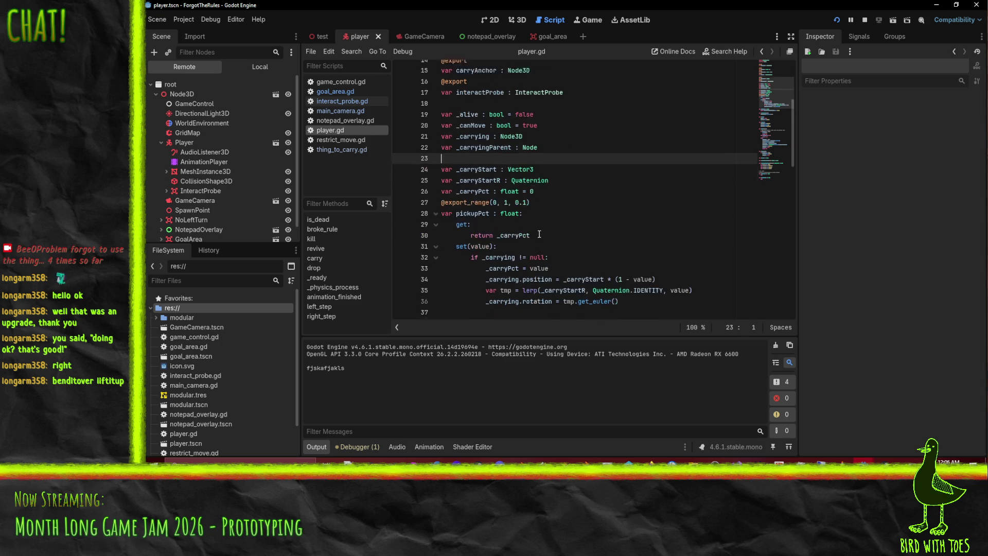
pyautogui.scroll(1, 539, 233)
pyautogui.scroll(-2, 590, 217)
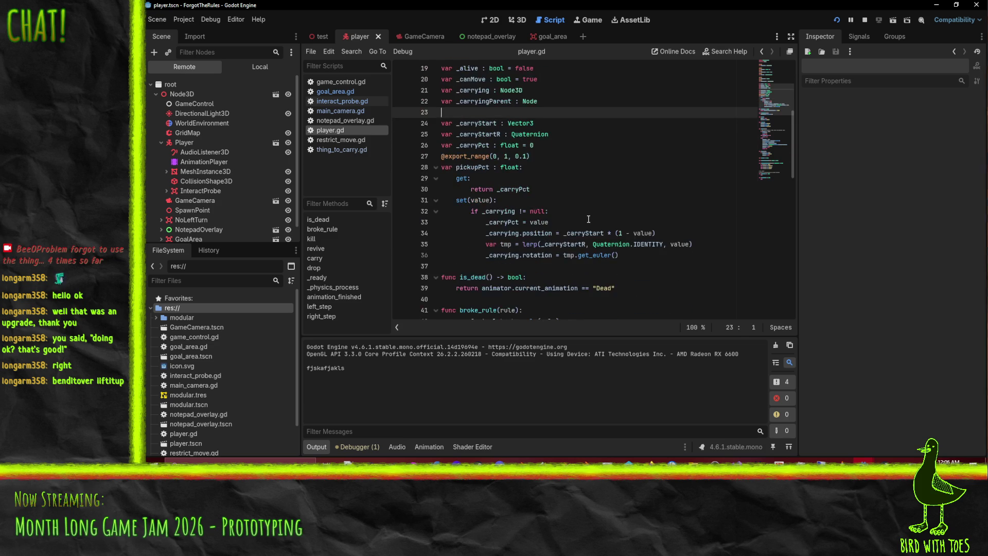
pyautogui.click(669, 260)
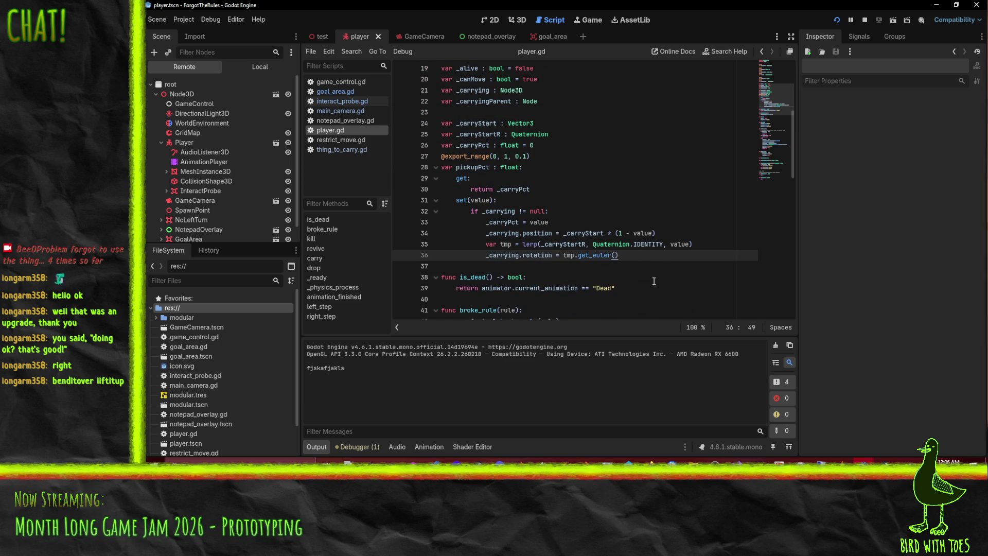
# Step: Add a 'var carriedObject:' property with a 'get:' returning _carried after line 36
pyautogui.press('Return')
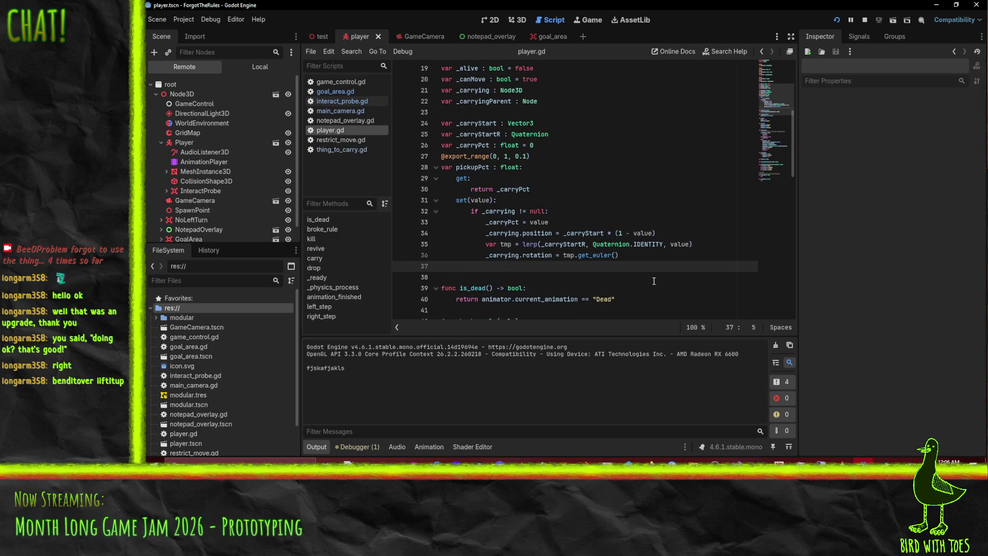
pyautogui.write('var carried')
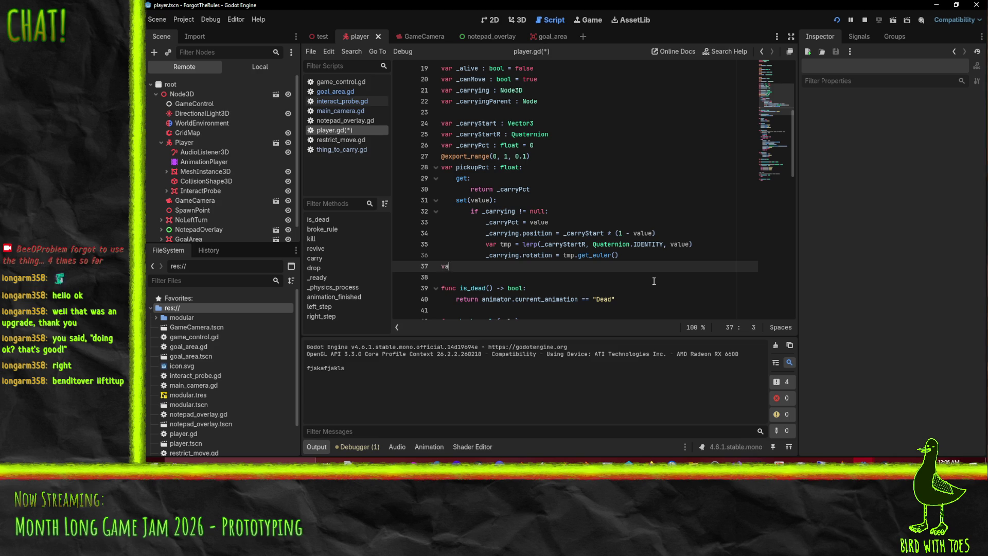
pyautogui.write('Object:')
pyautogui.press('Return')
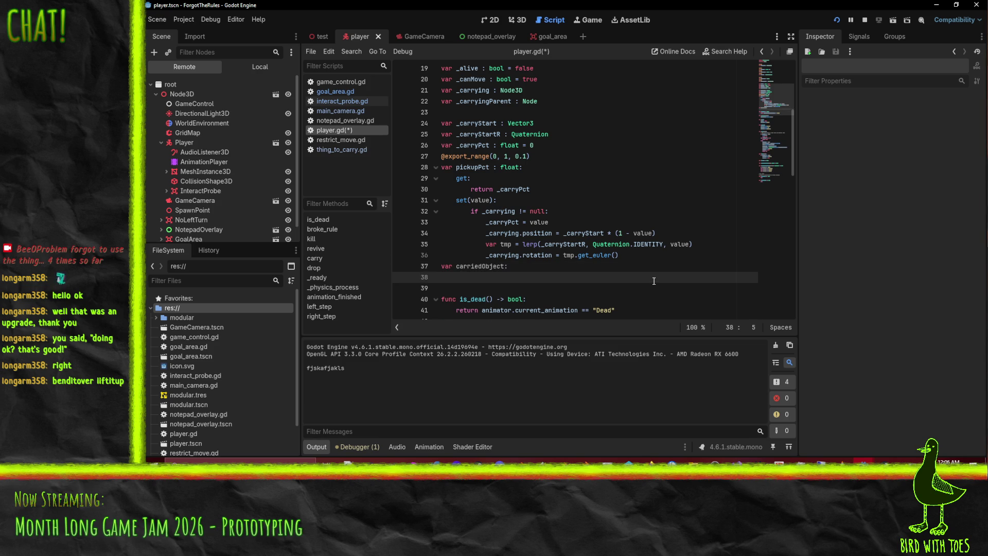
pyautogui.write('get:')
pyautogui.press('Return')
pyautogui.press('BackSpace')
pyautogui.write('return _carried')
pyautogui.press('Home')
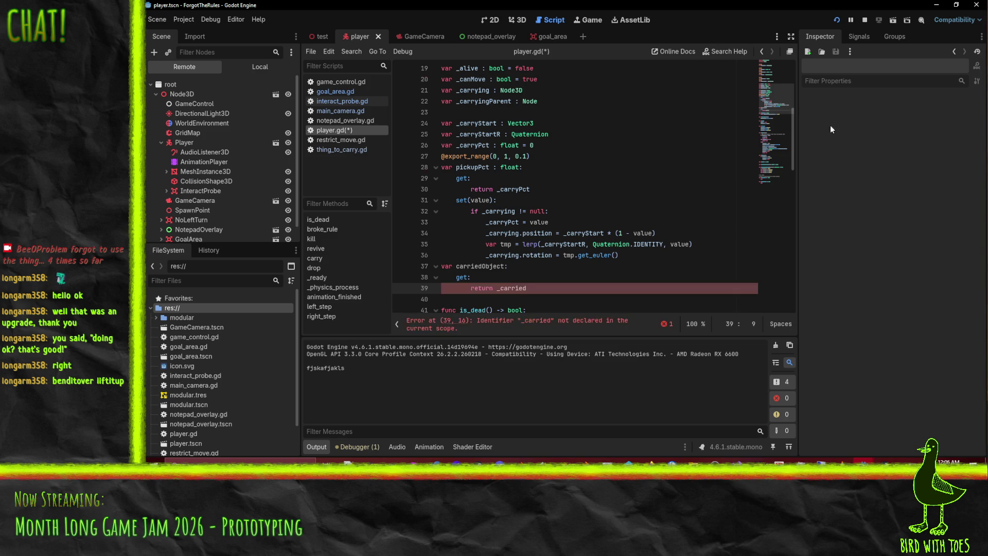
# Step: Replace the misspelled _carried in the getter with _carrying and save
pyautogui.scroll(4, 548, 218)
pyautogui.doubleClick(468, 233)
pyautogui.doubleClick(471, 222)
pyautogui.hotkey('ctrl', 'c')
pyautogui.scroll(-7, 484, 232)
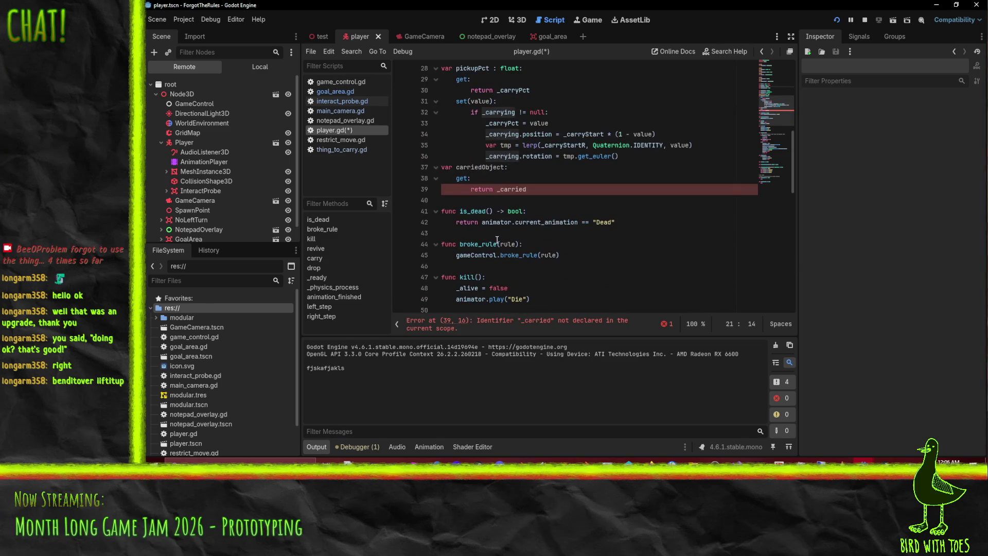
pyautogui.doubleClick(499, 189)
pyautogui.hotkey('ctrl', 'v')
pyautogui.click(538, 181)
pyautogui.hotkey('ctrl', 's')
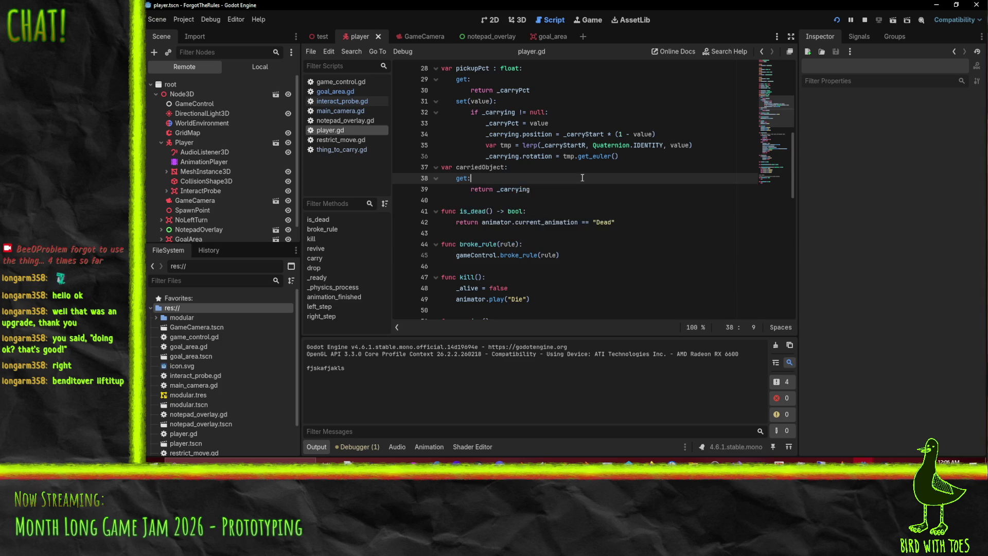
# Step: Move the carriedObject block to just below _carryingParent and save player.gd
pyautogui.press('Up')
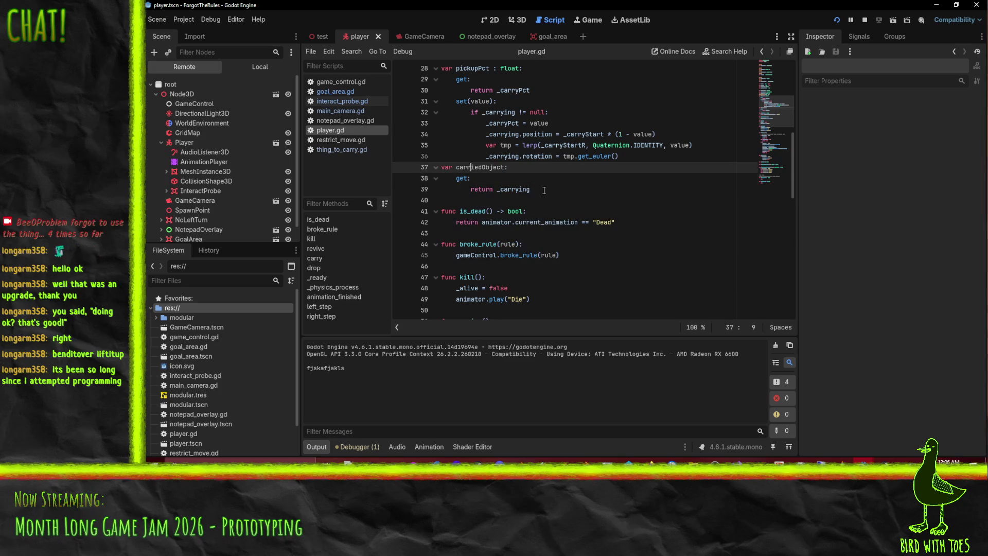
pyautogui.hotkey('shift', 'Down')
pyautogui.hotkey('shift', 'Down')
pyautogui.hotkey('shift', 'Down')
pyautogui.press('Delete')
pyautogui.press('Up')
pyautogui.press('Up')
pyautogui.press('Up')
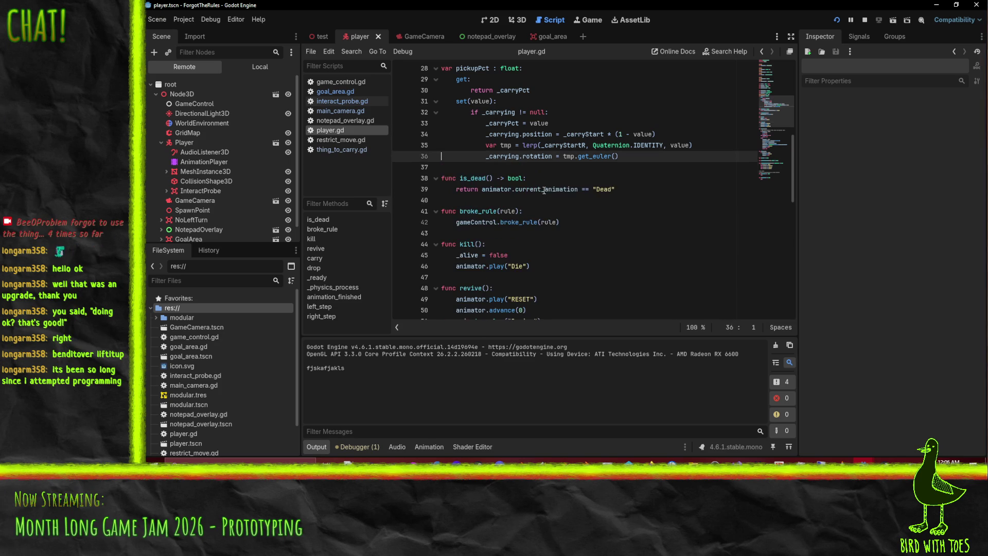
pyautogui.press('Up')
pyautogui.press('Up')
pyautogui.press('Up')
pyautogui.press('Down')
pyautogui.press('Down')
pyautogui.press('Down')
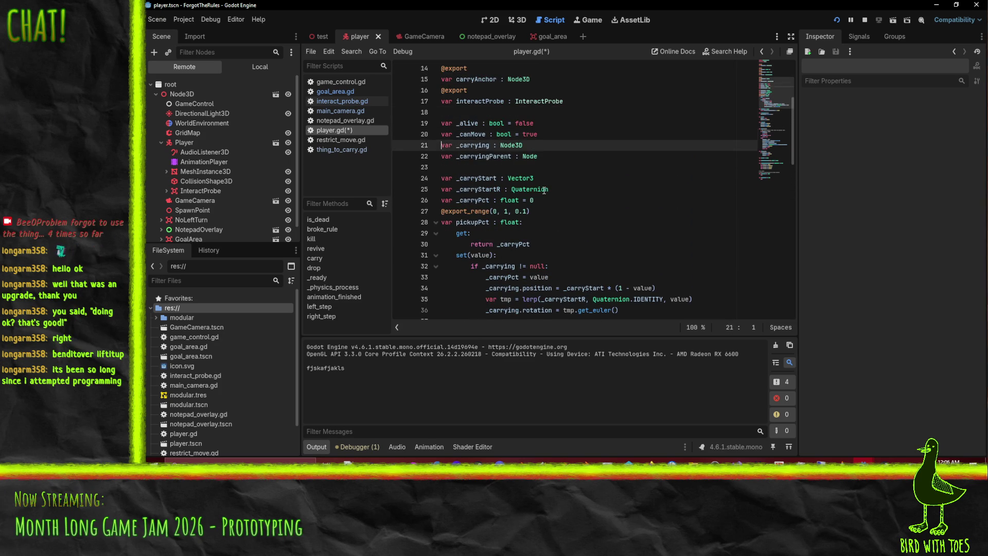
pyautogui.write('var carriedObject:     get:         return _carrying')
pyautogui.press('Up')
pyautogui.hotkey('ctrl', 's')
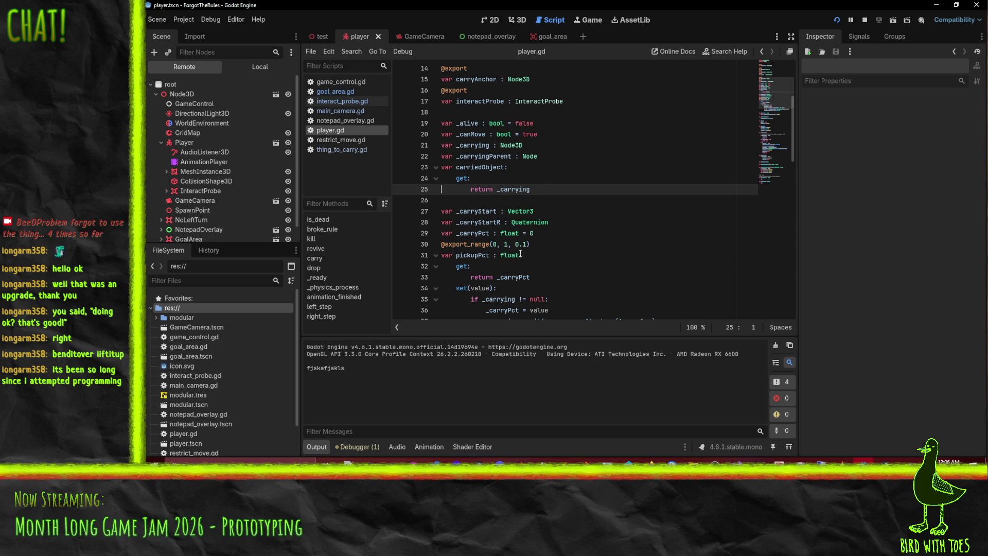
# Step: Stop the running game with the Stop button in the run toolbar
pyautogui.moveTo(497, 281)
pyautogui.click(865, 20)
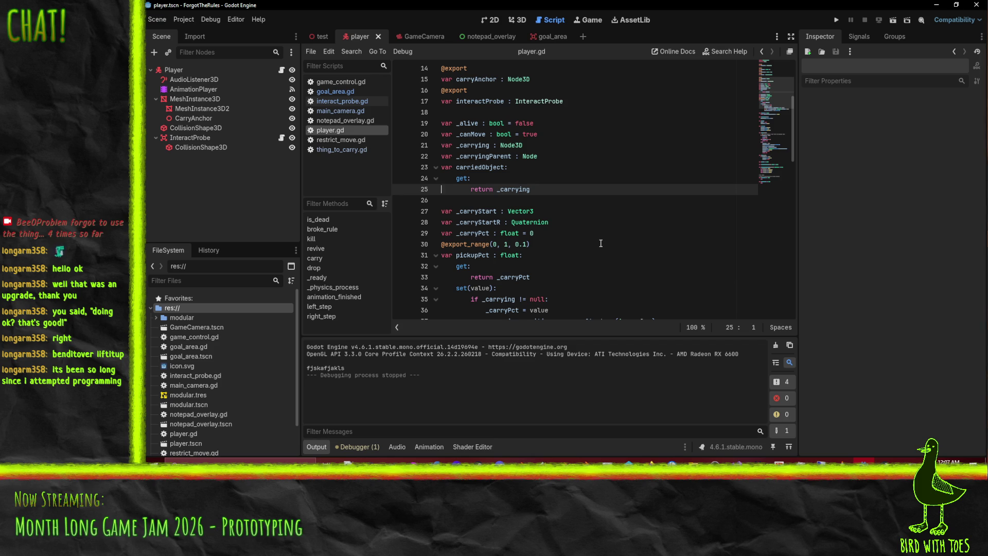
# Step: Replace interactE's print with 'if player.carriedObject == targetCollectable:', checking the name in player.gd
pyautogui.click(551, 36)
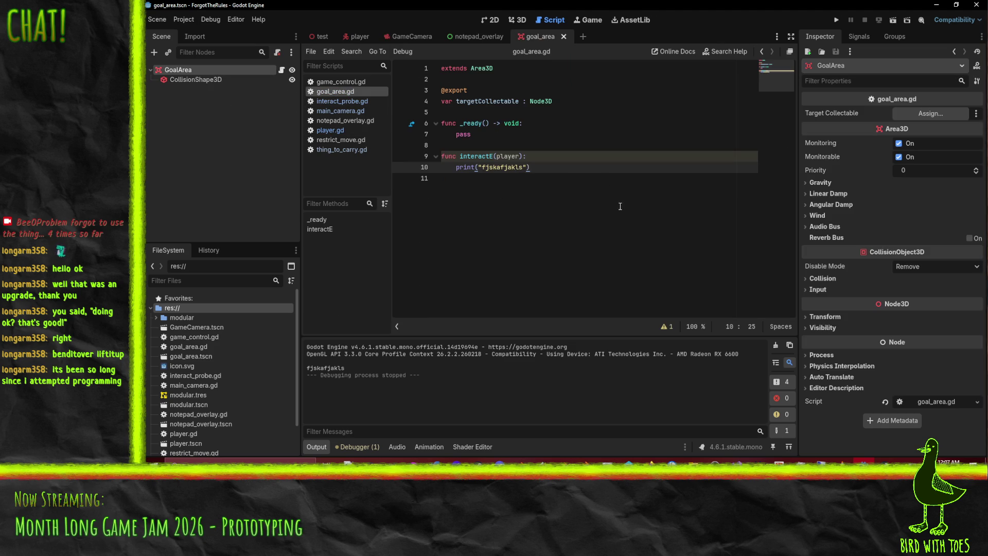
pyautogui.hotkey('shift', 'Home')
pyautogui.write('if player.')
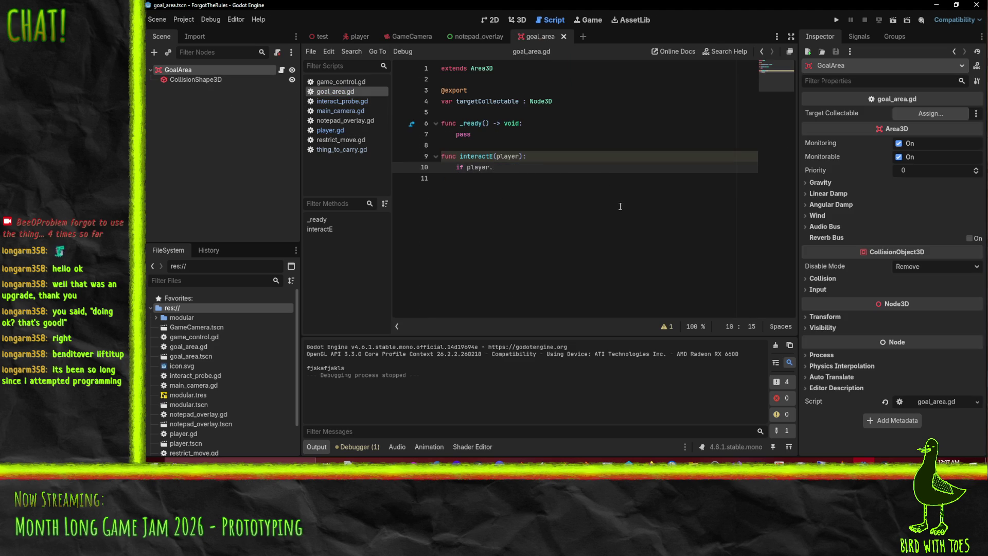
pyautogui.write('carried')
pyautogui.click(329, 130)
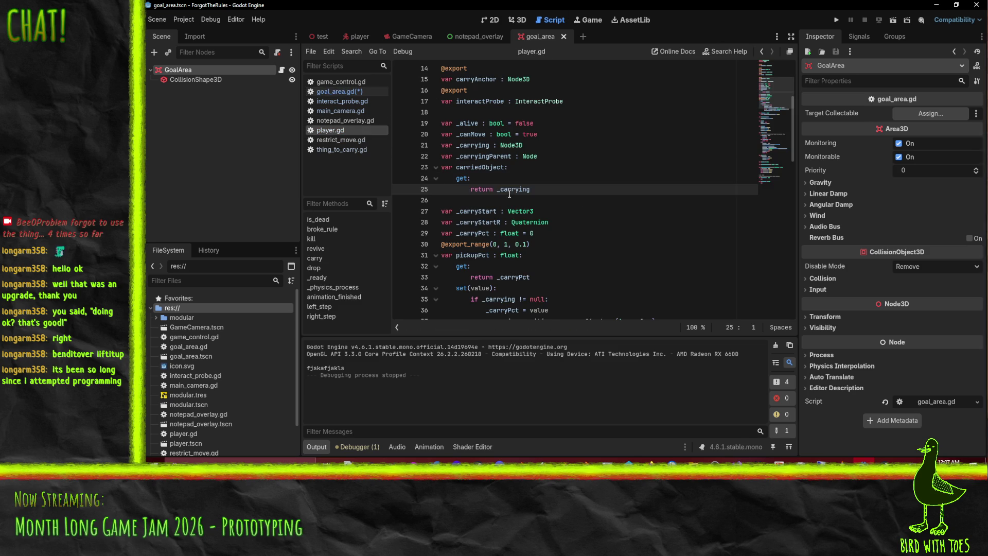
pyautogui.doubleClick(488, 167)
pyautogui.click(341, 149)
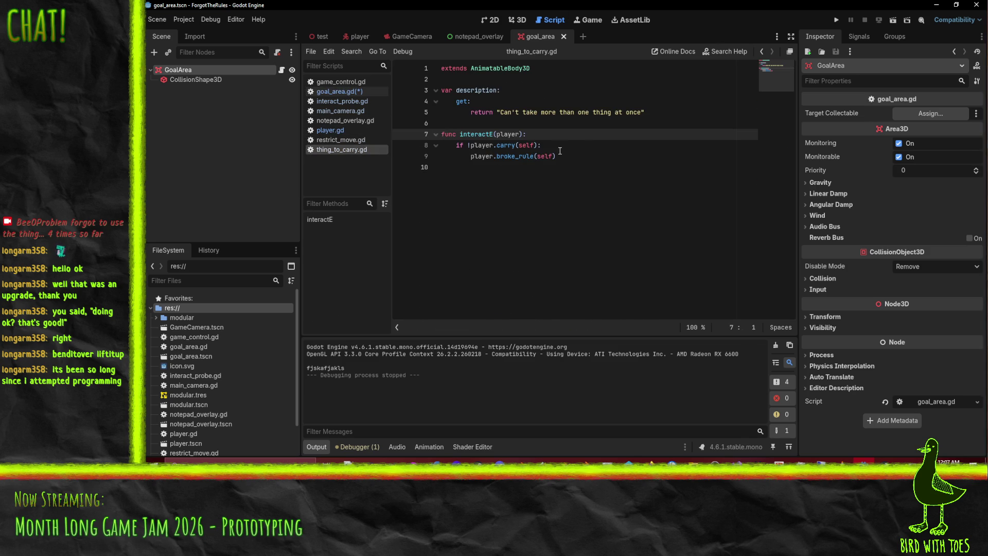
pyautogui.click(340, 91)
pyautogui.write('edObject == ')
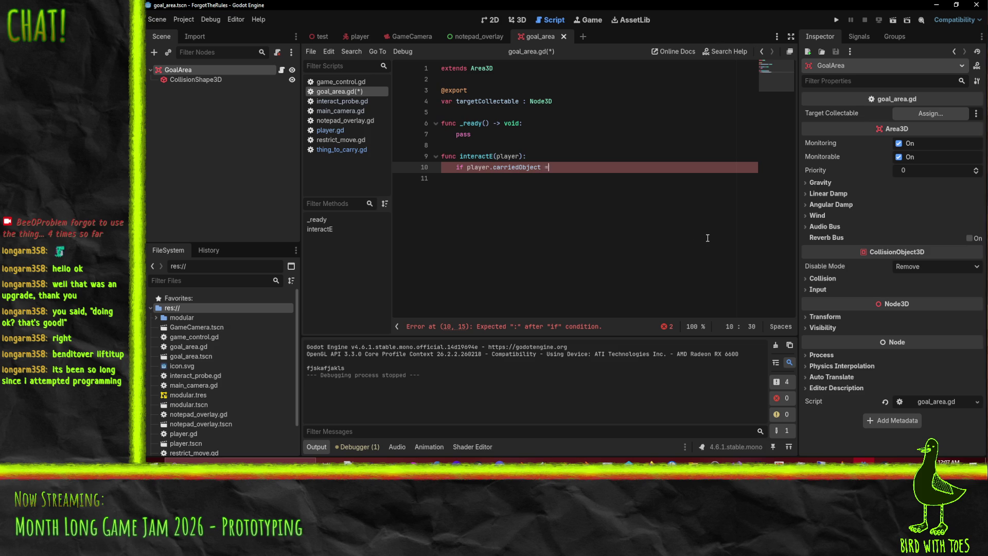
pyautogui.write('targetCollectable:')
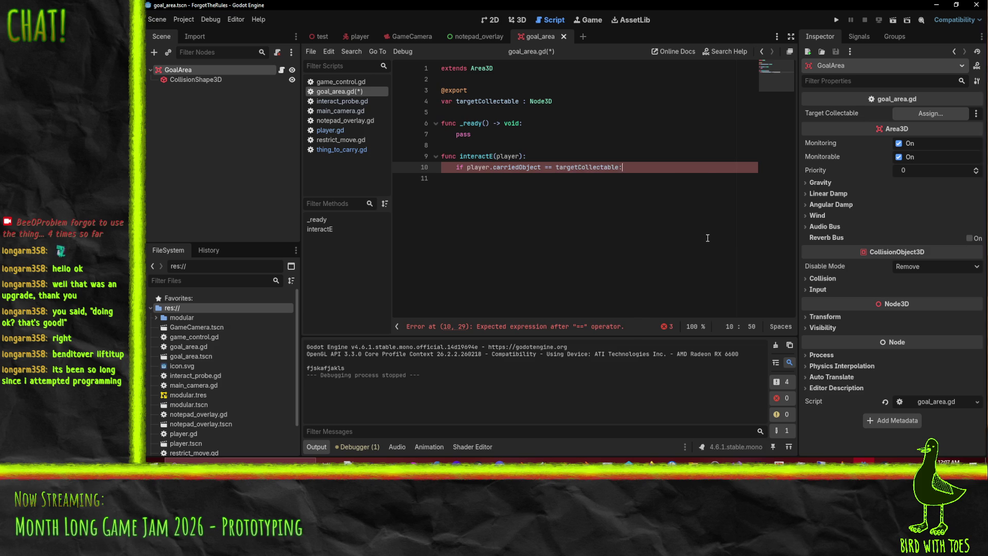
pyautogui.press('Return')
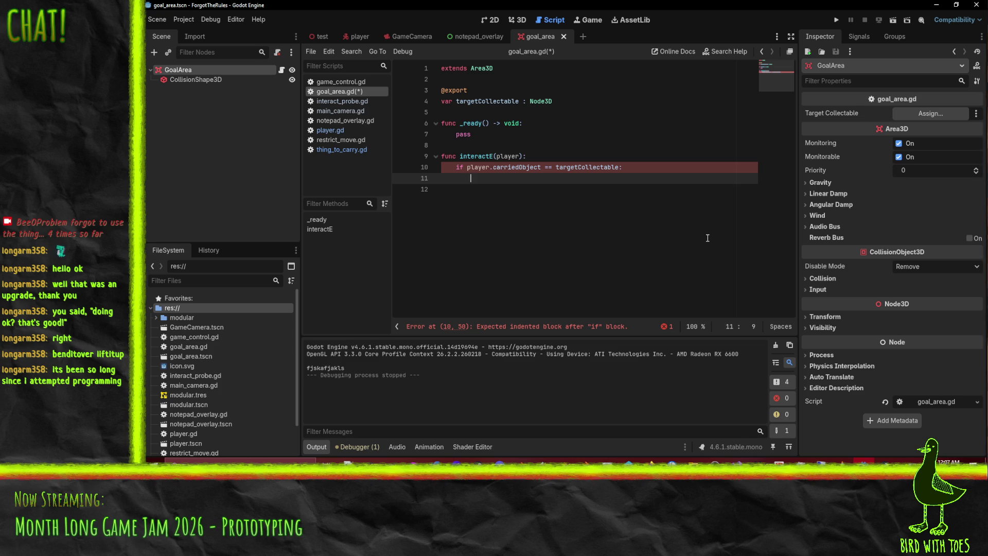
# Step: Make the if branch print "win???" and the else branch call player.broke_rule(self)
pyautogui.write('print("win???')
pyautogui.press('End')
pyautogui.press('Return')
pyautogui.write('lse:')
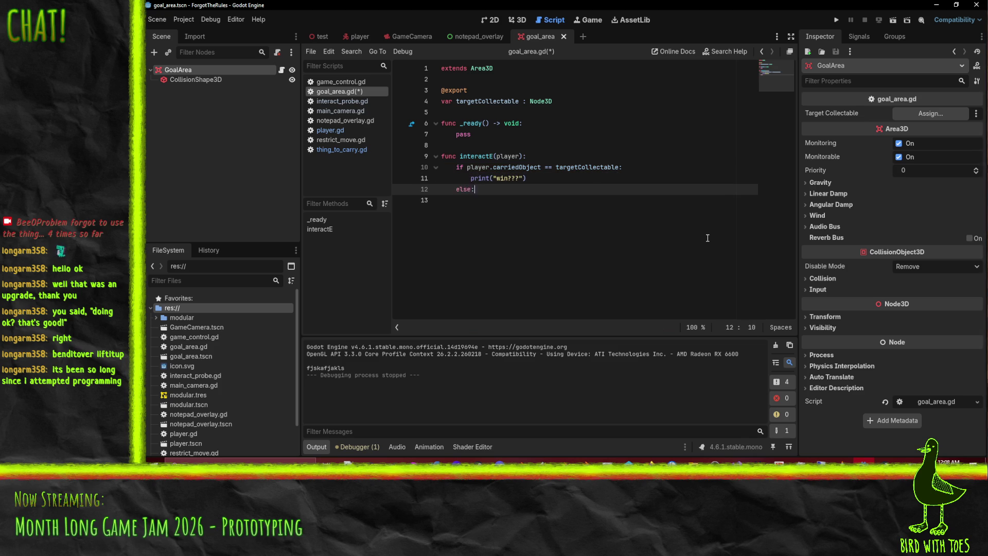
pyautogui.press('Return')
pyautogui.write('player.')
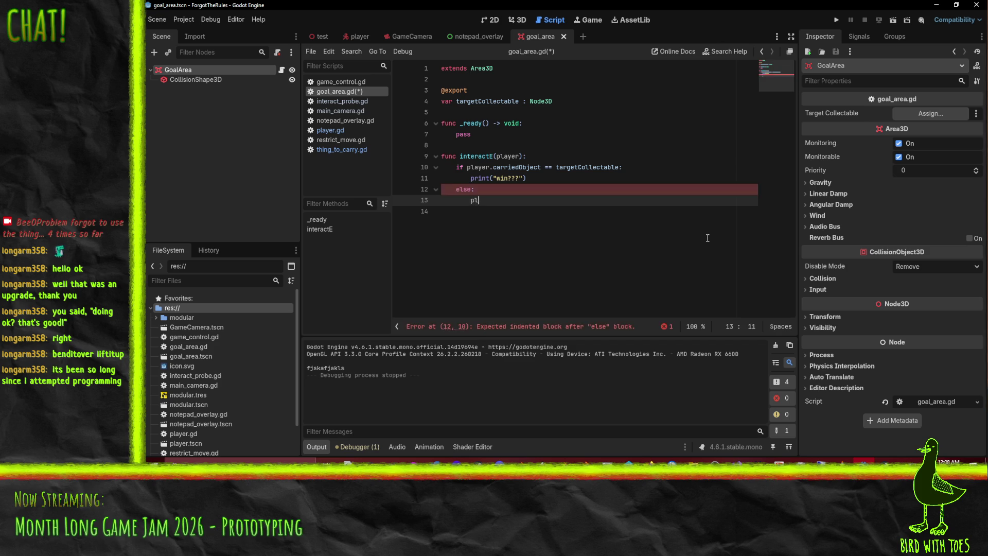
pyautogui.write('broke_rule')
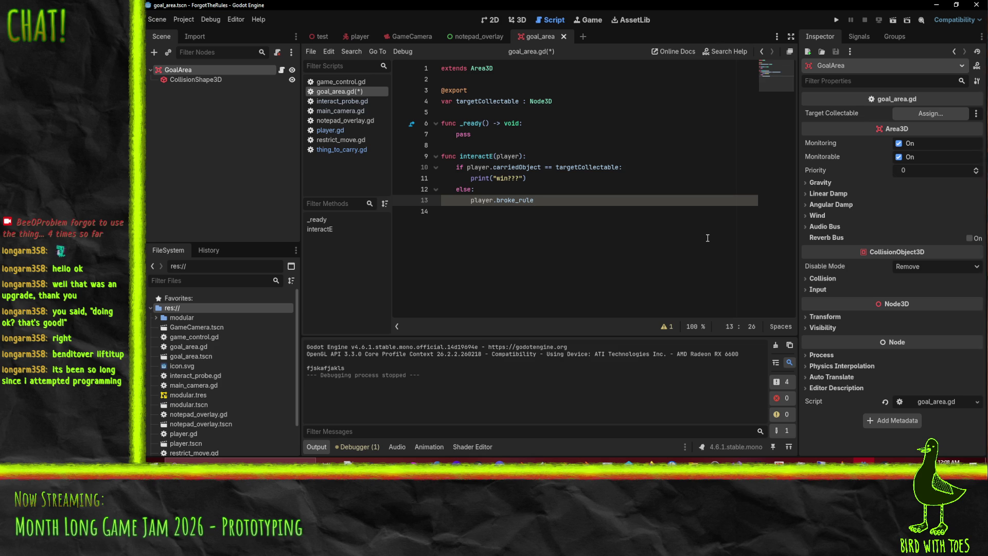
pyautogui.write('(')
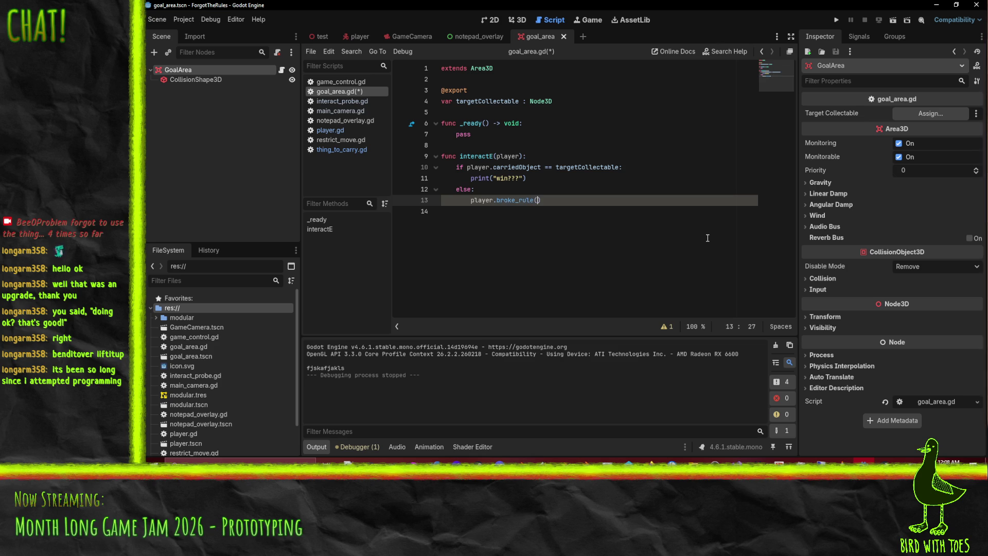
pyautogui.write('self')
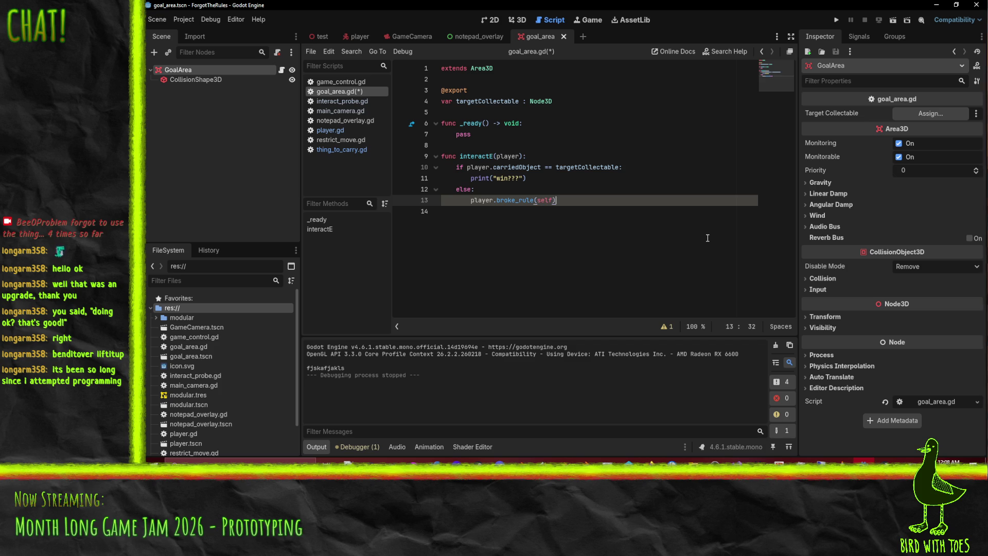
pyautogui.press('Up')
pyautogui.press('Up')
pyautogui.press('Up')
pyautogui.press('Up')
pyautogui.press('Up')
pyautogui.press('Return')
pyautogui.press('Return')
pyautogui.press('Up')
pyautogui.press('Up')
# Step: Add a 'var description:' whose getter returns "Bro. You can't park that there!" above _ready
pyautogui.write('func description:')
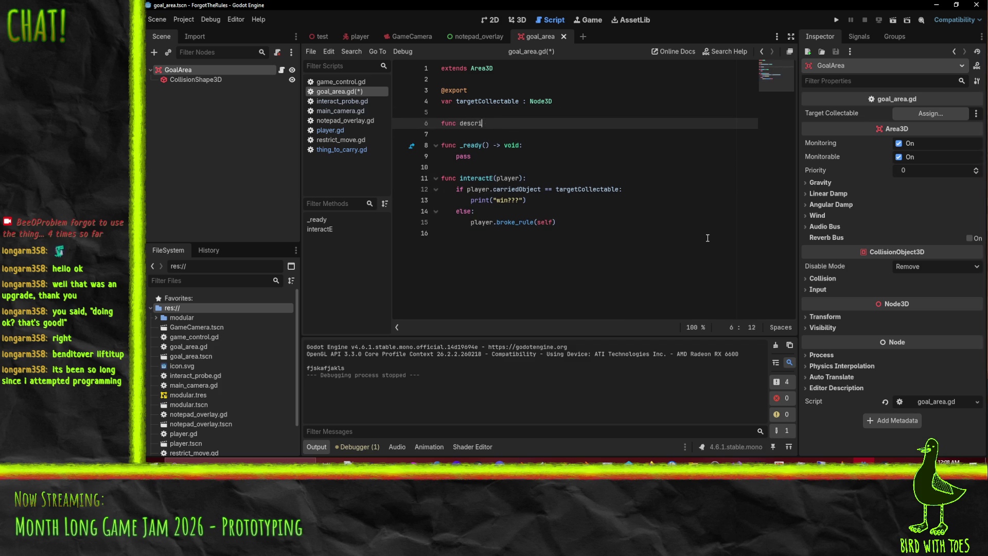
pyautogui.press('Return')
pyautogui.write('get:')
pyautogui.press('Return')
pyautogui.write('return "')
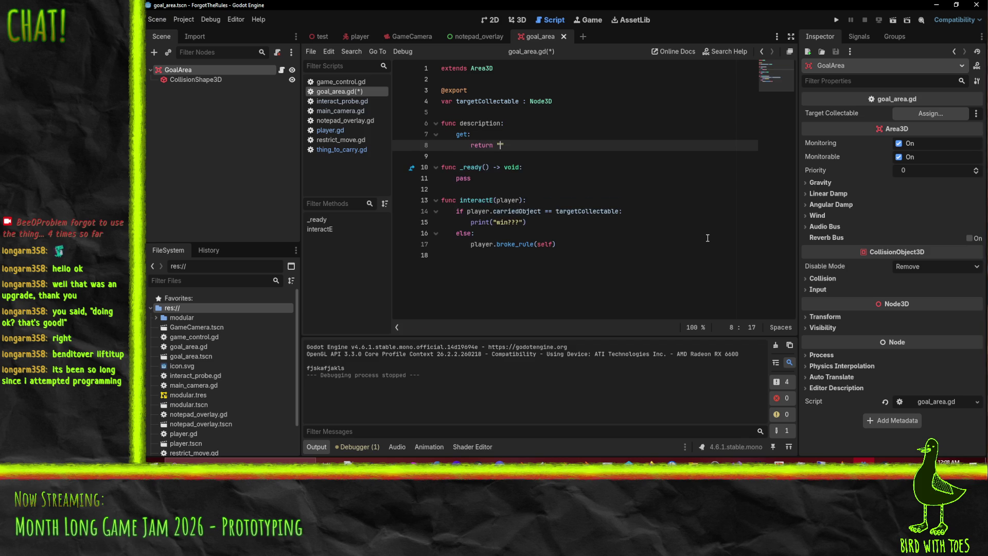
pyautogui.write('Bro. ')
pyautogui.write("You can't park ")
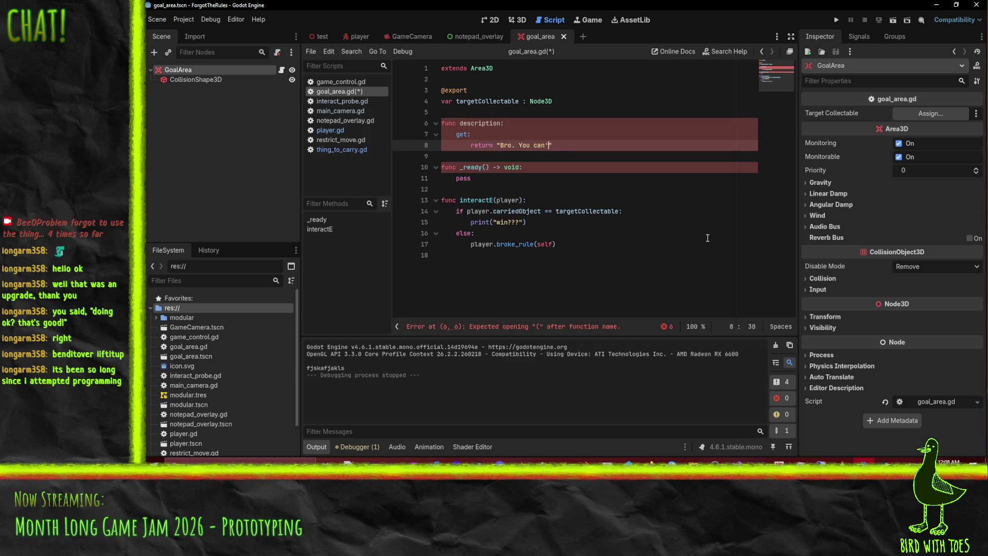
pyautogui.write('that there!')
pyautogui.press('Up')
pyautogui.press('Up')
pyautogui.press('Home')
pyautogui.hotkey('ctrl', 'shift', 'Right')
pyautogui.write('var')
pyautogui.click(685, 201)
# Step: Save goal_area.gd, run the game, carry the cube onto the square pads and inspect the live GoalArea
pyautogui.hotkey('ctrl', 's')
pyautogui.click(836, 22)
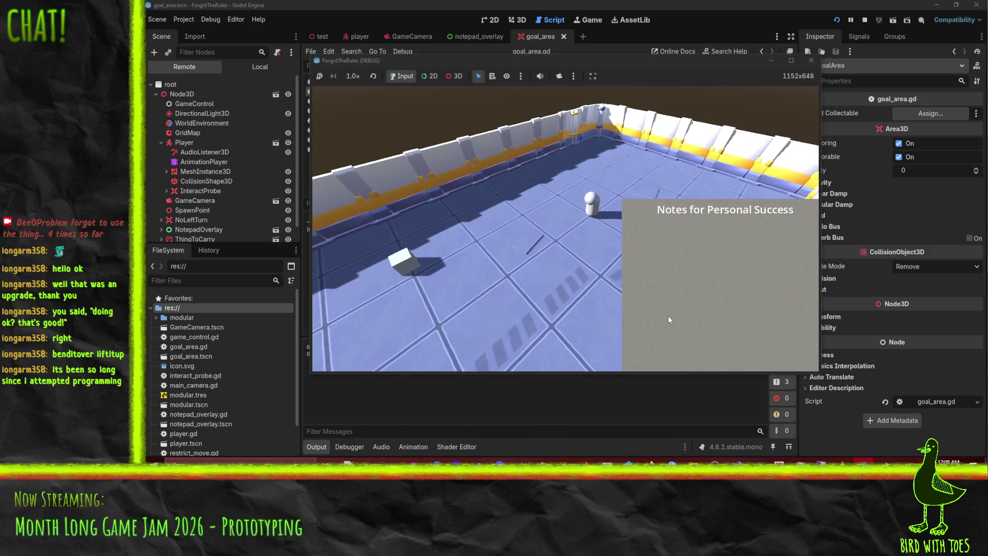
pyautogui.press('a')
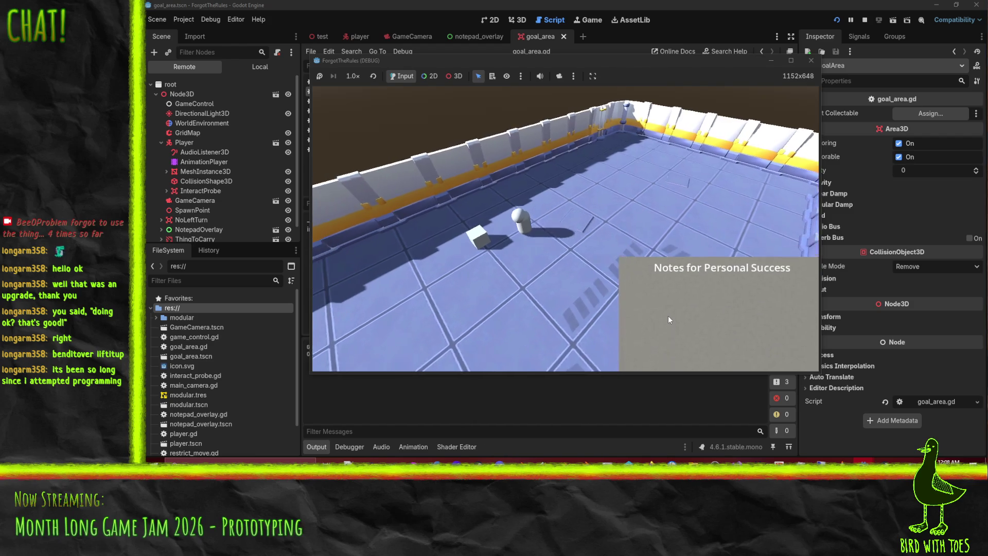
pyautogui.press('s')
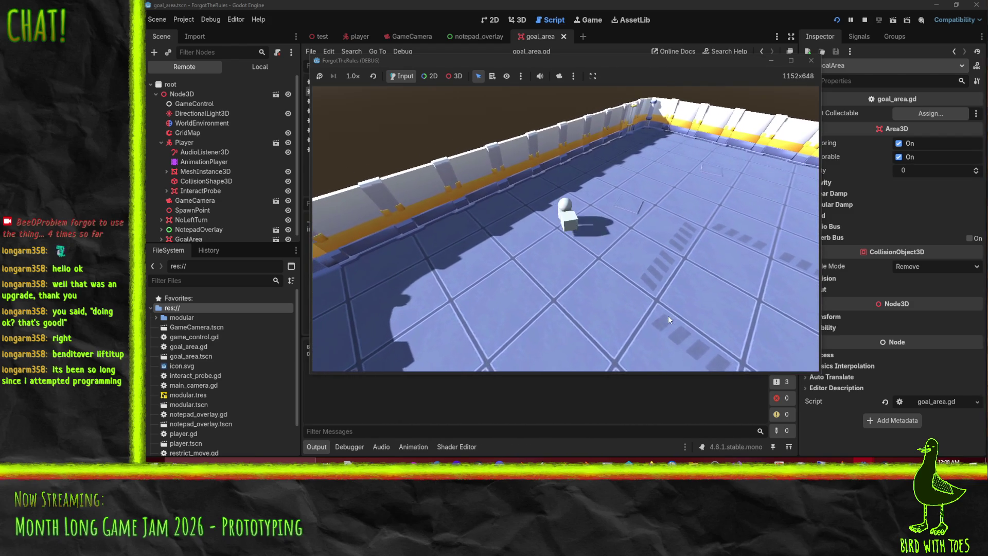
pyautogui.press('d')
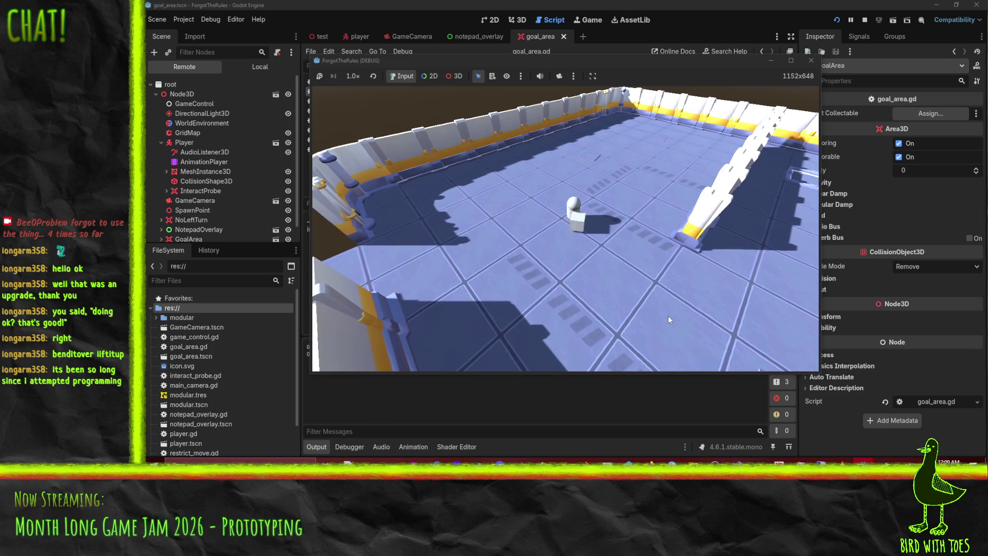
pyautogui.press('d')
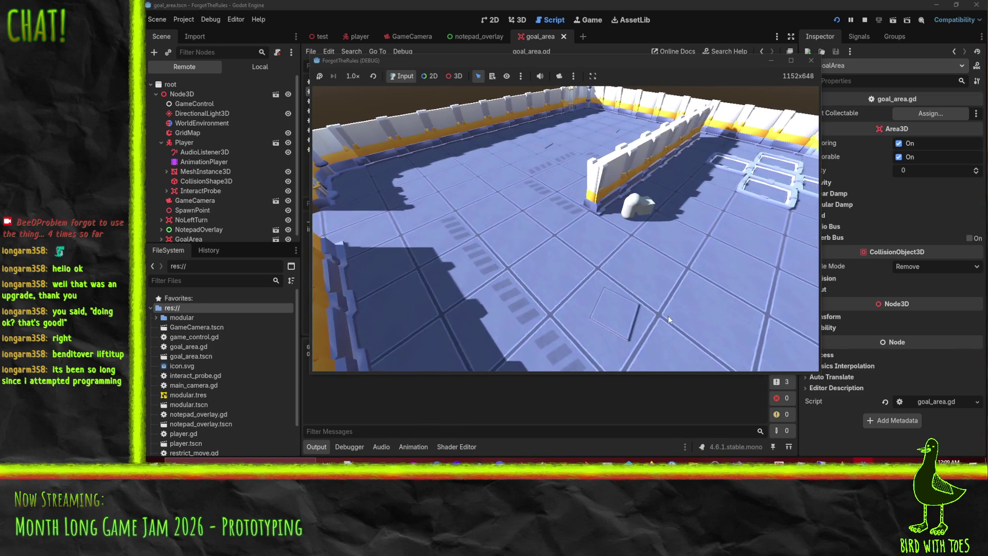
pyautogui.press('d')
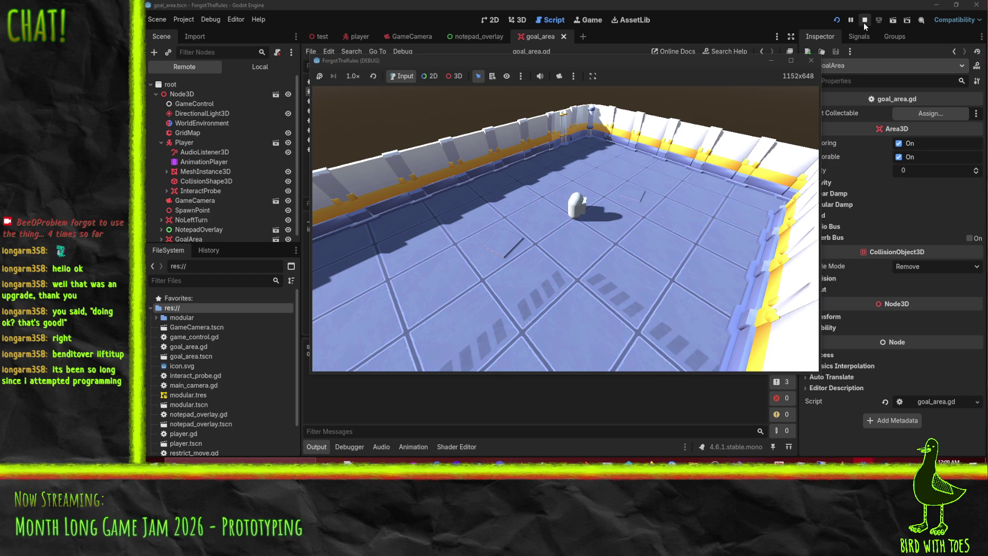
pyautogui.scroll(-1, 201, 206)
pyautogui.click(198, 233)
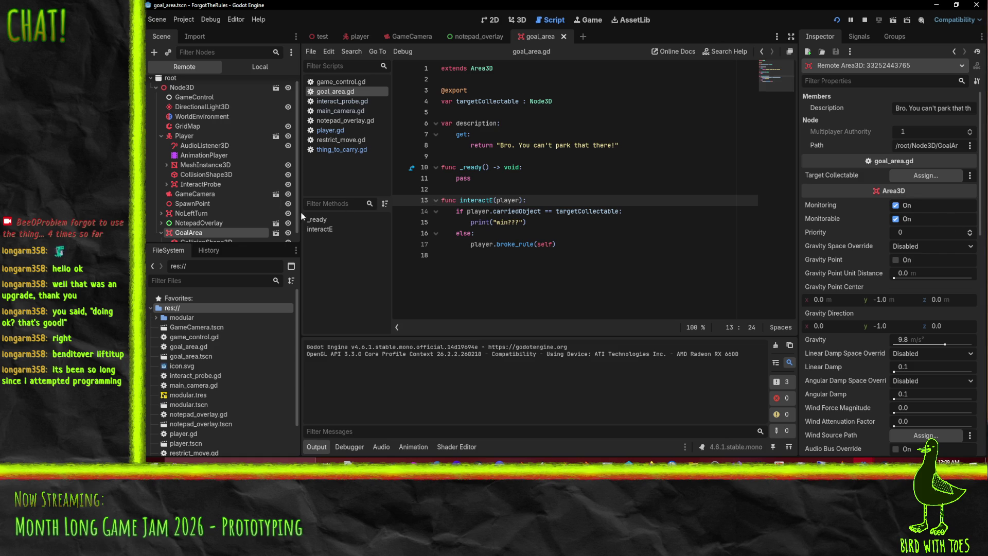
# Step: Inspect ThingToCarry and GoalArea in the live scene tree, trying to pick a Target Collectable
pyautogui.scroll(1, 216, 182)
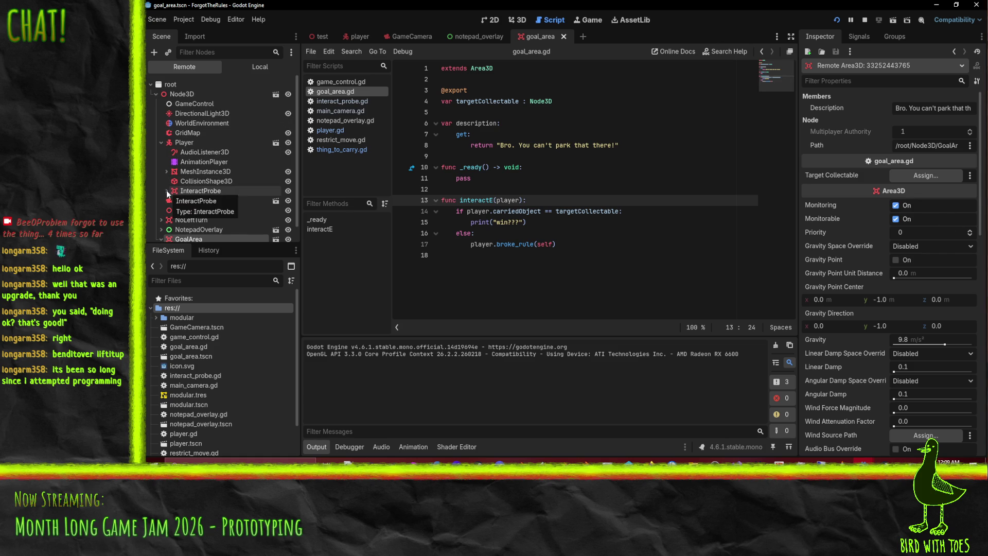
pyautogui.click(166, 172)
pyautogui.click(172, 190)
pyautogui.moveTo(211, 200)
pyautogui.mouseDown()
pyautogui.moveTo(531, 186)
pyautogui.moveTo(917, 144)
pyautogui.moveTo(930, 176)
pyautogui.moveTo(925, 204)
pyautogui.moveTo(932, 150)
pyautogui.moveTo(695, 175)
pyautogui.moveTo(229, 183)
pyautogui.moveTo(221, 199)
pyautogui.mouseUp()
pyautogui.scroll(-3, 234, 191)
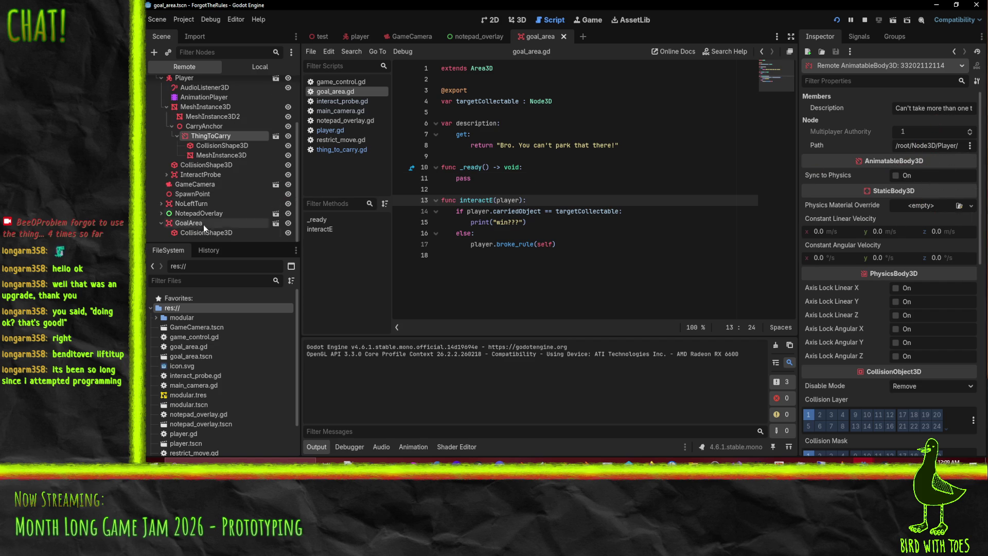
pyautogui.click(226, 222)
pyautogui.click(925, 176)
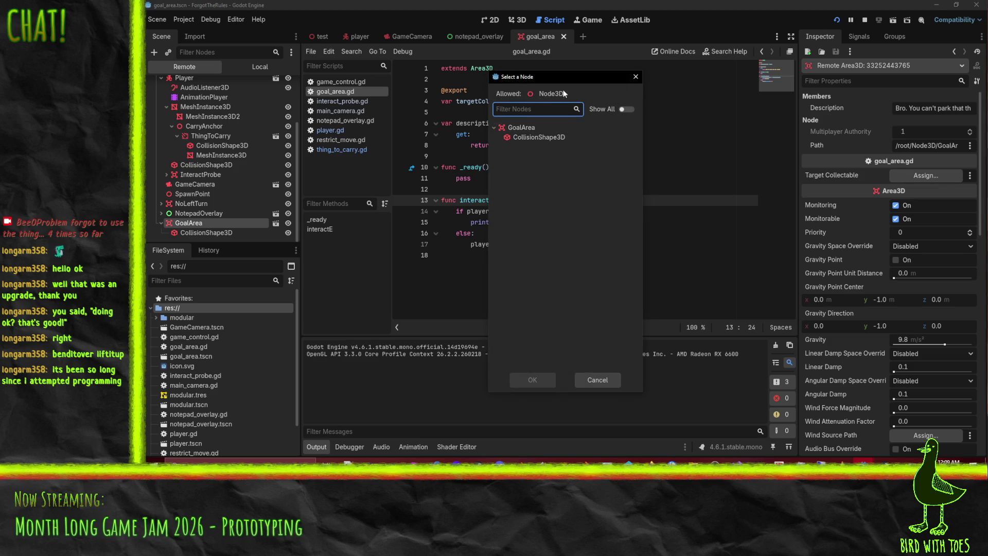
pyautogui.click(598, 380)
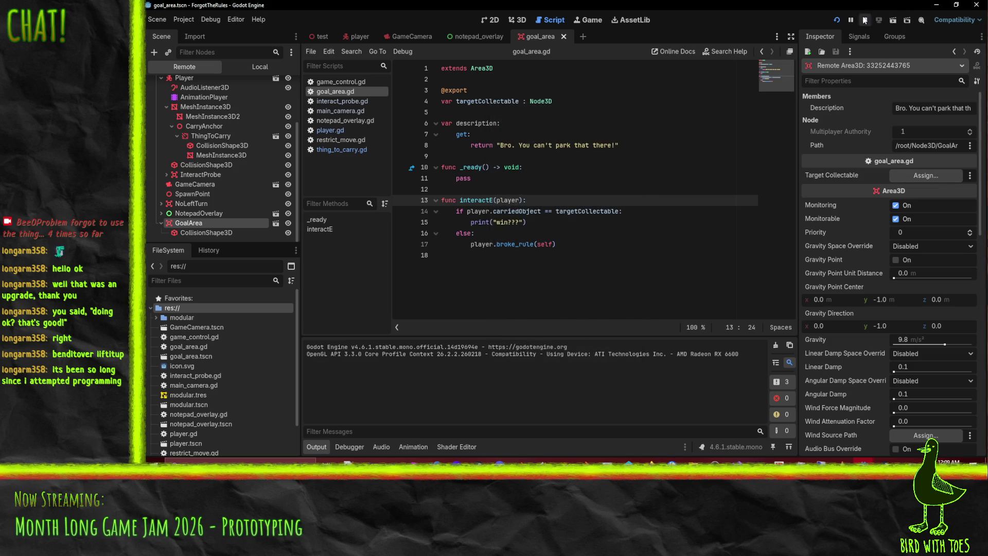
# Step: Stop the game and drag ThingToCarry into GoalArea's Target Collectable in the test scene
pyautogui.click(865, 20)
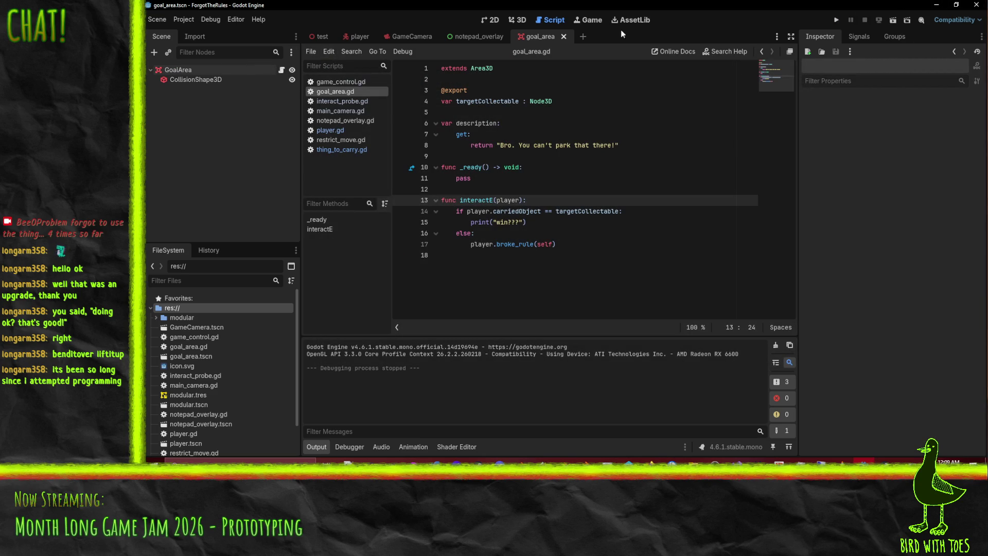
pyautogui.click(321, 38)
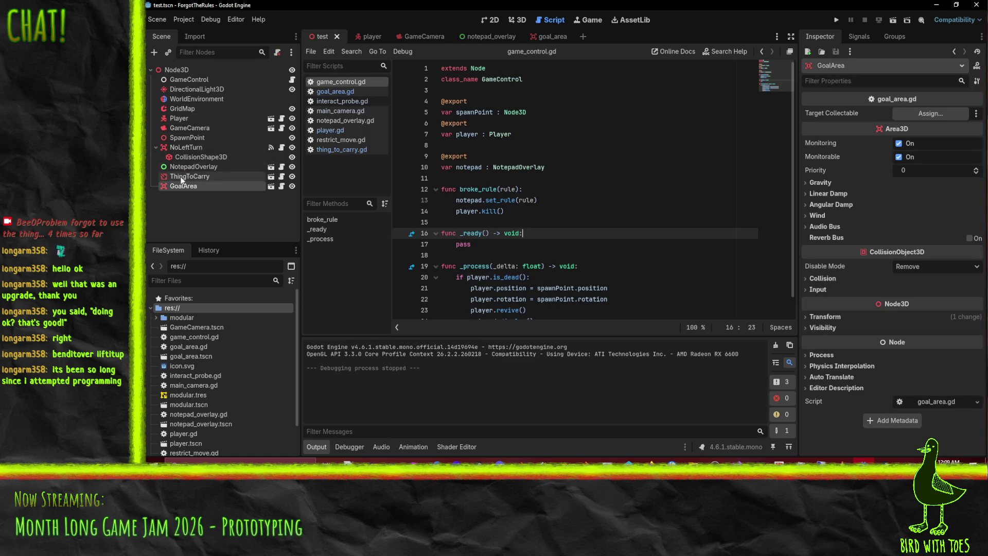
pyautogui.moveTo(183, 176); pyautogui.dragTo(942, 114)
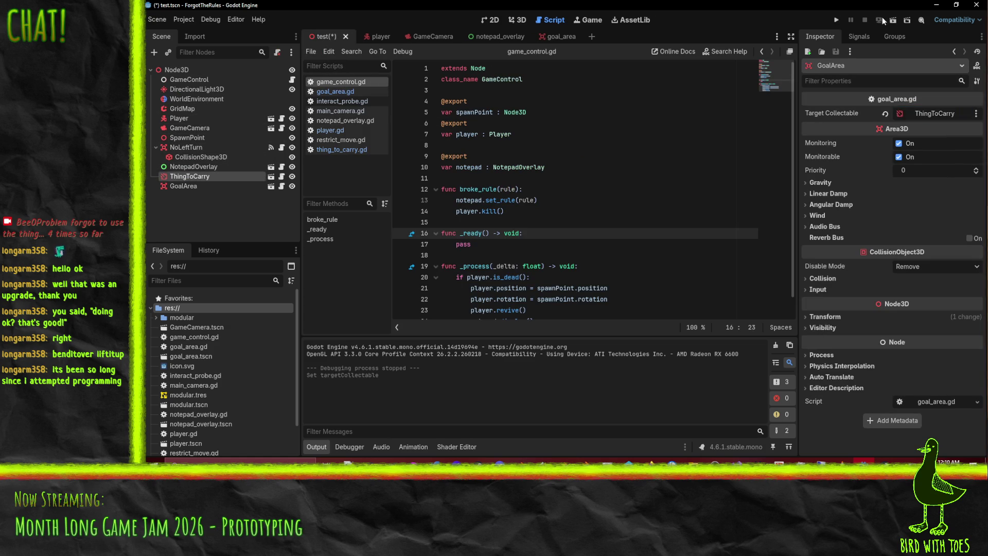
# Step: Run the game, walk the player to the cube and pick it up with E
pyautogui.click(836, 21)
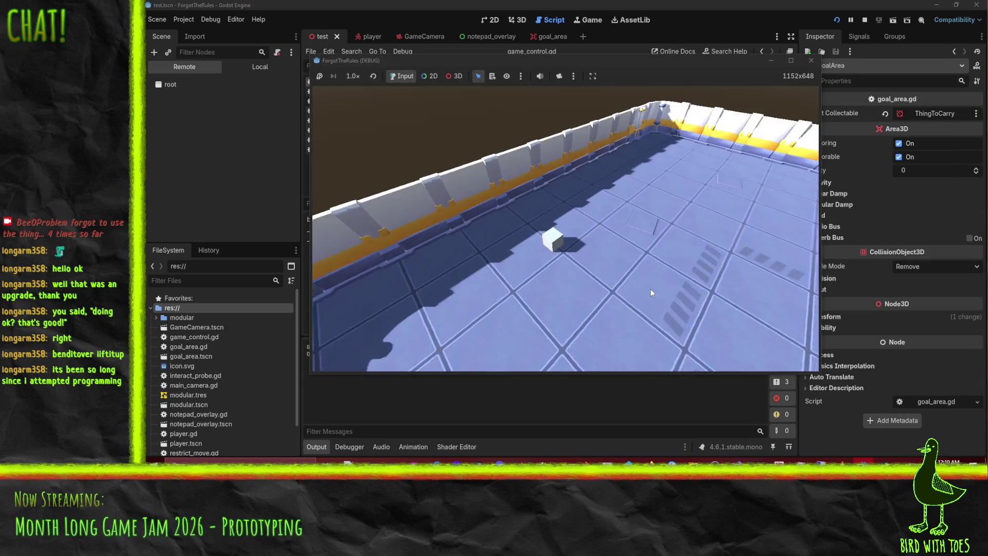
pyautogui.press('a')
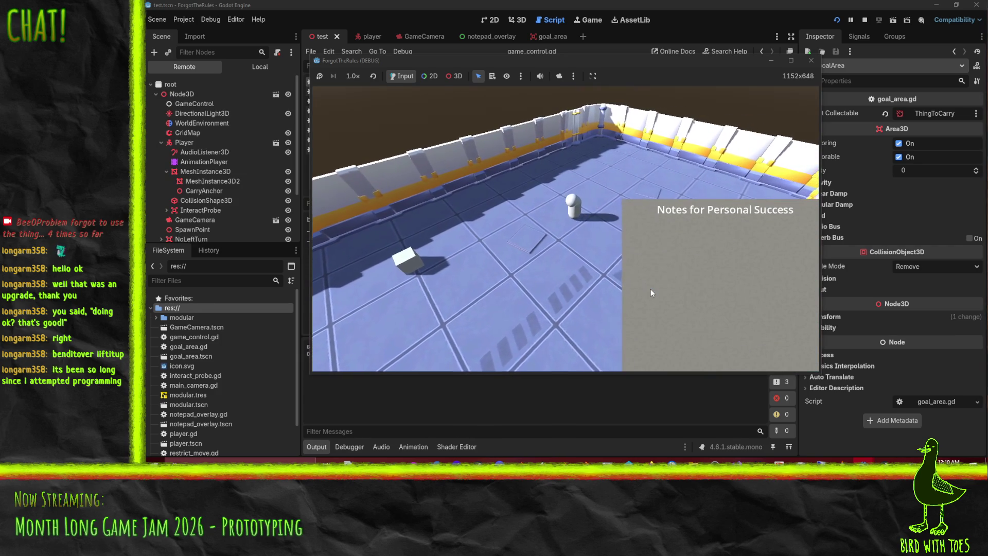
pyautogui.press('s')
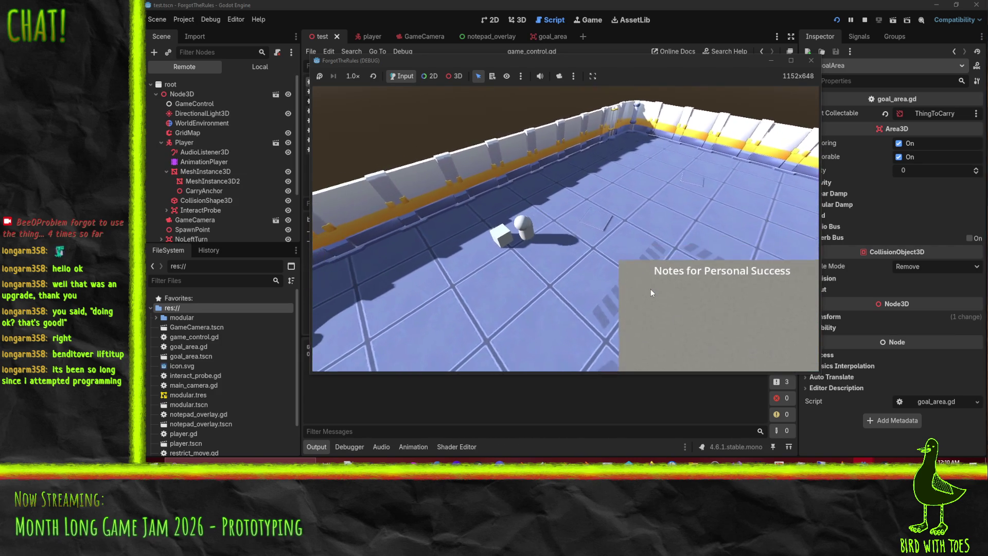
pyautogui.press('w')
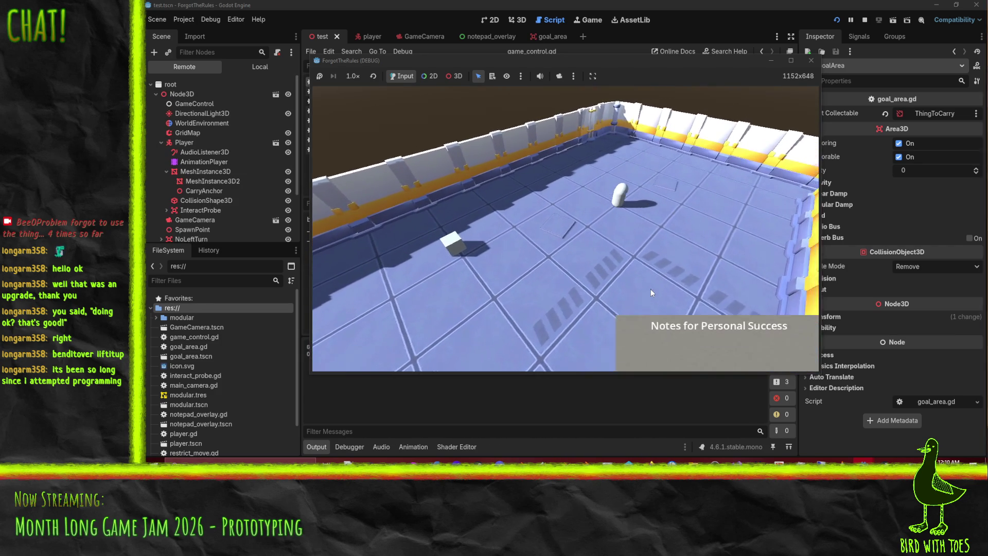
pyautogui.press('s')
pyautogui.press('e')
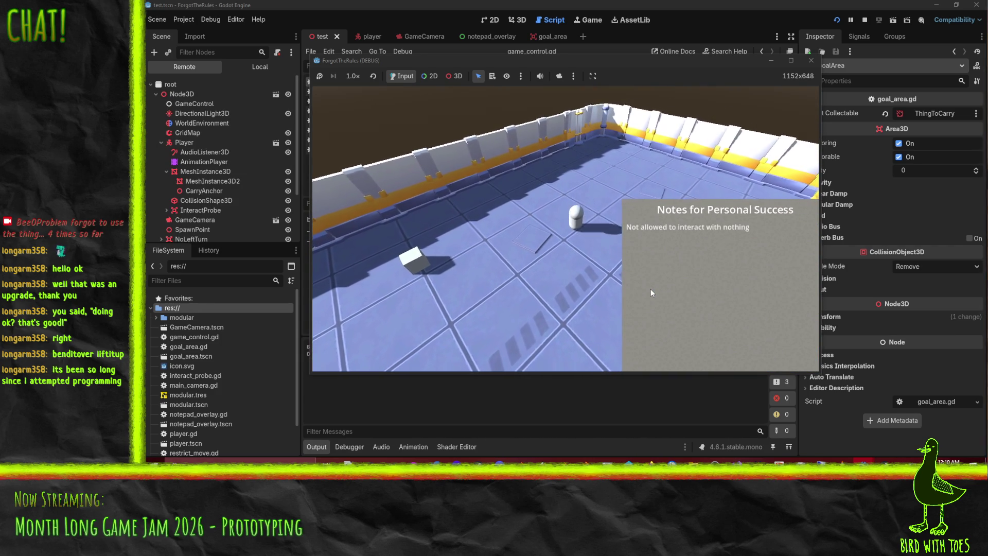
pyautogui.press('s')
pyautogui.press('e')
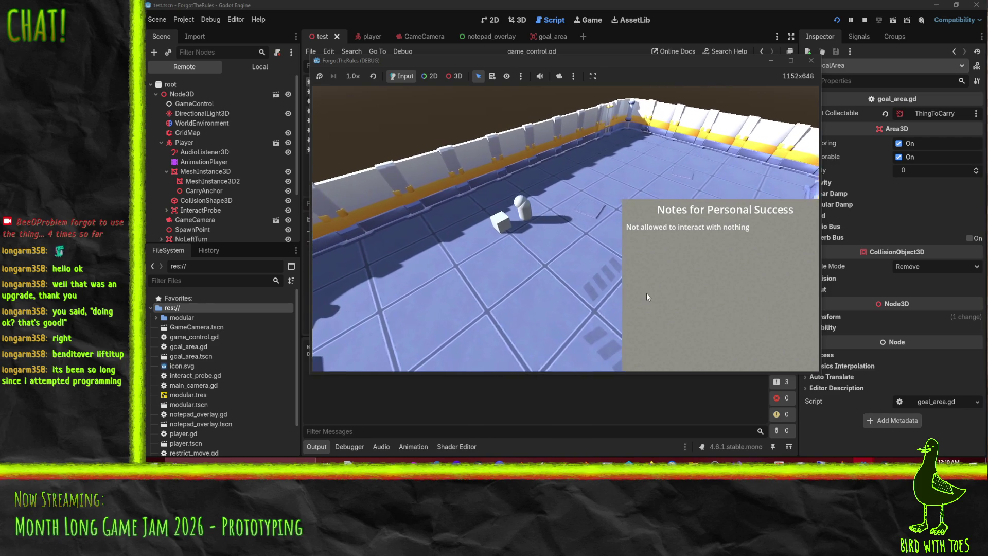
# Step: Carry the cube into the goal frames, then stop the game and check the output for win???
pyautogui.press('d')
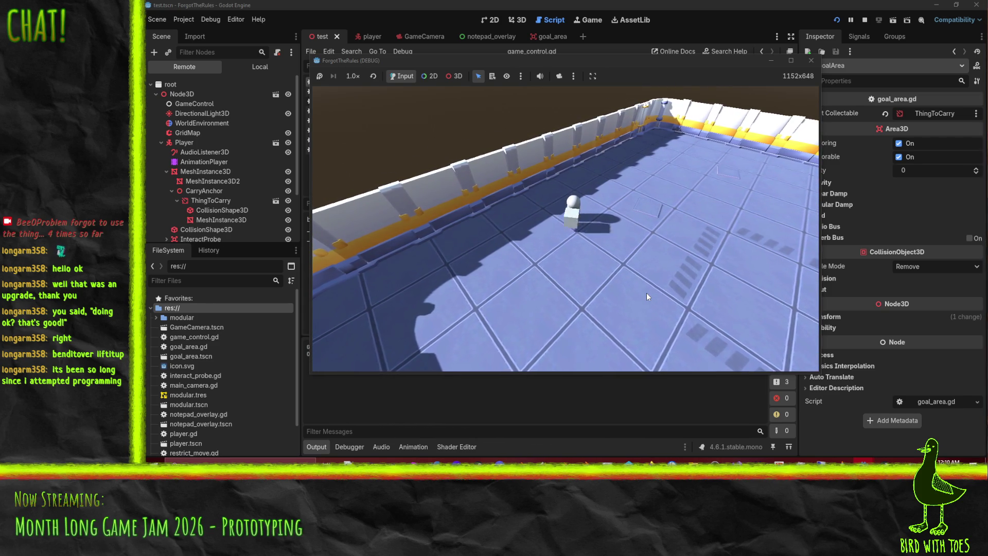
pyautogui.press('s')
pyautogui.press('d')
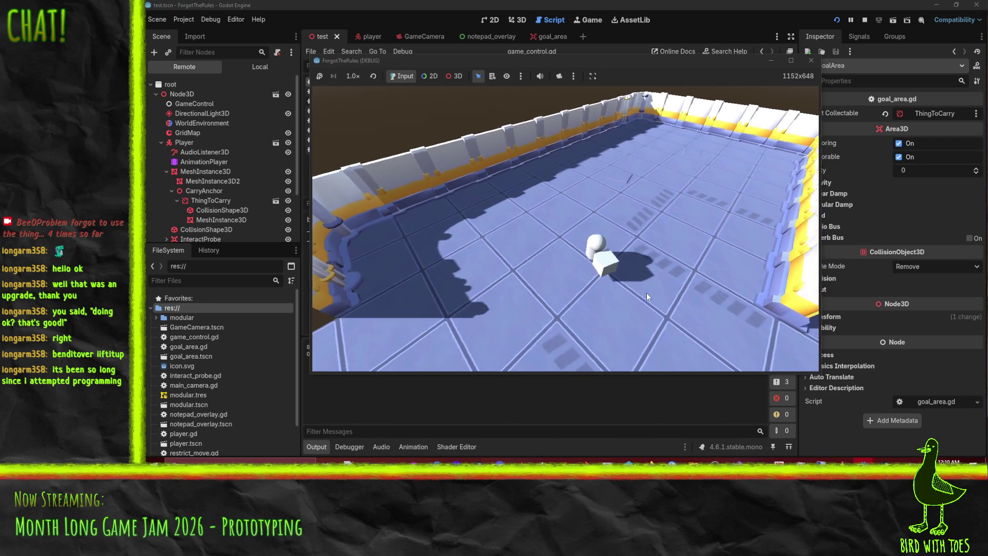
pyautogui.press('d')
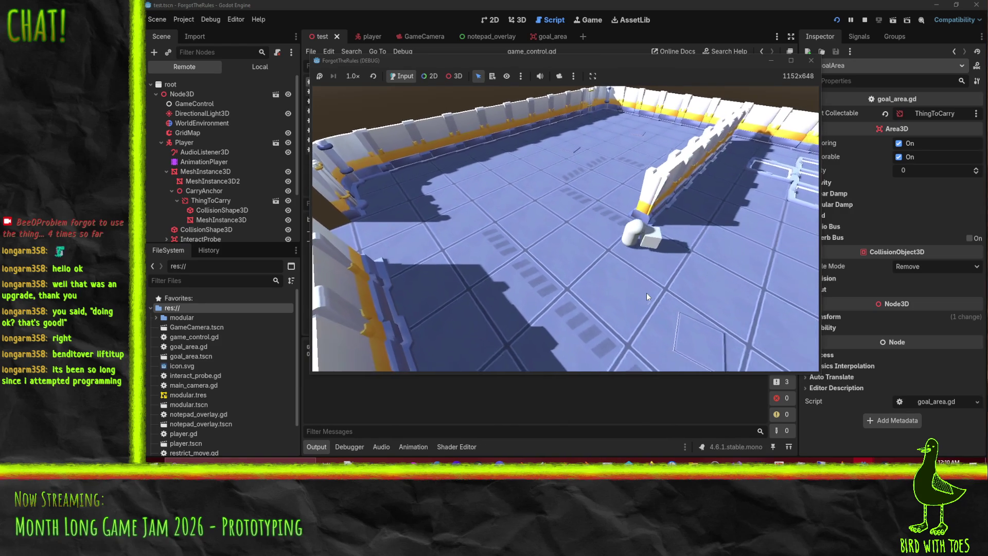
pyautogui.press('d')
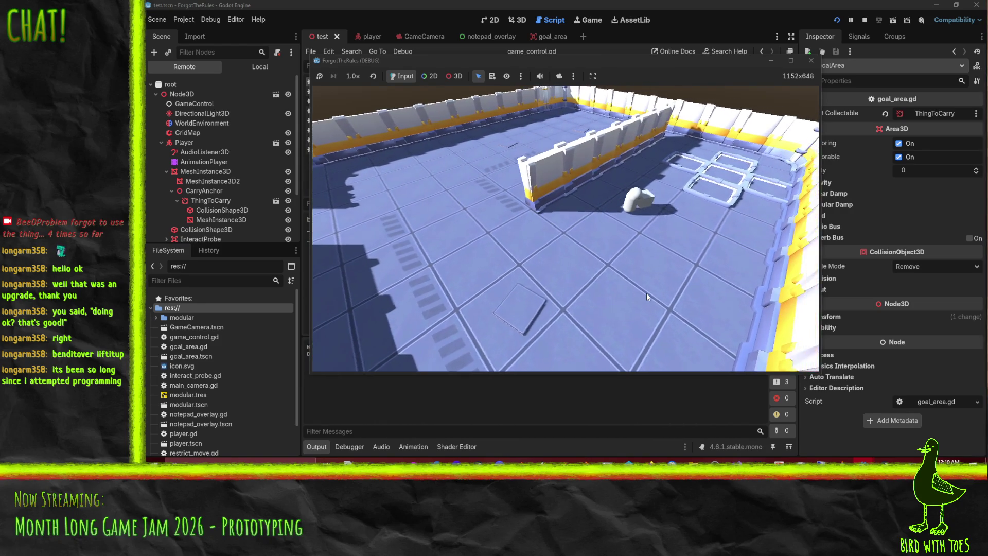
pyautogui.press('d')
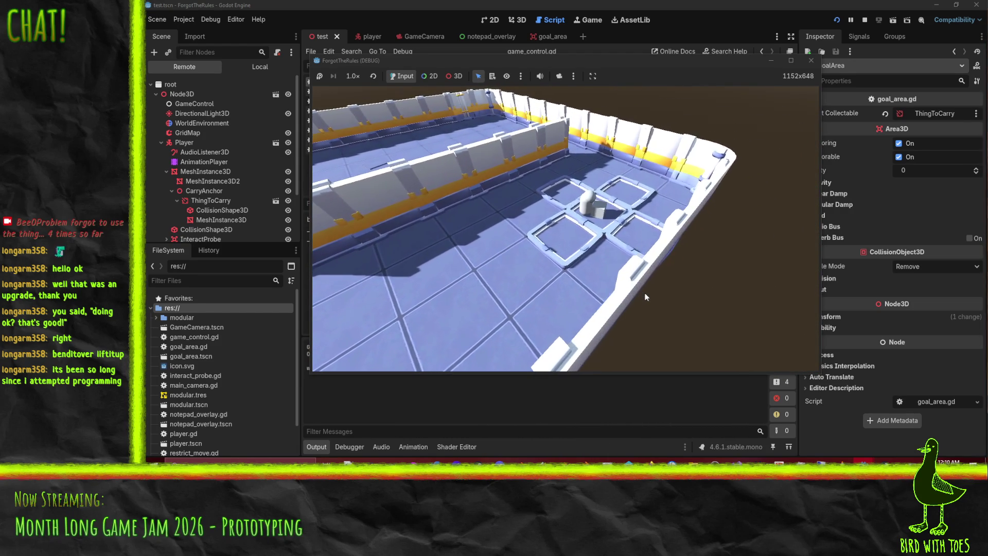
pyautogui.click(402, 422)
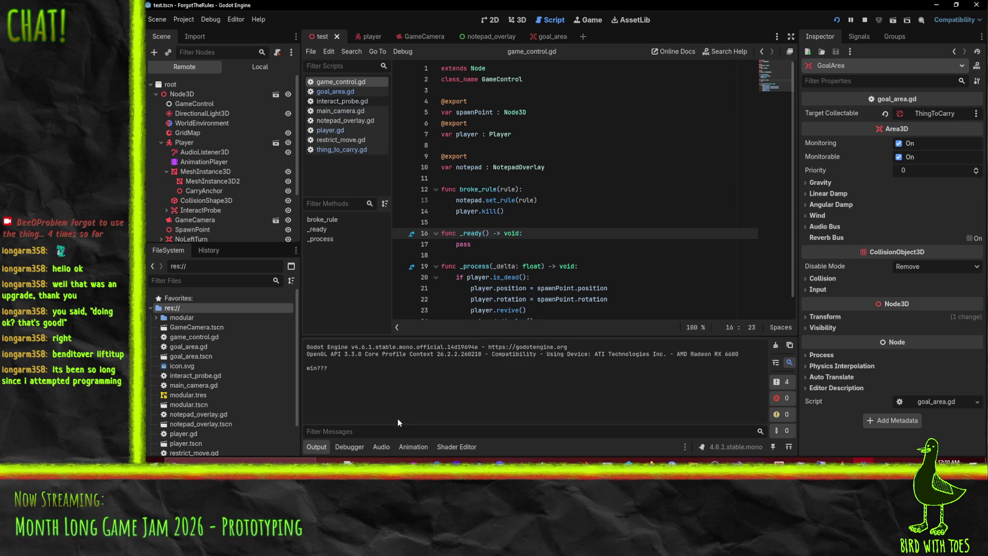
pyautogui.click(865, 20)
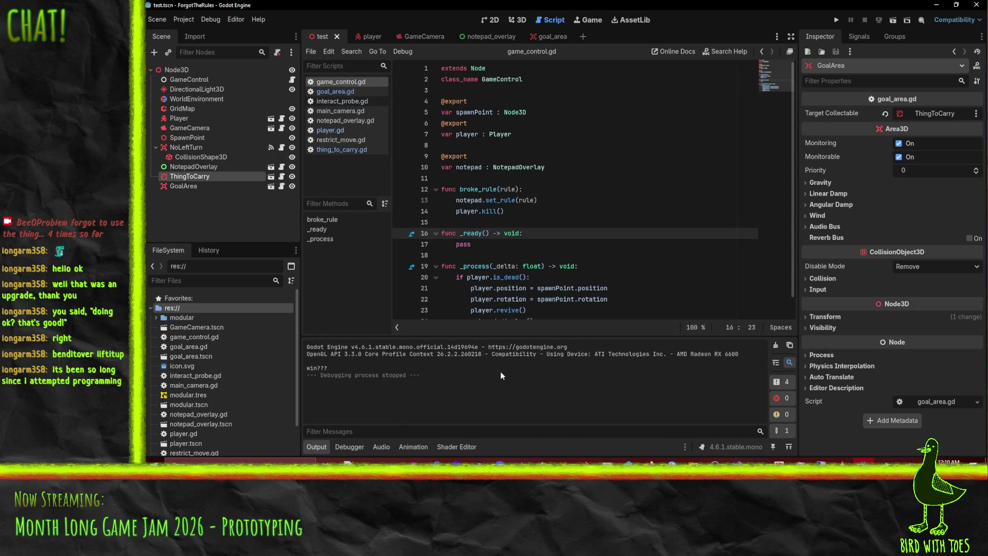
pyautogui.scroll(-1, 581, 206)
pyautogui.scroll(1, 582, 199)
# Step: In P4V, revert the 1207 unchanged files in the default changelist
pyautogui.click(629, 461)
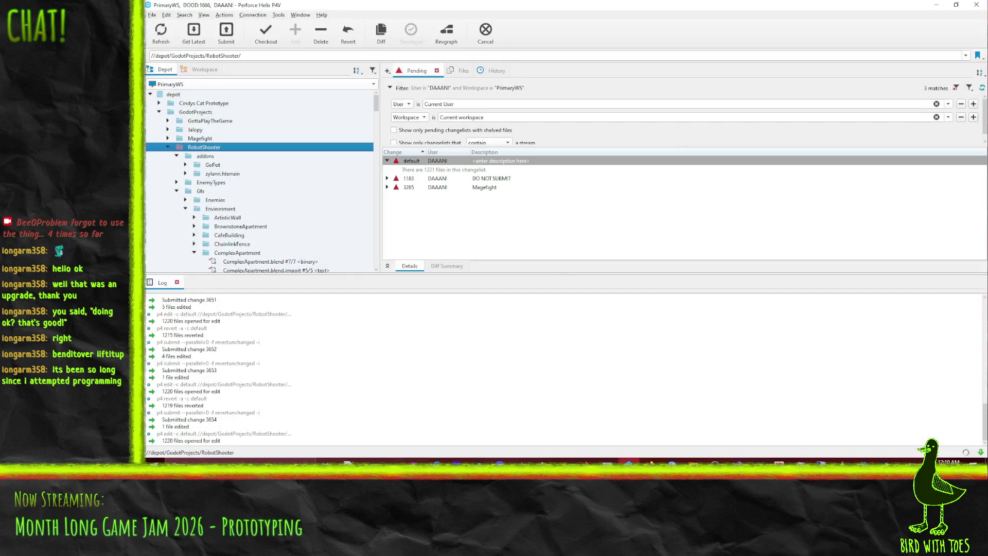
pyautogui.rightClick(444, 161)
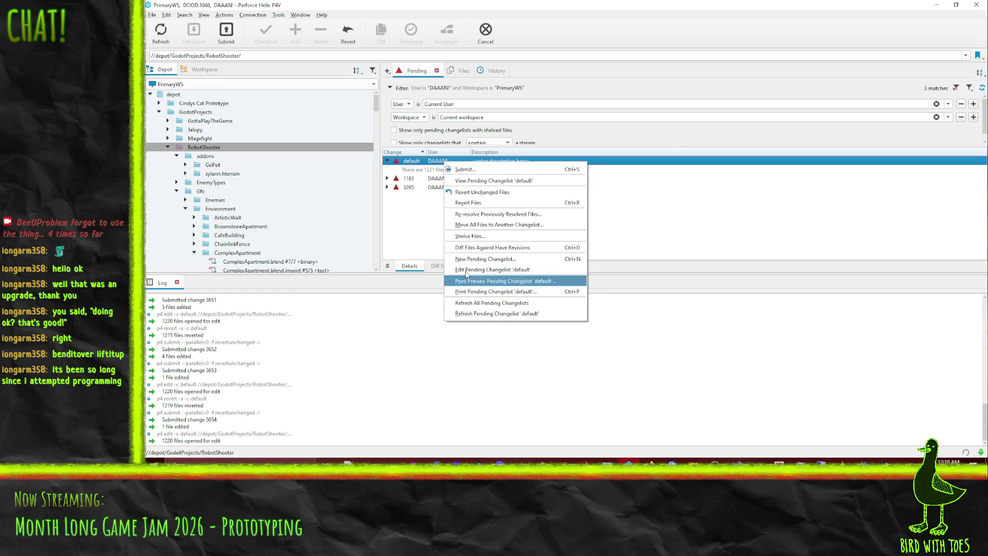
pyautogui.click(489, 191)
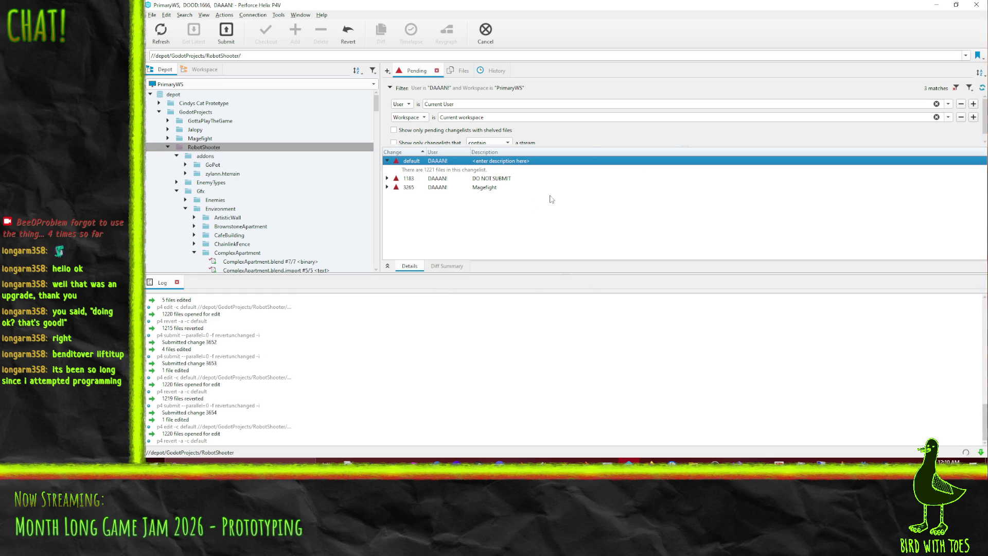
# Step: Select the RocketDude and rocket launcher files, including RocketLauncher.tscn, and start submitting them
pyautogui.click(495, 188)
pyautogui.click(505, 162)
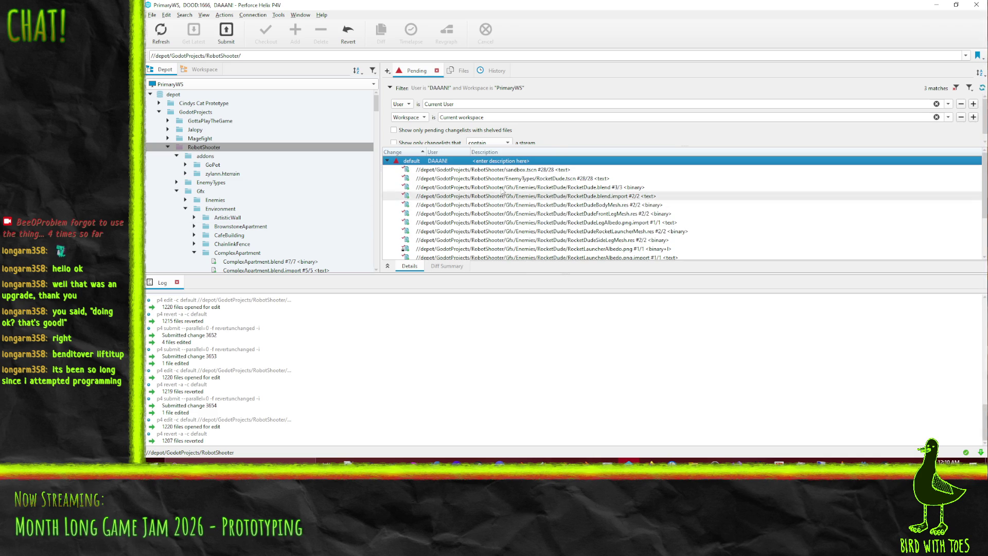
pyautogui.click(509, 178)
pyautogui.scroll(-2, 508, 178)
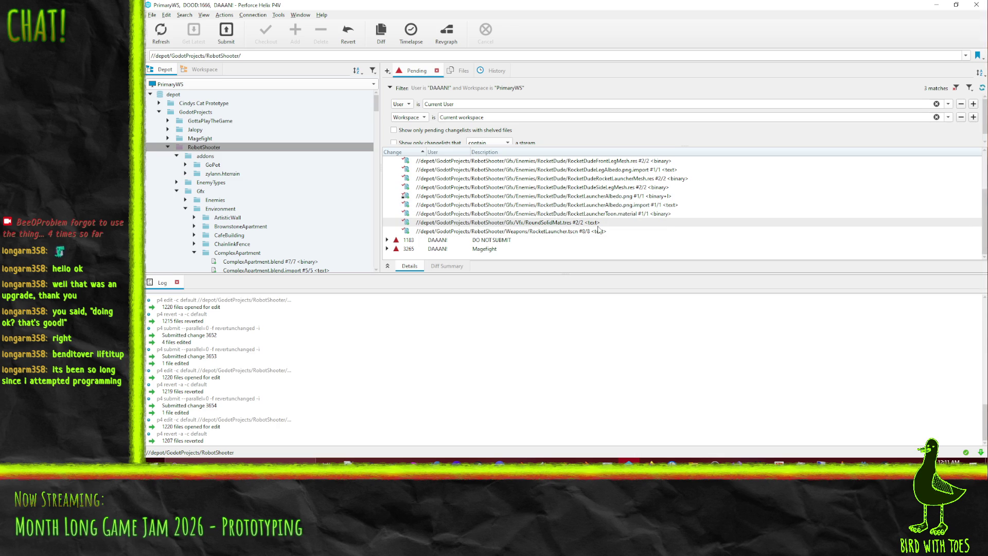
pyautogui.keyDown('shift'); pyautogui.click(568, 214); pyautogui.keyUp('shift')
pyautogui.keyDown('ctrl'); pyautogui.click(574, 232); pyautogui.keyUp('ctrl')
pyautogui.scroll(2, 522, 196)
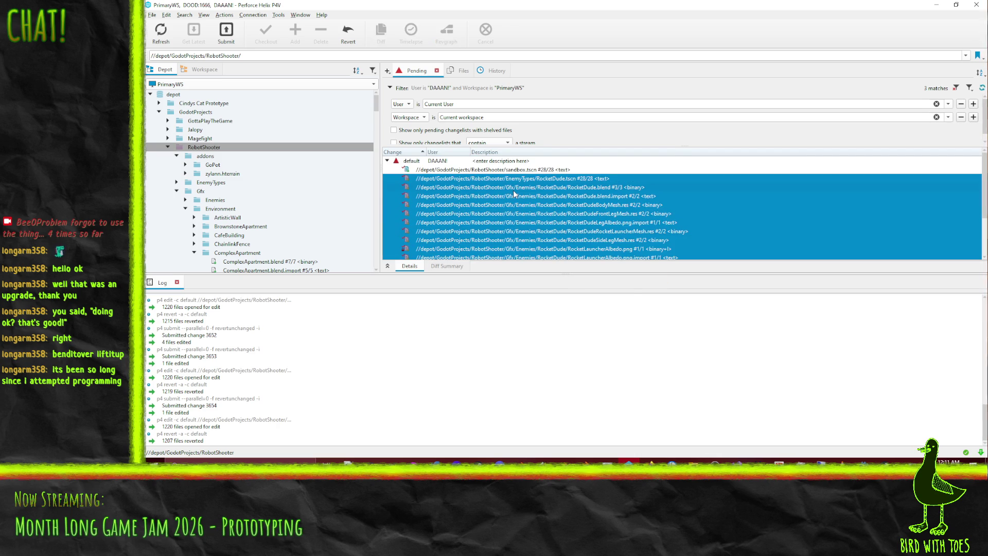
pyautogui.rightClick(513, 193)
pyautogui.click(536, 232)
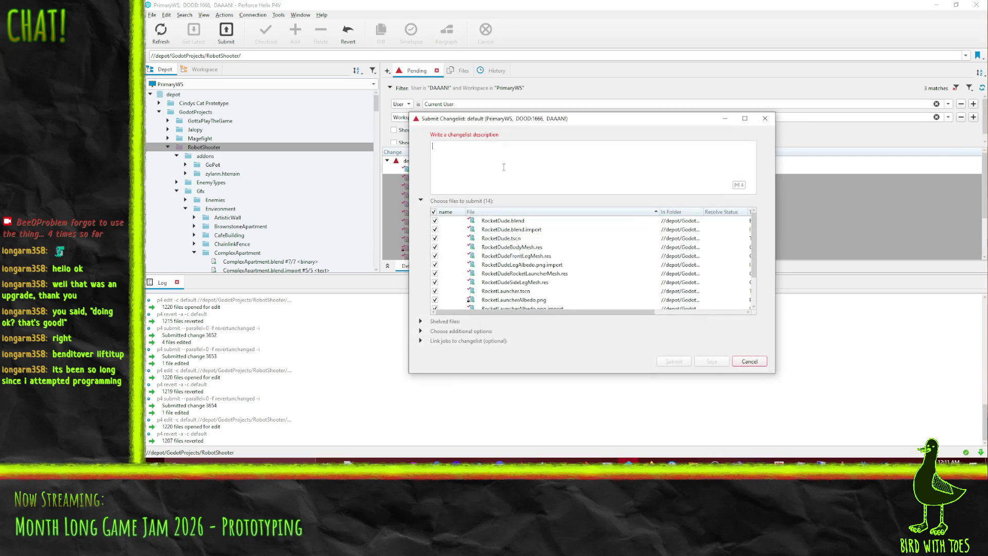
# Step: Describe the change as rocket launcher art, attack animation and Blender model scale fix, then submit it
pyautogui.write('Rob')
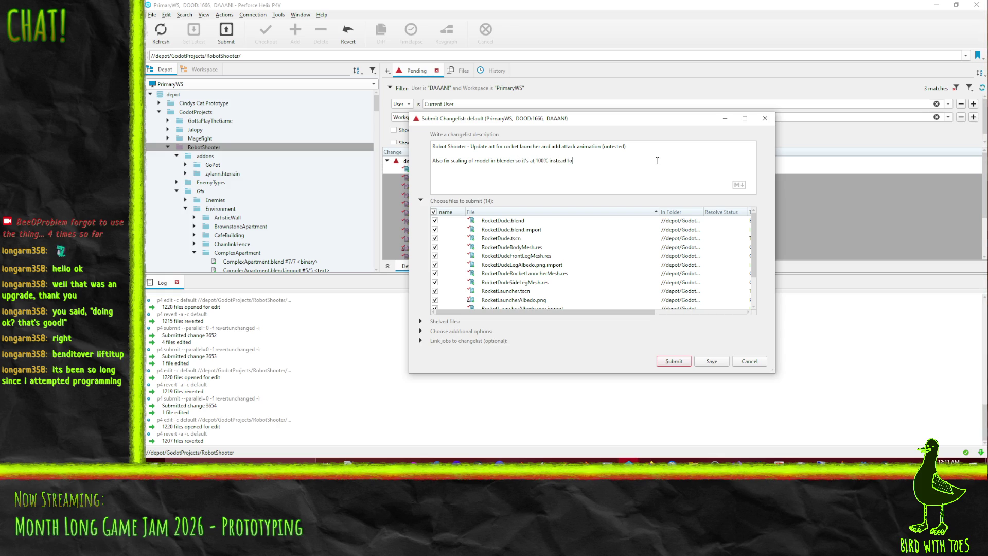
pyautogui.press('BackSpace')
pyautogui.press('BackSpace')
pyautogui.write('of 33%')
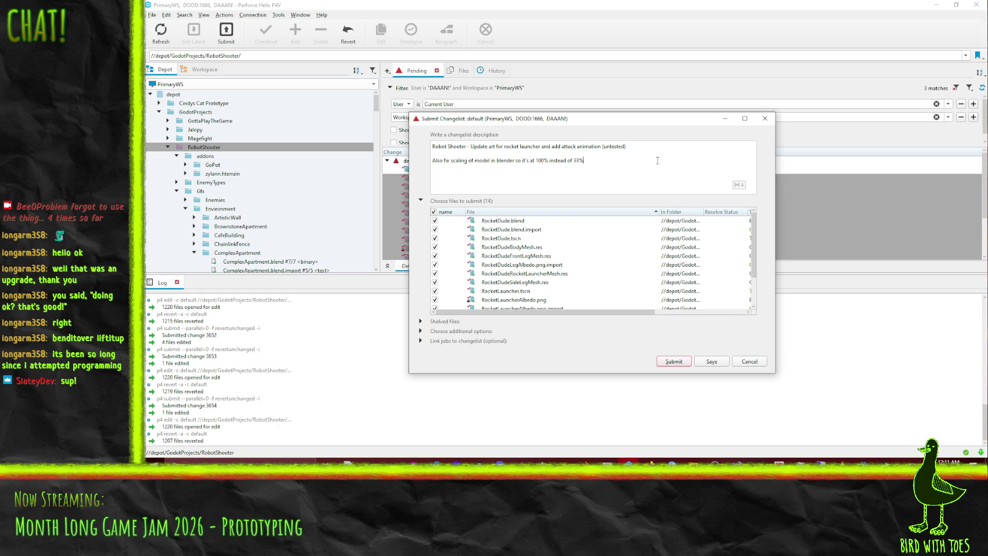
pyautogui.click(673, 362)
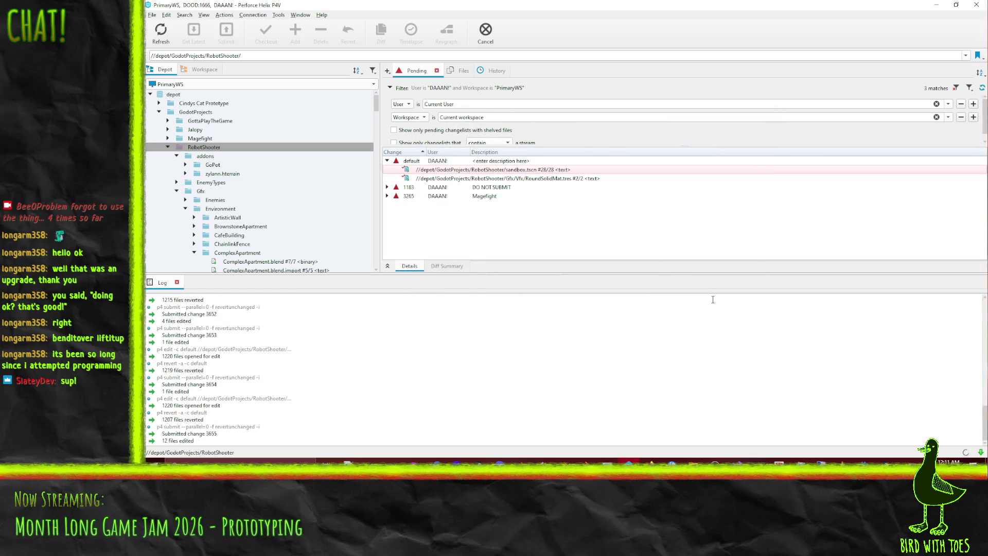
# Step: Create a new numbered pending changelist described 'RobotShooter'
pyautogui.click(472, 181)
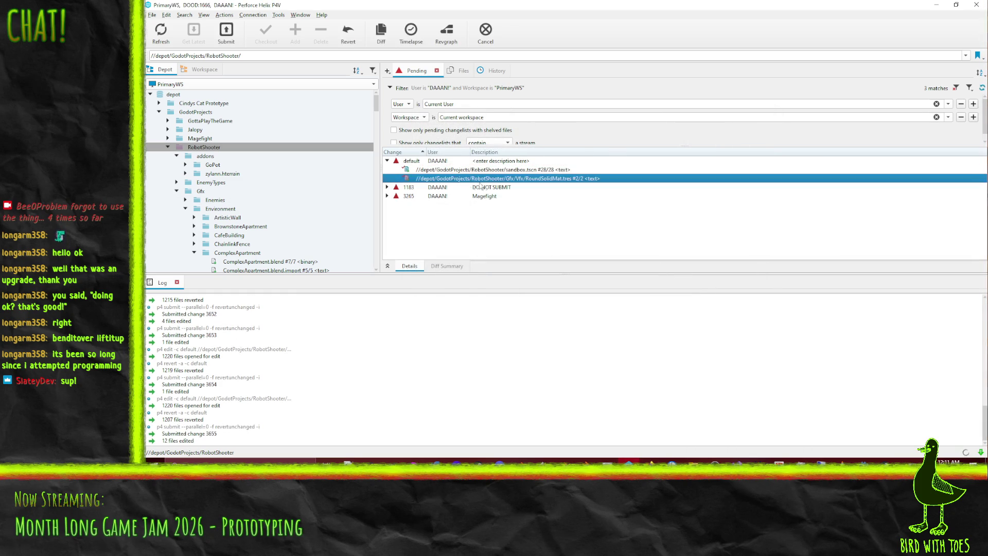
pyautogui.rightClick(437, 167)
pyautogui.click(412, 161)
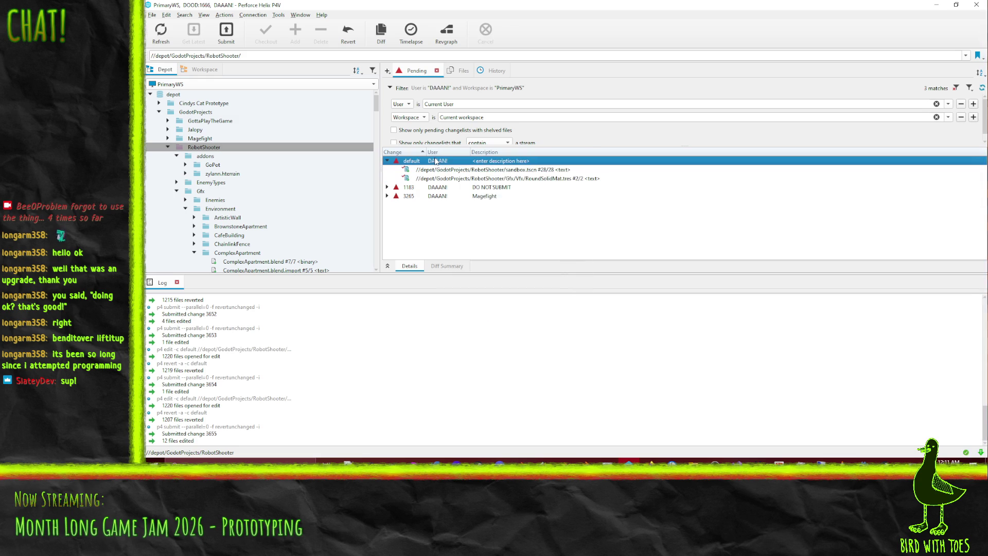
pyautogui.rightClick(435, 161)
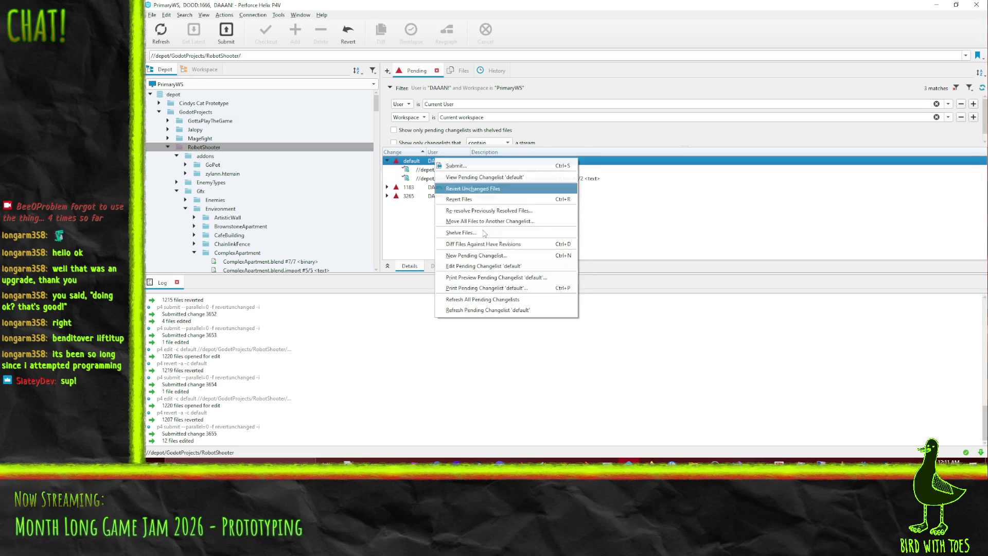
pyautogui.click(482, 267)
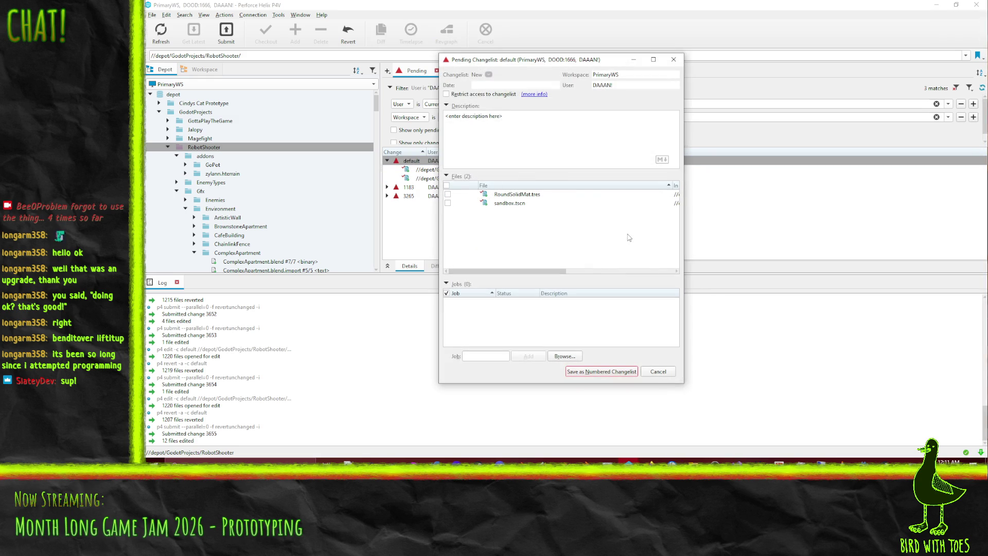
pyautogui.click(556, 146)
pyautogui.write('Rob')
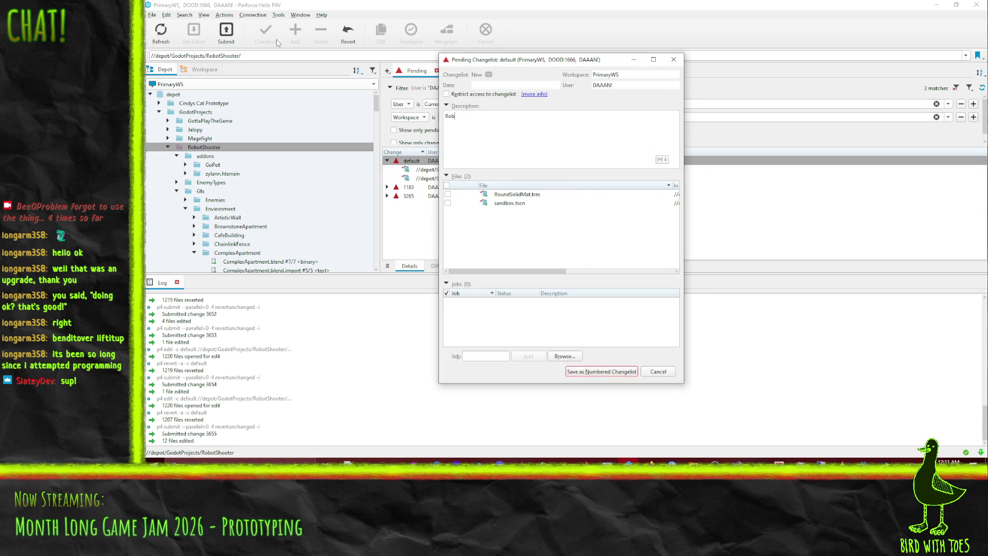
pyautogui.write('otShooter')
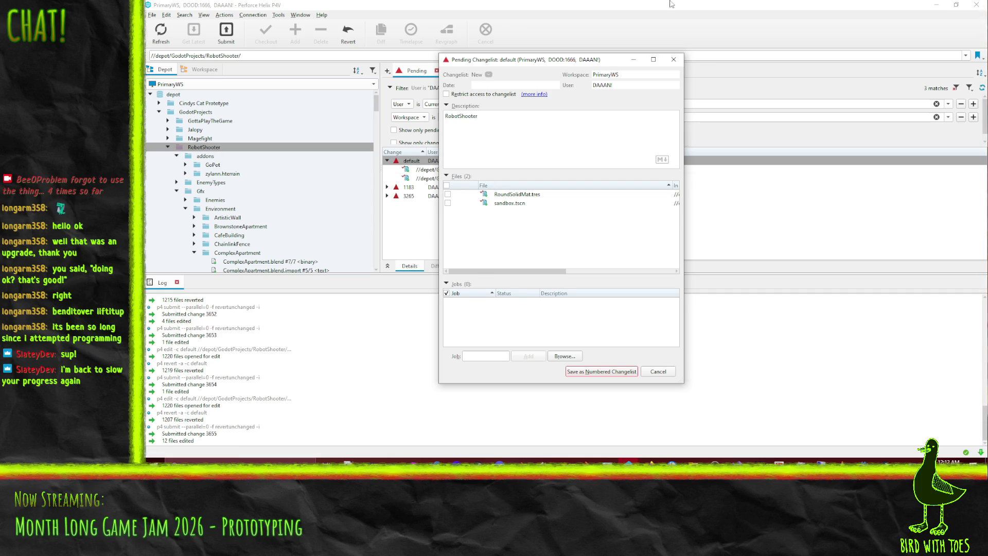
pyautogui.click(588, 372)
# Step: Move both pending RobotShooter files from the default changelist into changelist 3656
pyautogui.click(437, 169)
pyautogui.keyDown('shift'); pyautogui.click(438, 178); pyautogui.keyUp('shift')
pyautogui.moveTo(438, 178)
pyautogui.mouseDown()
pyautogui.moveTo(417, 221)
pyautogui.moveTo(406, 205)
pyautogui.mouseUp()
# Step: In the local workspace tree, collapse RobotShooter and select the forgot-the-rules folder
pyautogui.click(319, 147)
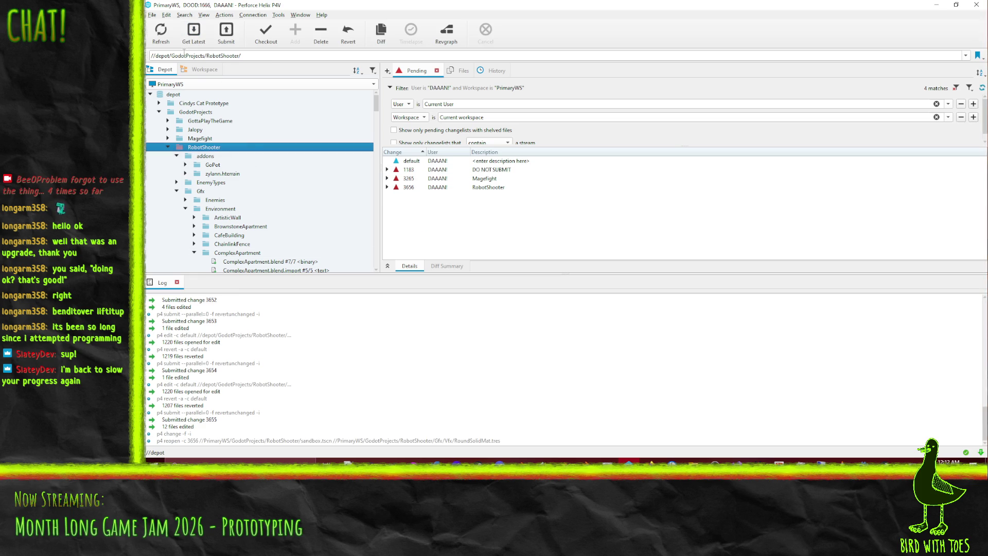
pyautogui.click(201, 70)
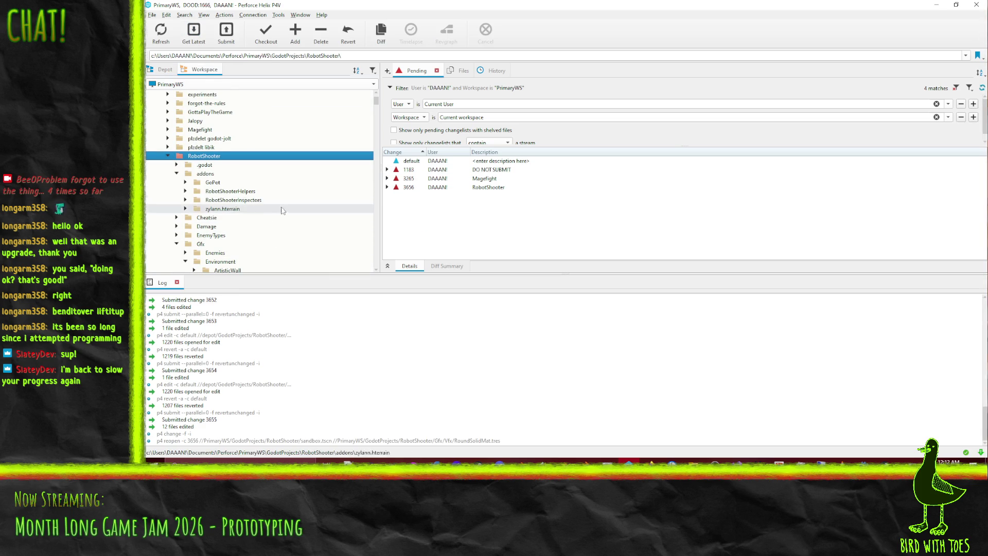
pyautogui.click(168, 156)
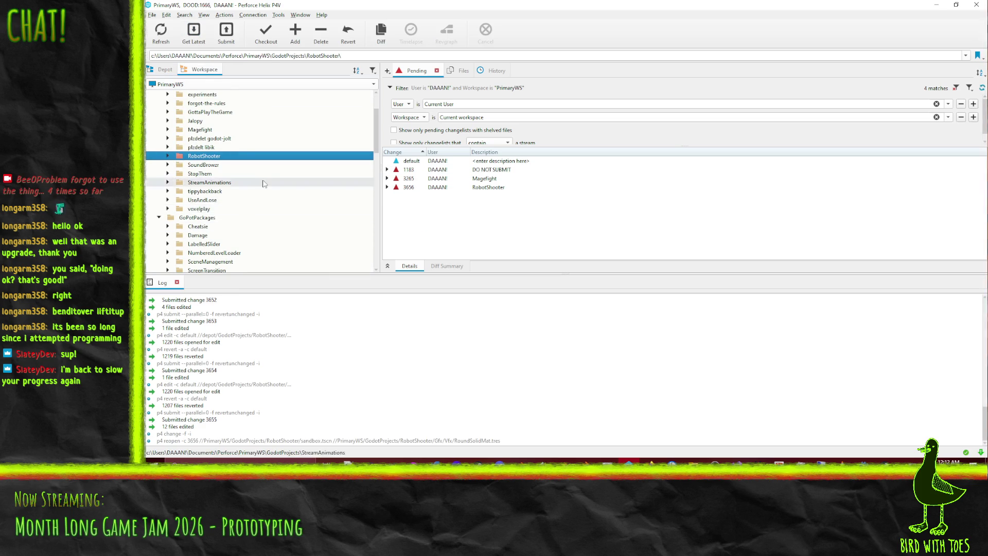
pyautogui.scroll(2, 263, 184)
pyautogui.click(218, 157)
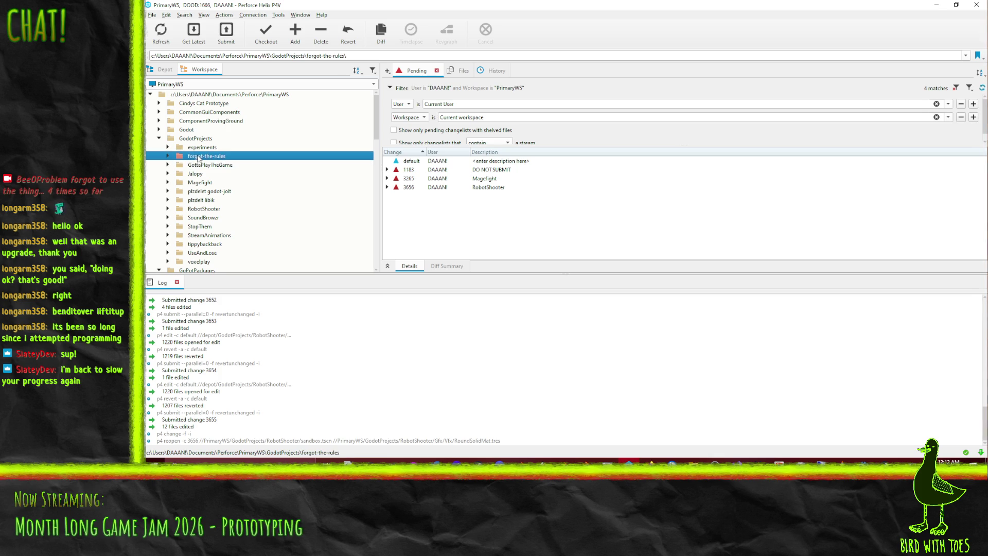
# Step: Quit the Godot editor and bring File Explorer to the front
pyautogui.click(864, 460)
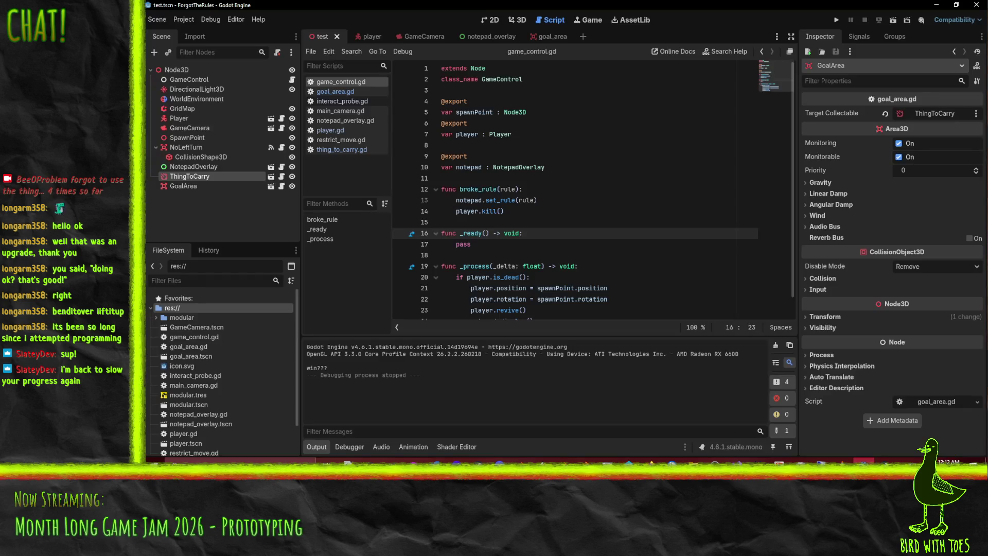
pyautogui.click(605, 181)
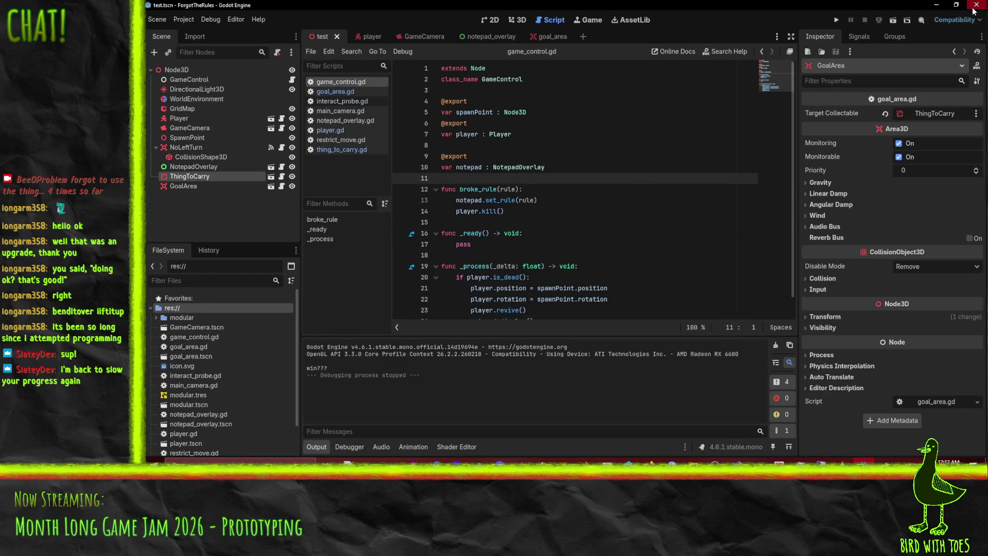
pyautogui.click(973, 9)
pyautogui.click(706, 460)
pyautogui.moveTo(695, 460)
pyautogui.click(851, 425)
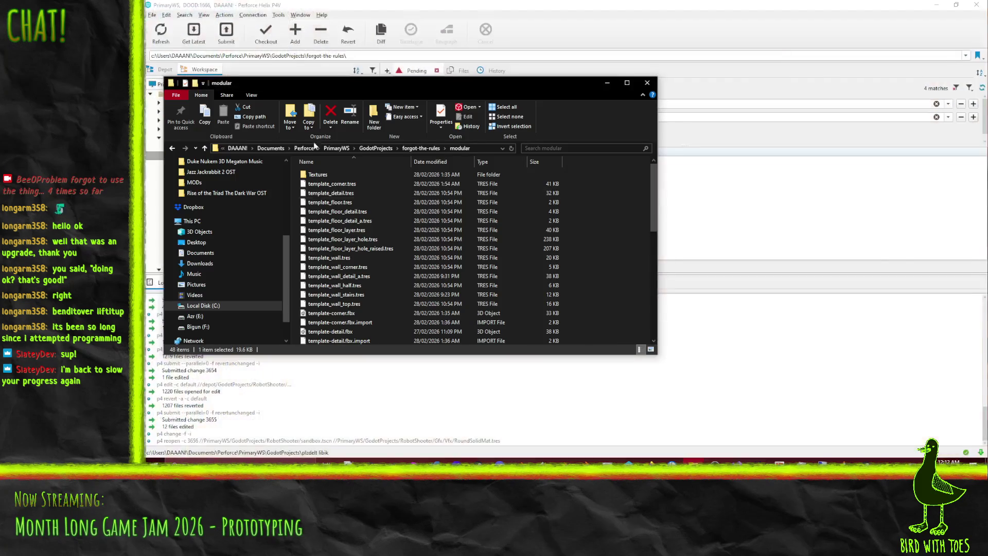
# Step: Rename the forgot-the-rules folder in GodotProjects to ForgotTheRules
pyautogui.click(376, 148)
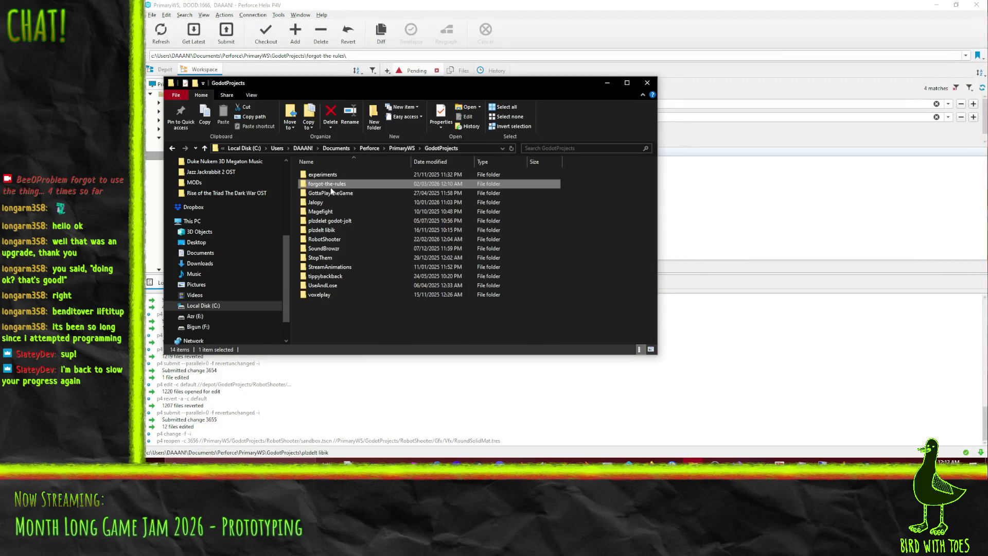
pyautogui.press('F2')
pyautogui.write('rgotTheRules')
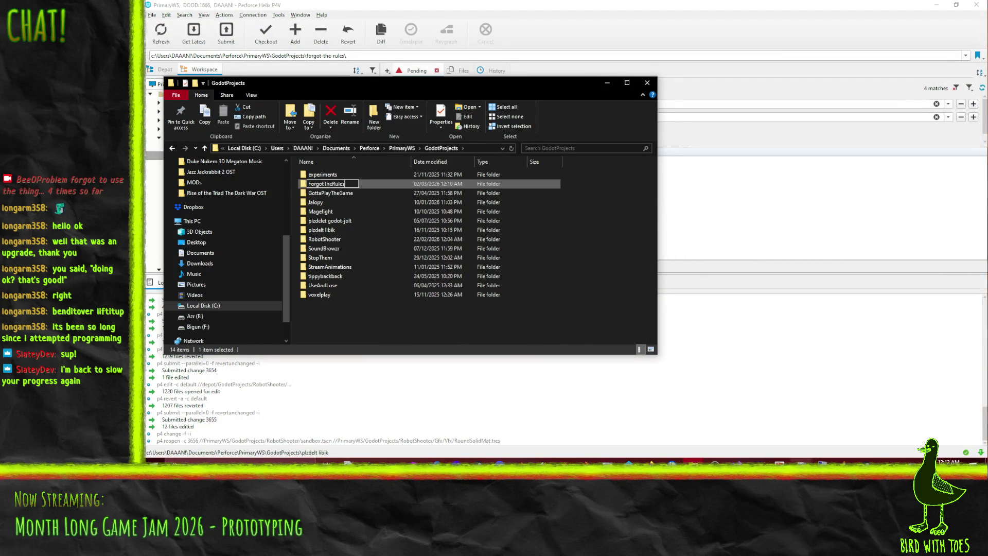
pyautogui.click(674, 461)
pyautogui.moveTo(687, 463)
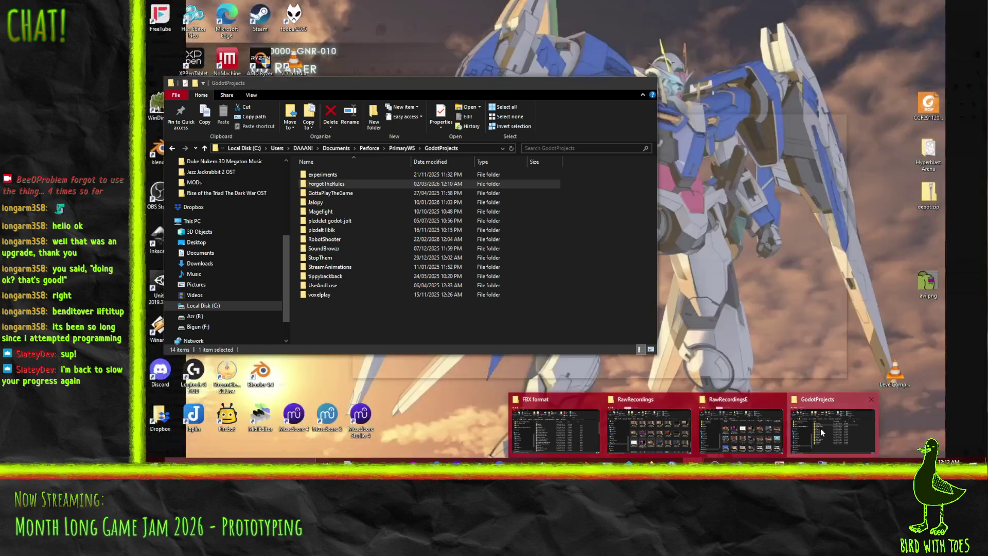
pyautogui.click(821, 429)
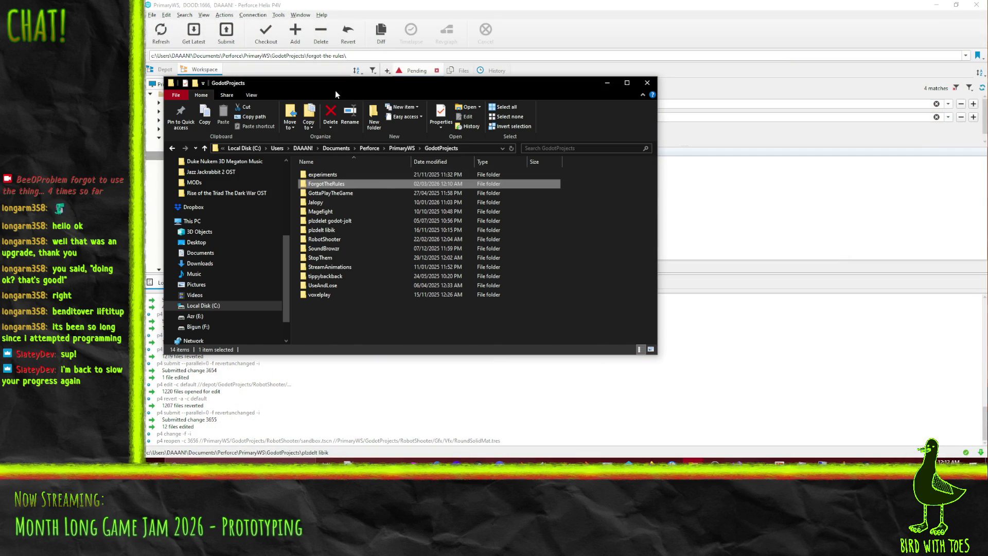
# Step: Delete the plzdelet godot-jolt and plzdelt libik folders
pyautogui.click(329, 221)
pyautogui.keyDown('ctrl'); pyautogui.click(337, 229); pyautogui.keyUp('ctrl')
pyautogui.press('Delete')
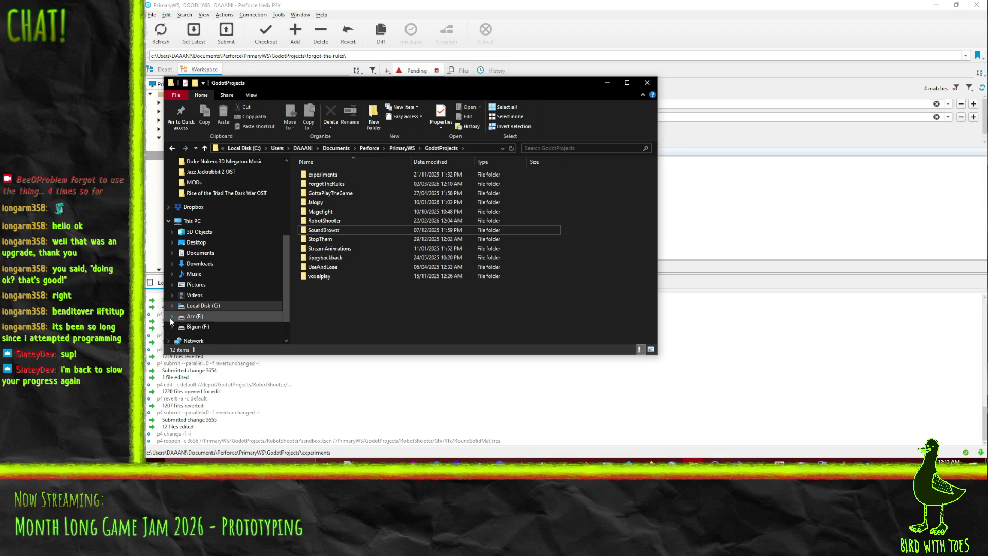
# Step: Launch the Godot executable from the Godot folder on the Bigun (F:) drive
pyautogui.click(215, 329)
pyautogui.doubleClick(334, 184)
pyautogui.scroll(-8, 354, 309)
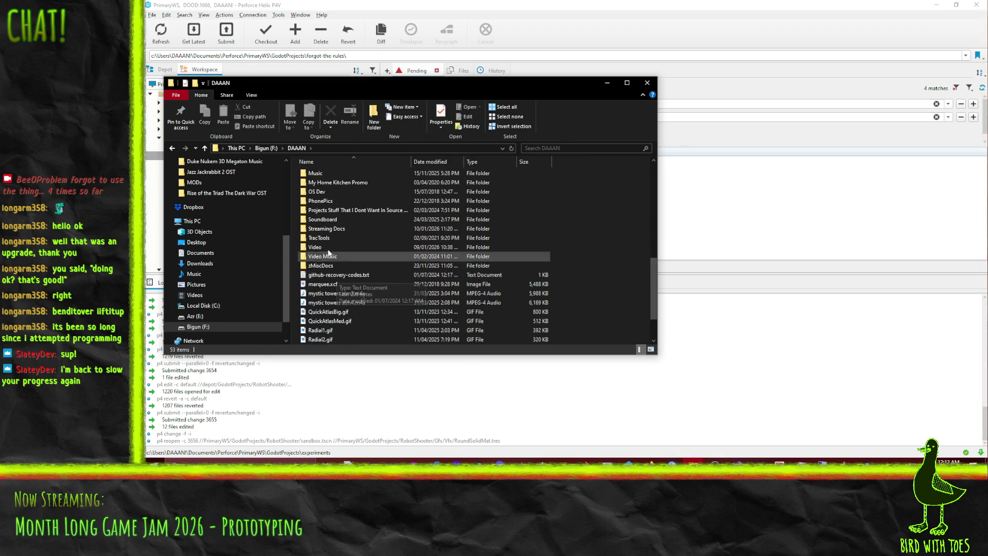
pyautogui.scroll(2, 323, 187)
pyautogui.scroll(1, 344, 197)
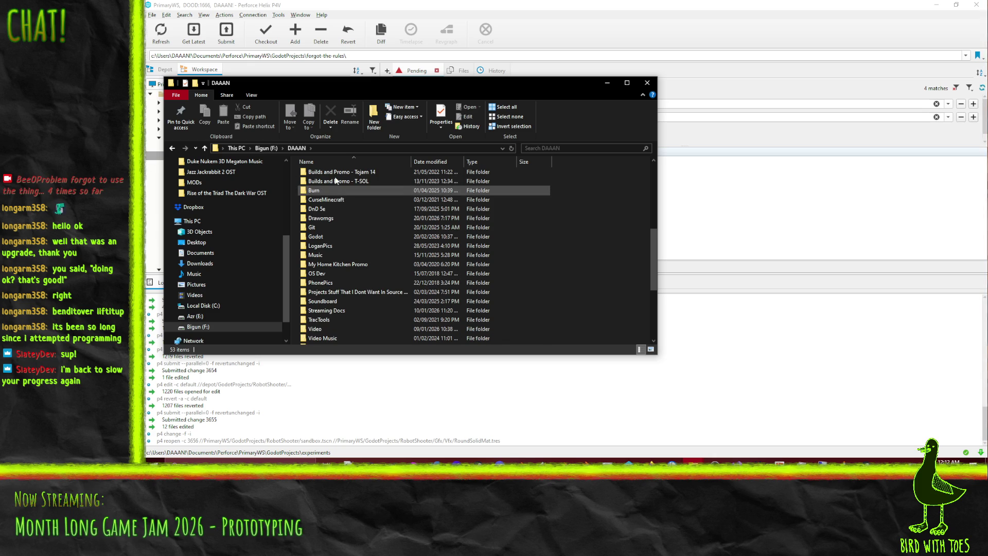
pyautogui.click(320, 237)
pyautogui.doubleClick(320, 237)
pyautogui.doubleClick(319, 184)
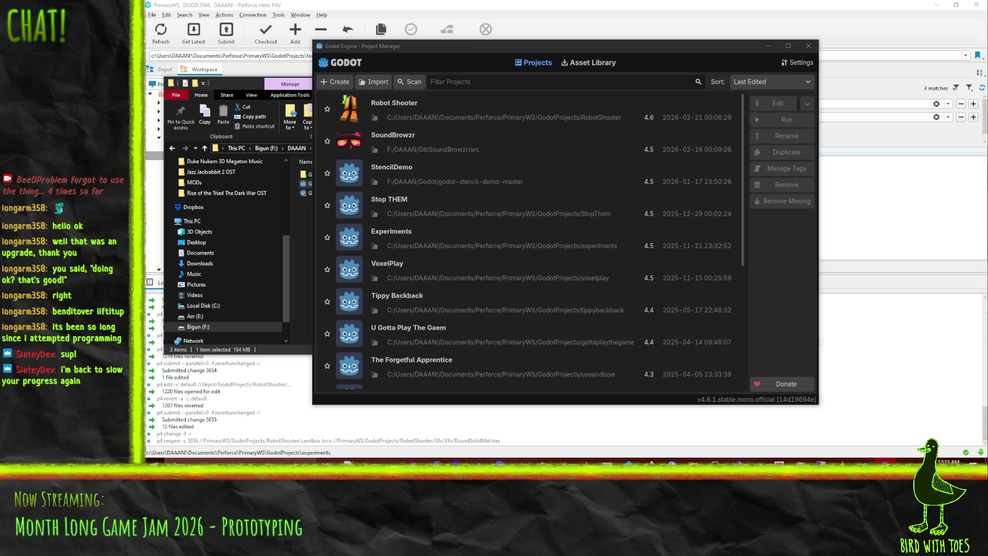
# Step: Import ForgotTheRules, run the game until it logs 'win???', then stop the playtest
pyautogui.click(463, 278)
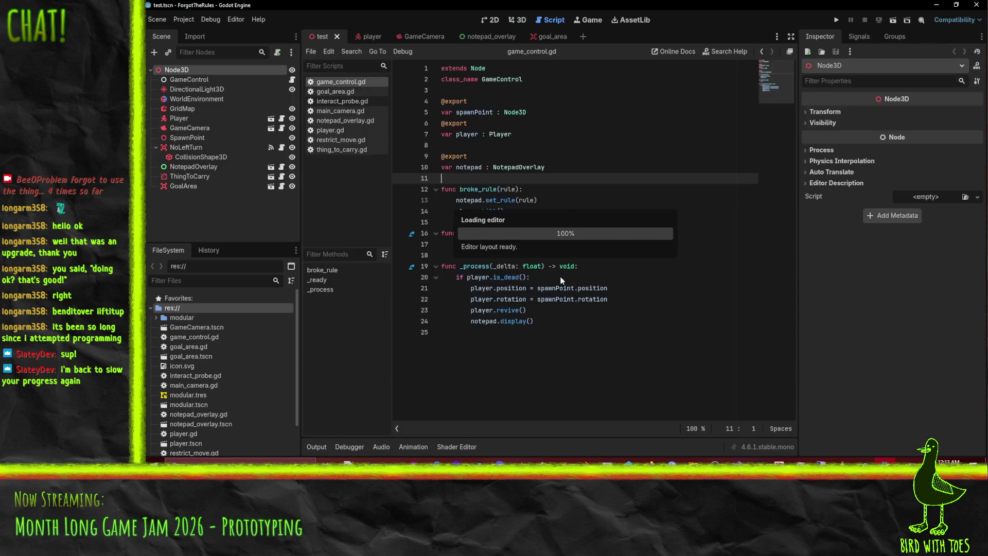
pyautogui.click(836, 19)
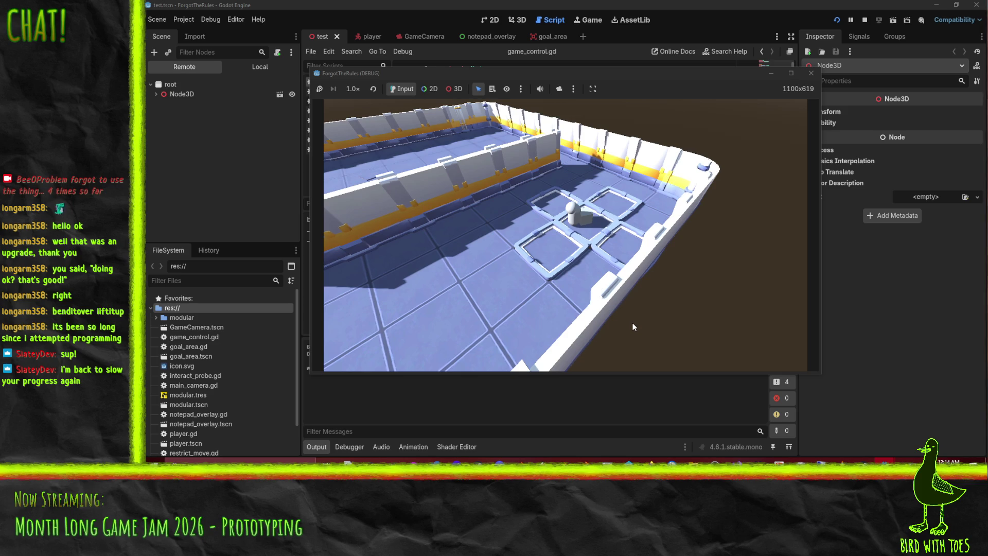
pyautogui.moveTo(350, 373); pyautogui.dragTo(306, 366)
pyautogui.click(865, 20)
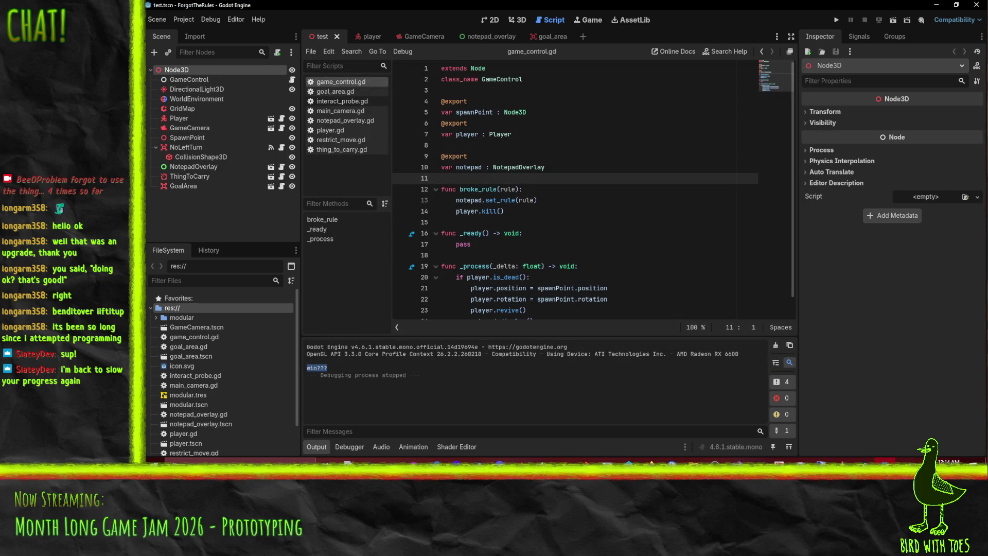
pyautogui.click(633, 277)
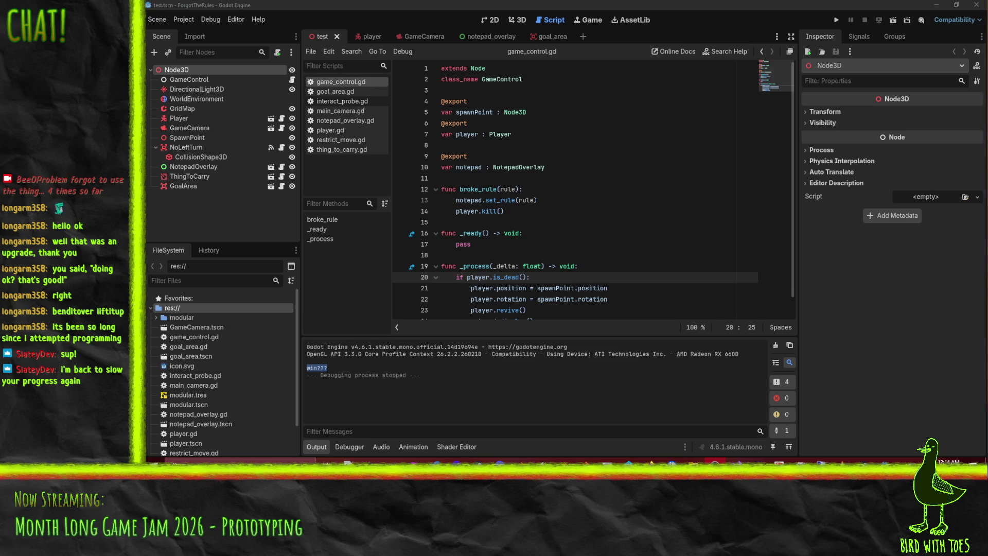
pyautogui.click(513, 212)
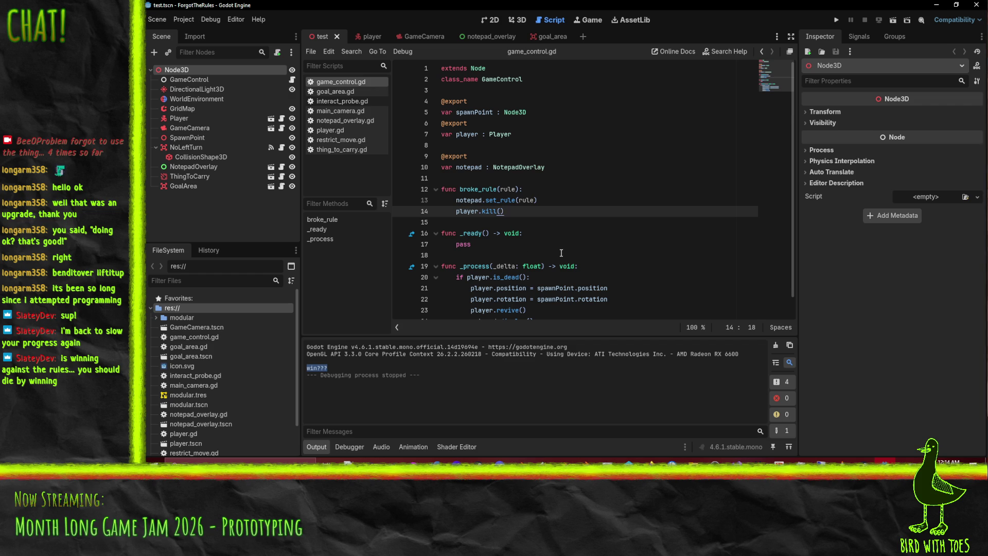
pyautogui.click(629, 462)
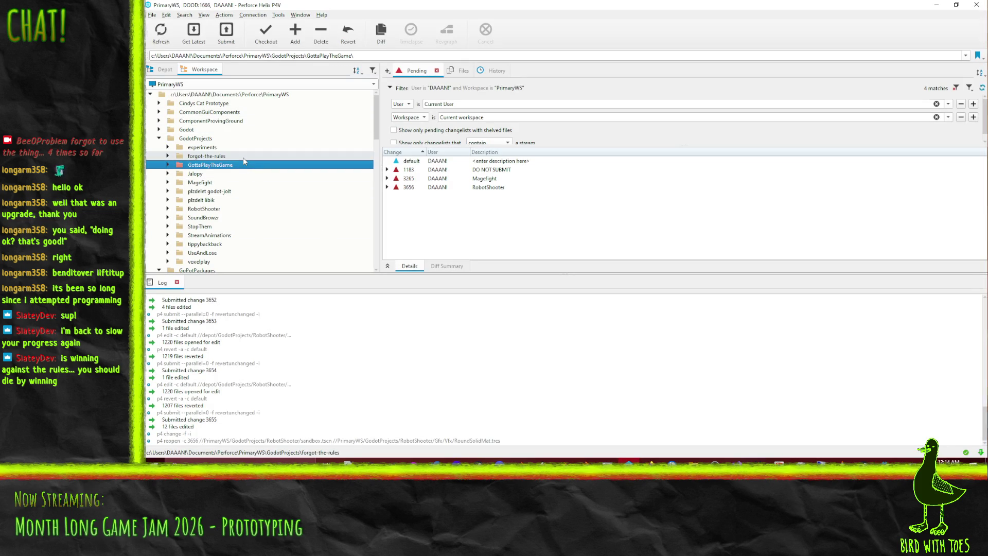
# Step: Add the ForgotTheRules folder to the default changelist, dismissing the ignored-files warning
pyautogui.click(205, 156)
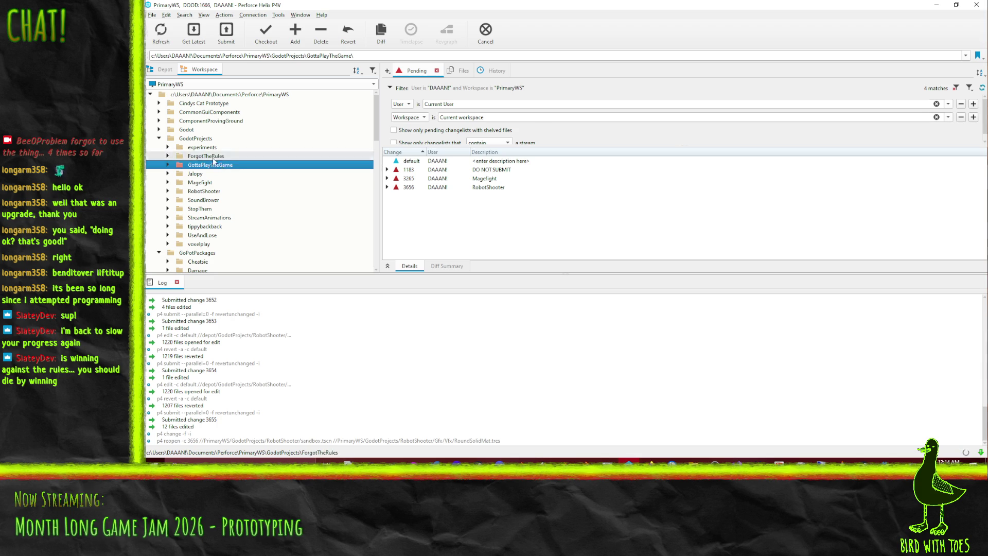
pyautogui.moveTo(213, 159); pyautogui.dragTo(418, 166)
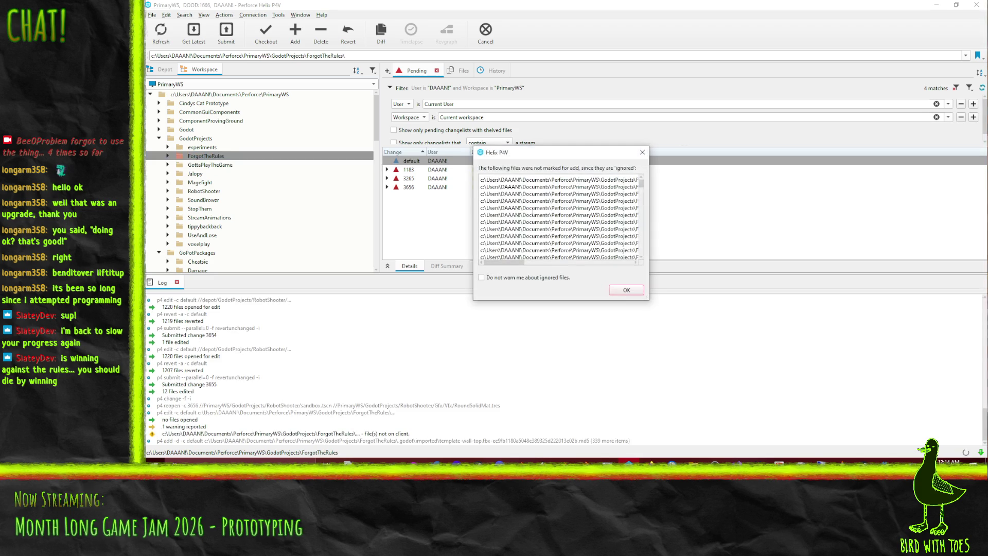
pyautogui.moveTo(499, 263); pyautogui.dragTo(561, 265)
pyautogui.click(625, 290)
# Step: Expand ForgotTheRules in the workspace and inspect the .godot folder contents
pyautogui.click(168, 156)
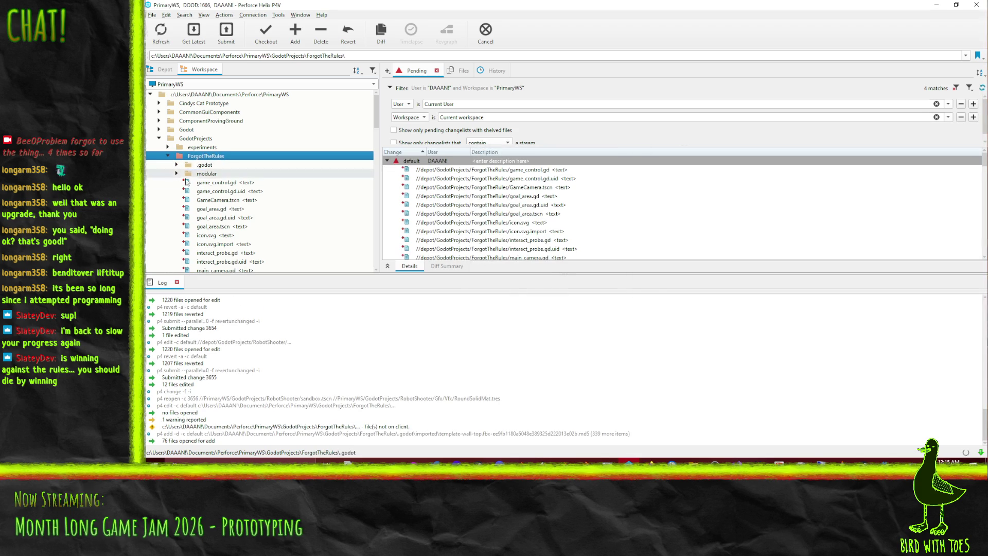
pyautogui.click(176, 165)
pyautogui.click(175, 165)
pyautogui.scroll(-8, 252, 220)
pyautogui.scroll(8, 252, 220)
# Step: Expand the modular folder and select wall1.blend, wall1.blend.import and wall1.blend1
pyautogui.rightClick(415, 161)
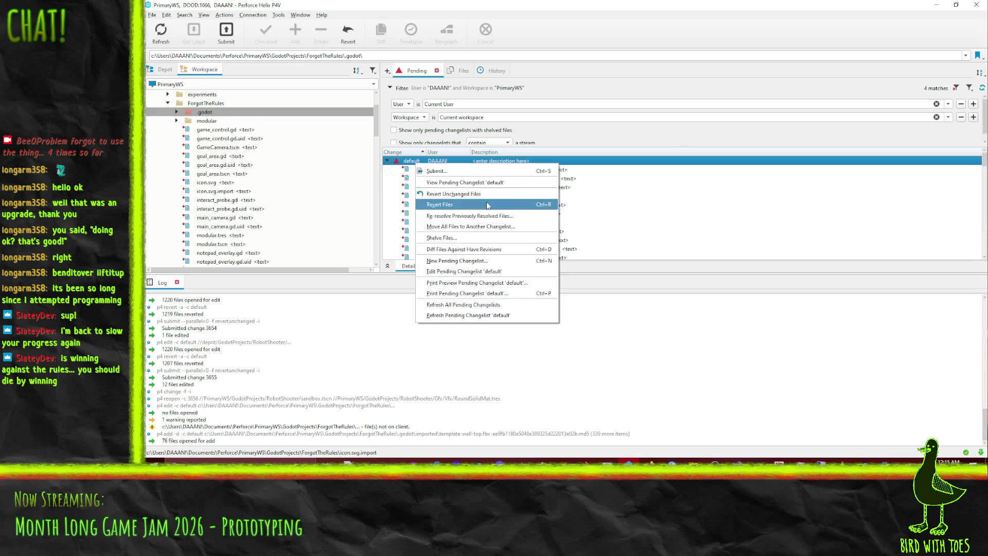
pyautogui.click(206, 120)
pyautogui.doubleClick(206, 121)
pyautogui.scroll(-5, 215, 206)
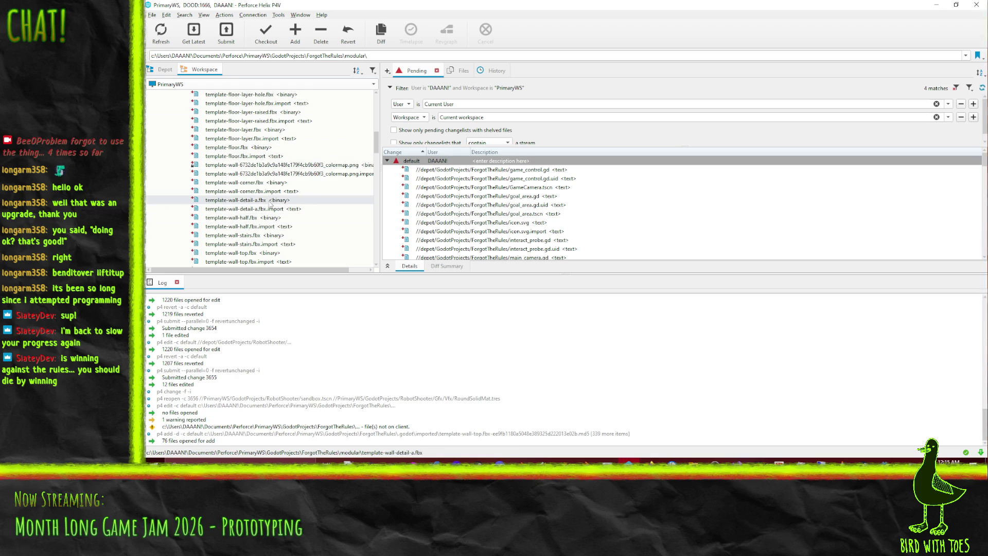
pyautogui.scroll(-2, 272, 209)
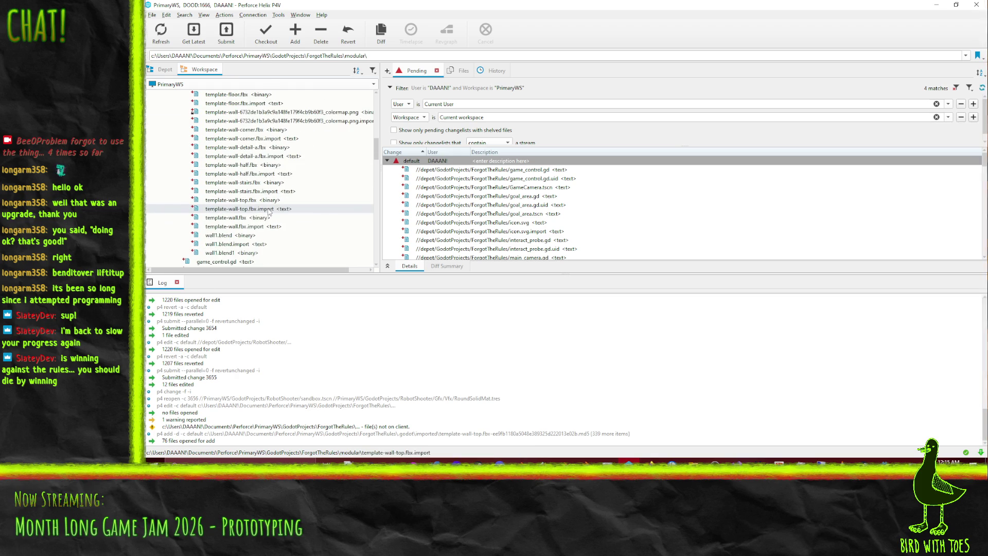
pyautogui.click(251, 252)
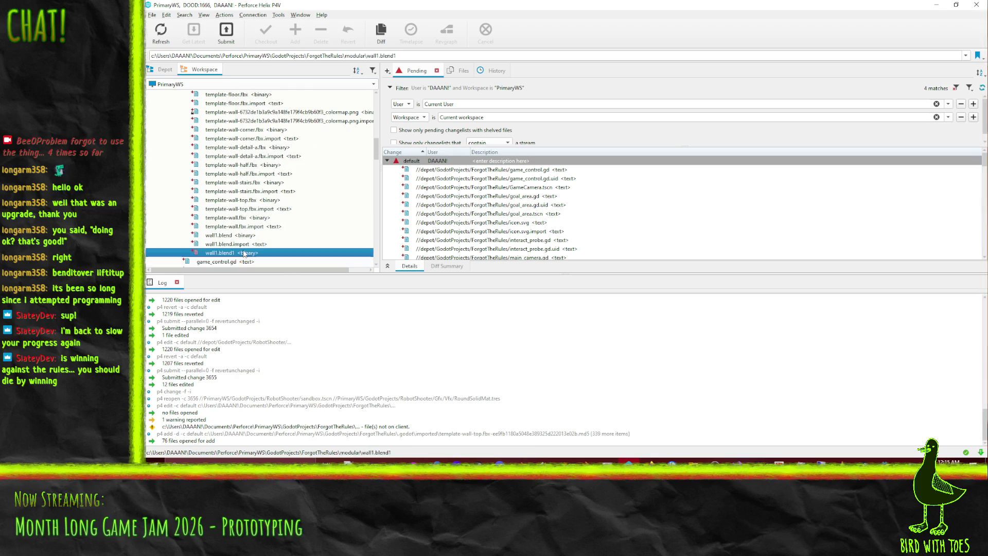
pyautogui.keyDown('shift'); pyautogui.click(246, 235); pyautogui.keyUp('shift')
# Step: Revert the three wall1 files, leaving 76 ForgotTheRules files opened for add
pyautogui.rightClick(245, 237)
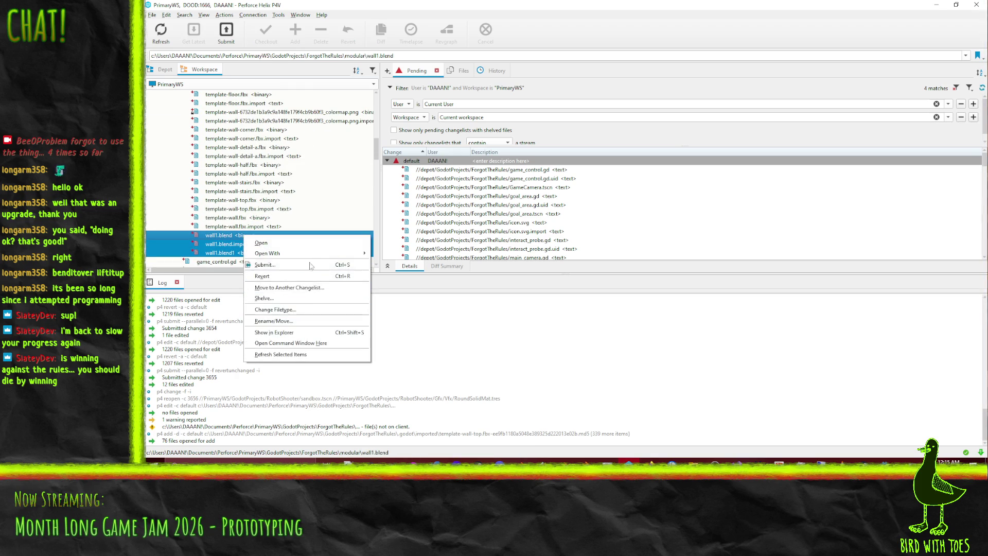
pyautogui.click(309, 276)
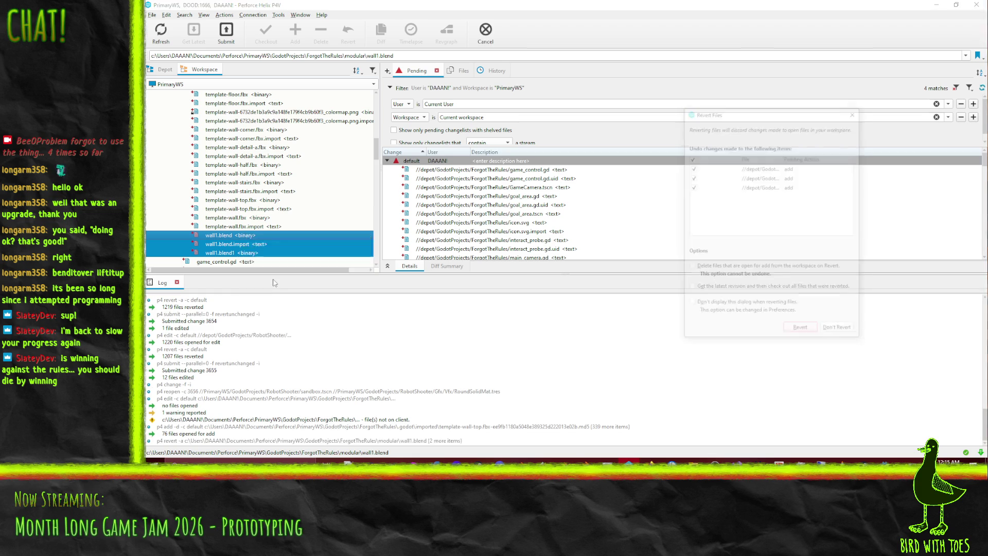
pyautogui.click(803, 333)
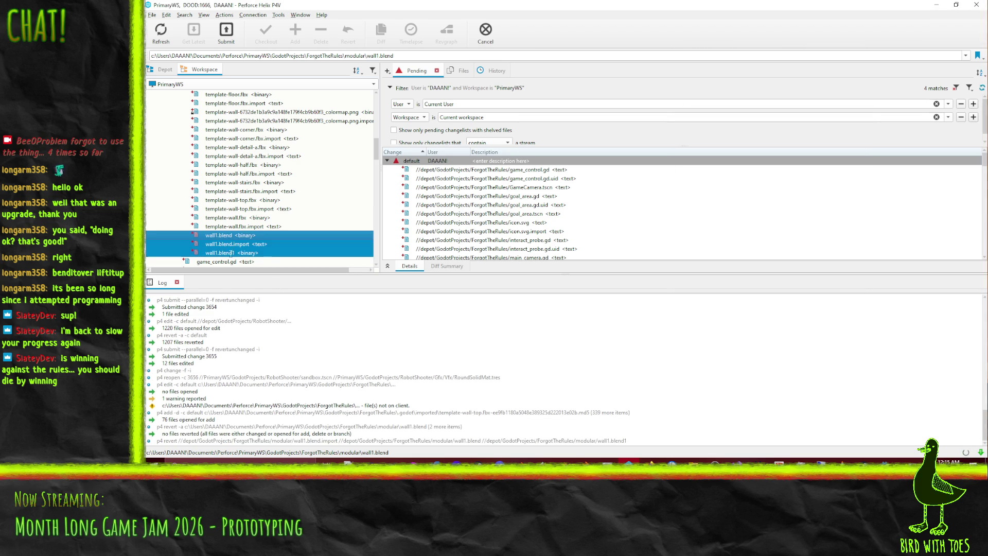
pyautogui.click(244, 209)
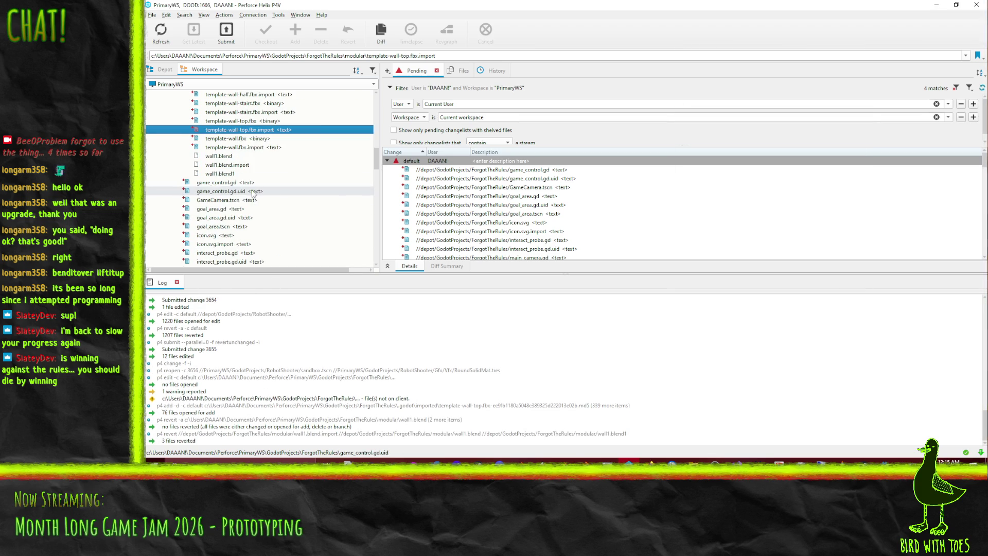
pyautogui.scroll(10, 255, 194)
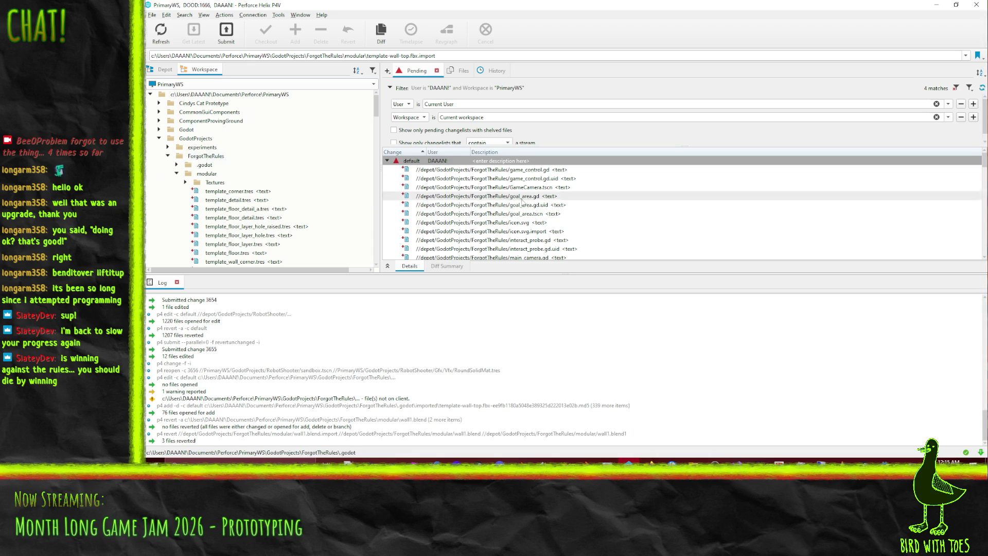
pyautogui.rightClick(406, 160)
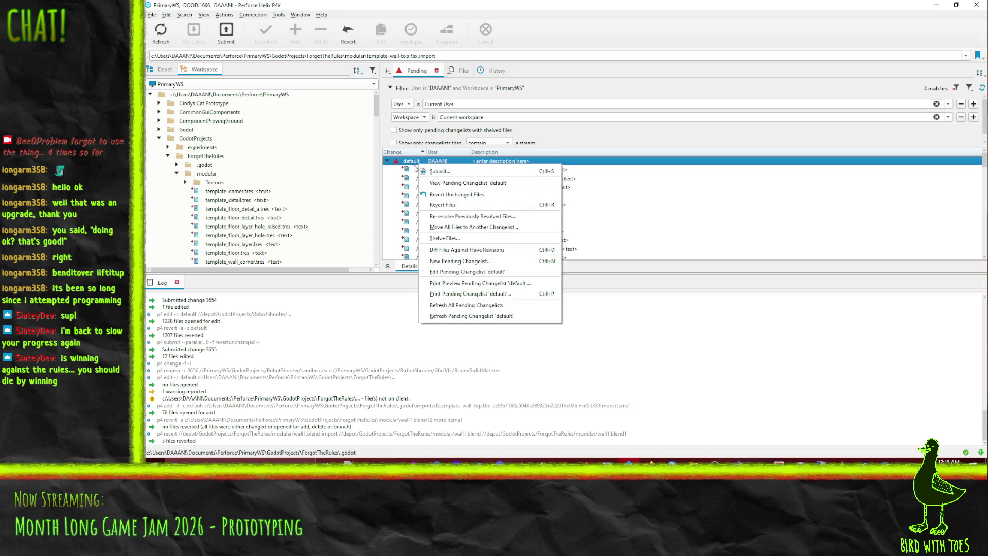
# Step: Submit change 3657 'Forgot the Rules - First commit' with 73 files, then reopen them for edit
pyautogui.click(440, 171)
pyautogui.write('Robot Shooter -')
pyautogui.hotkey('ctrl', 'a')
pyautogui.press('BackSpace')
pyautogui.write('Forgot')
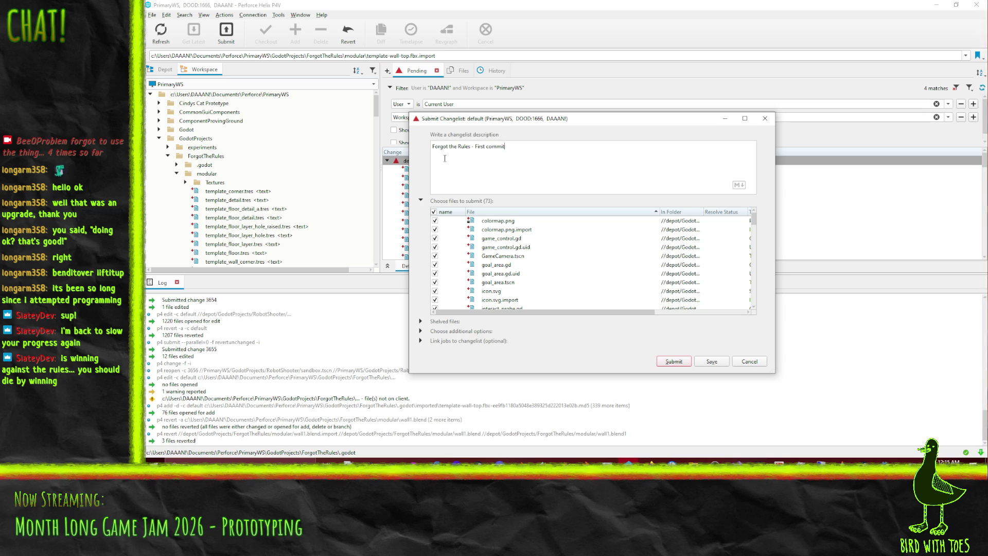
pyautogui.click(676, 364)
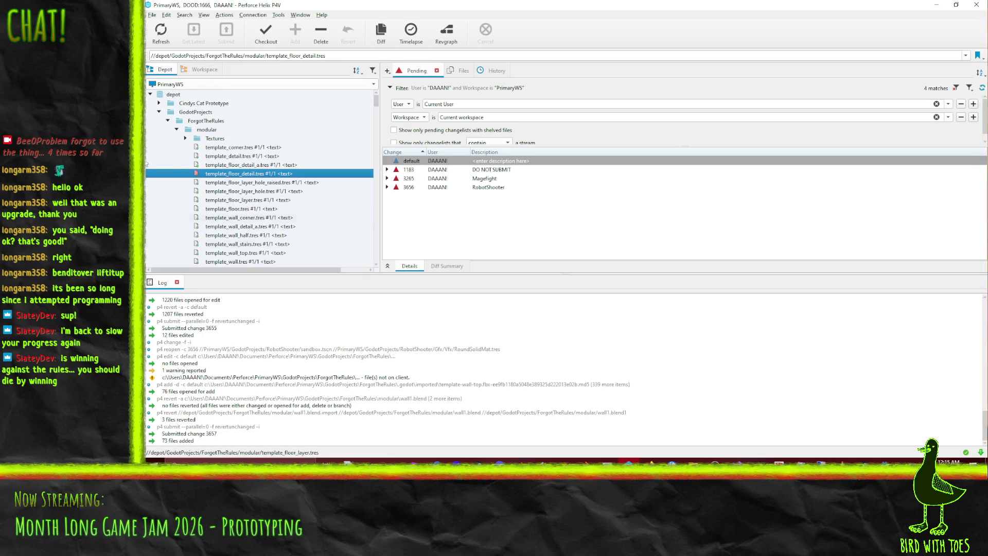
pyautogui.click(216, 122)
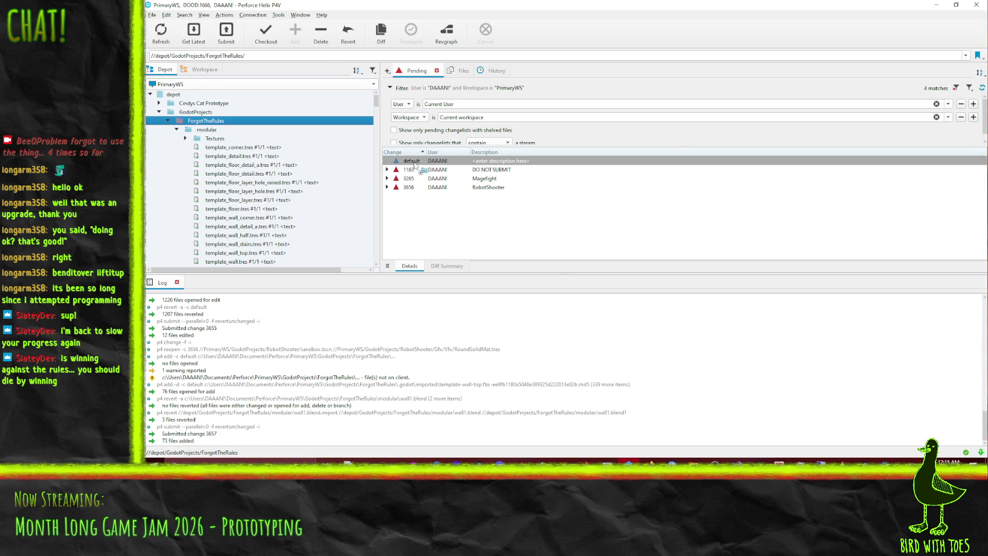
pyautogui.moveTo(411, 163); pyautogui.dragTo(410, 161)
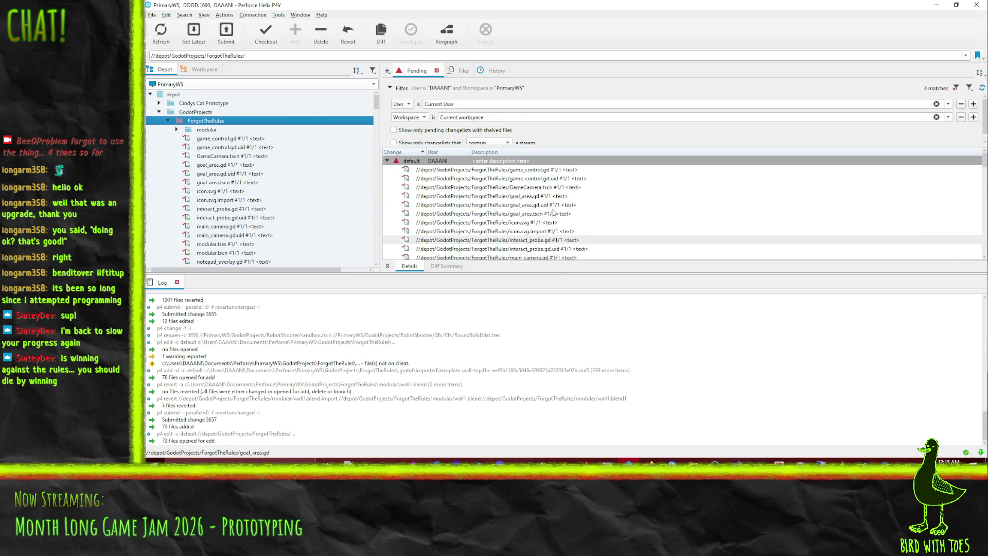
# Step: Minimize P4V so the Godot editor showing game_control.gd is in front
pyautogui.click(937, 5)
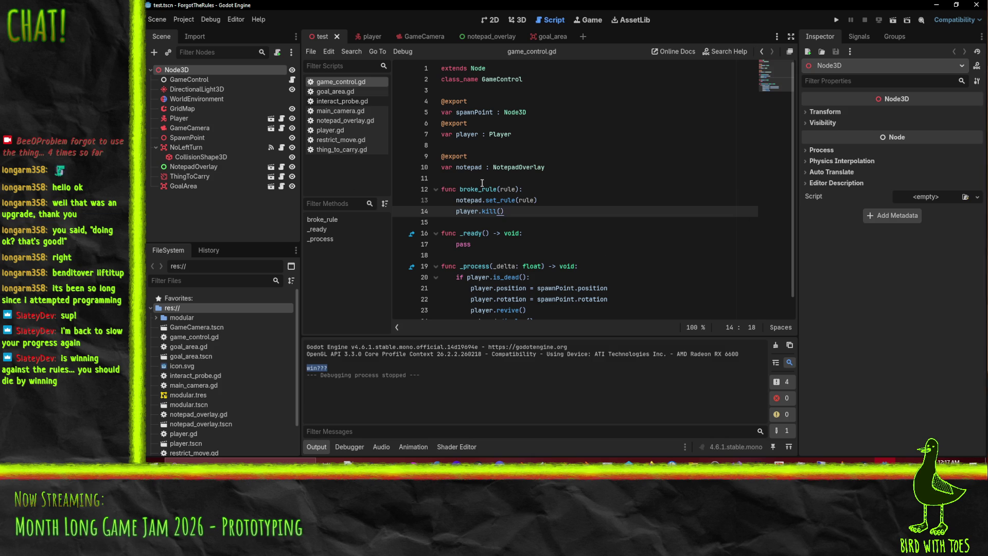
# Step: Change the broke_rule signature to broke_rule(src, index, rule)
pyautogui.click(500, 189)
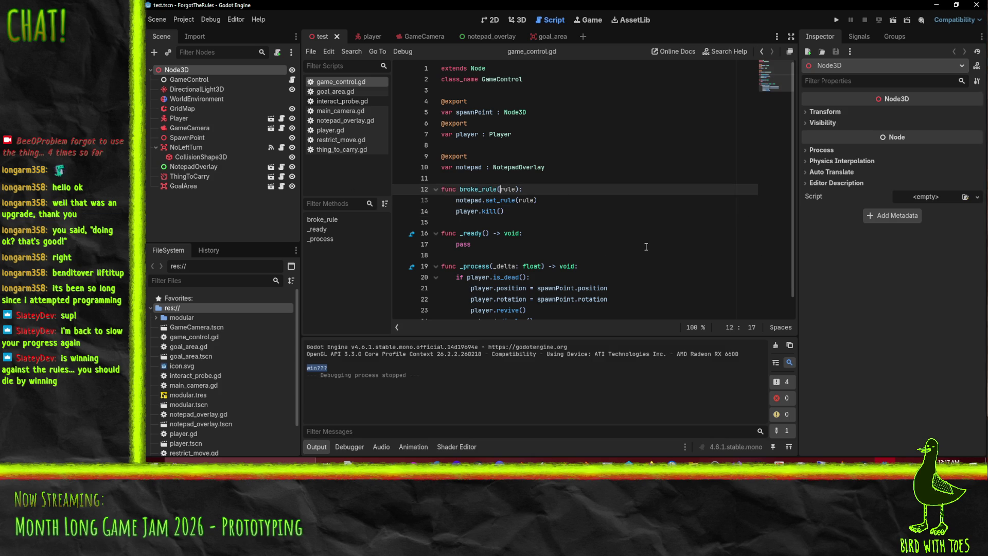
pyautogui.click(504, 189)
pyautogui.write('src, in')
pyautogui.write('dex,')
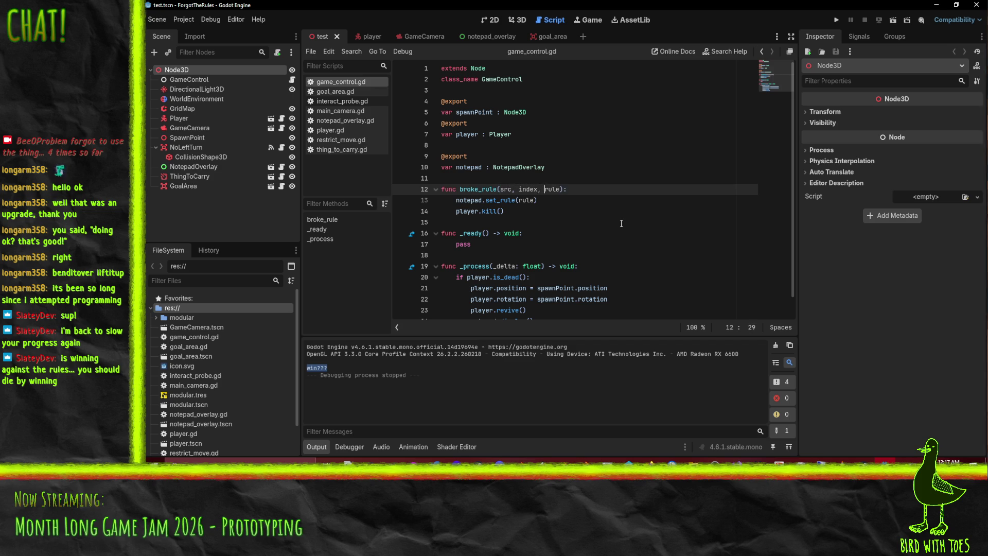
pyautogui.press('Left')
pyautogui.press('Left')
pyautogui.press('Left')
# Step: Pass src, index, rule to set_rule, save game_control.gd, and open notepad_overlay.gd
pyautogui.click(517, 200)
pyautogui.write('src, index,')
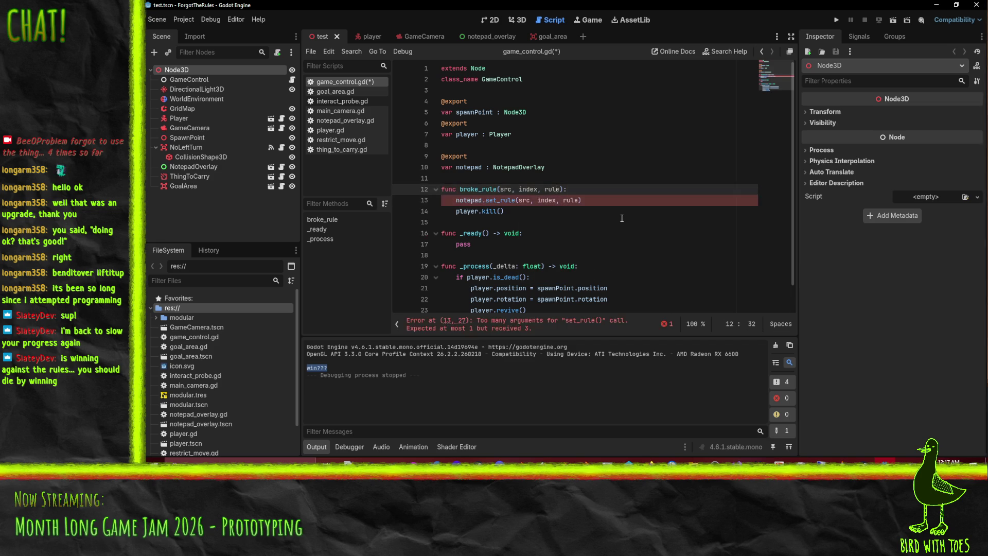
pyautogui.click(555, 211)
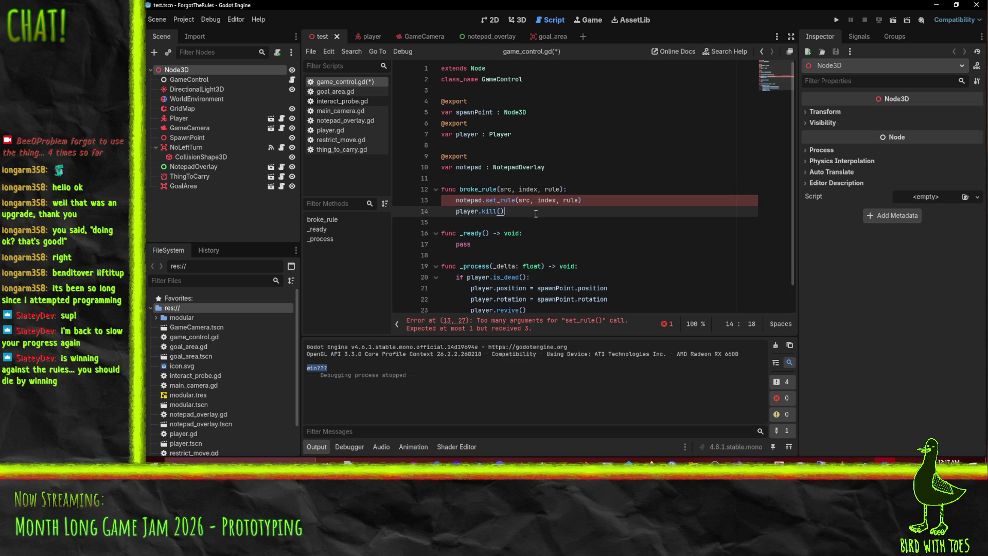
pyautogui.hotkey('ctrl', 's')
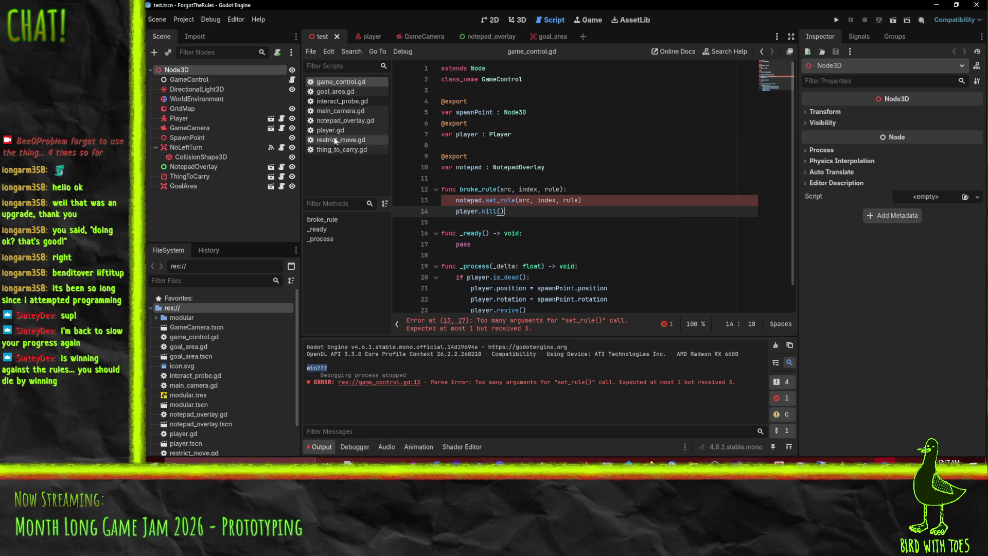
pyautogui.click(339, 120)
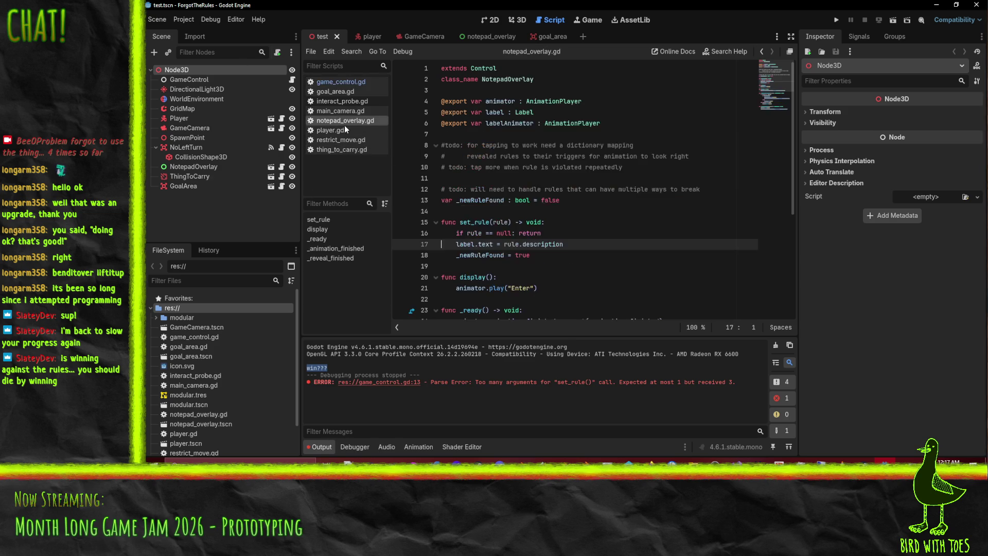
# Step: Declare 'var brokenRules : Dictionary' below the exports in notepad_overlay.gd
pyautogui.click(517, 135)
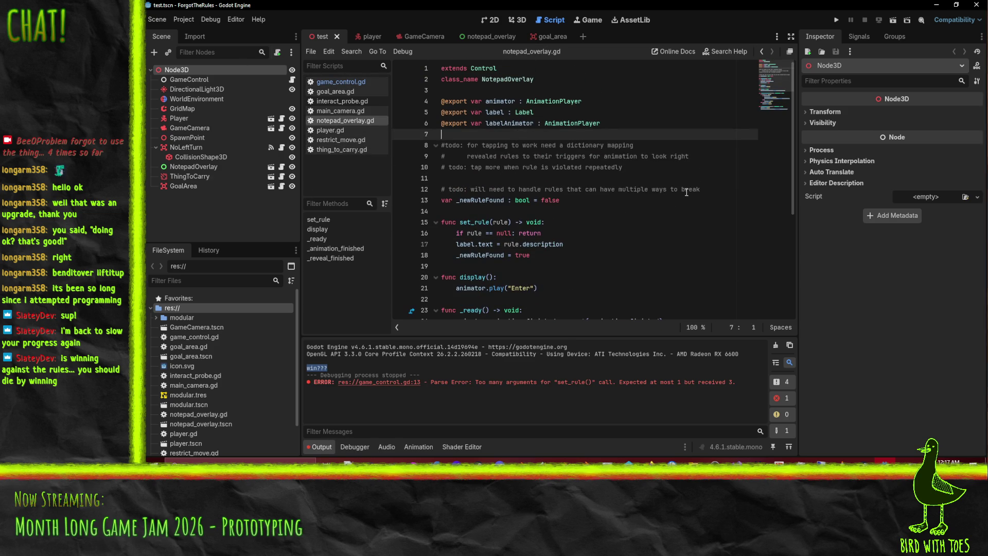
pyautogui.press('Return')
pyautogui.write('var ')
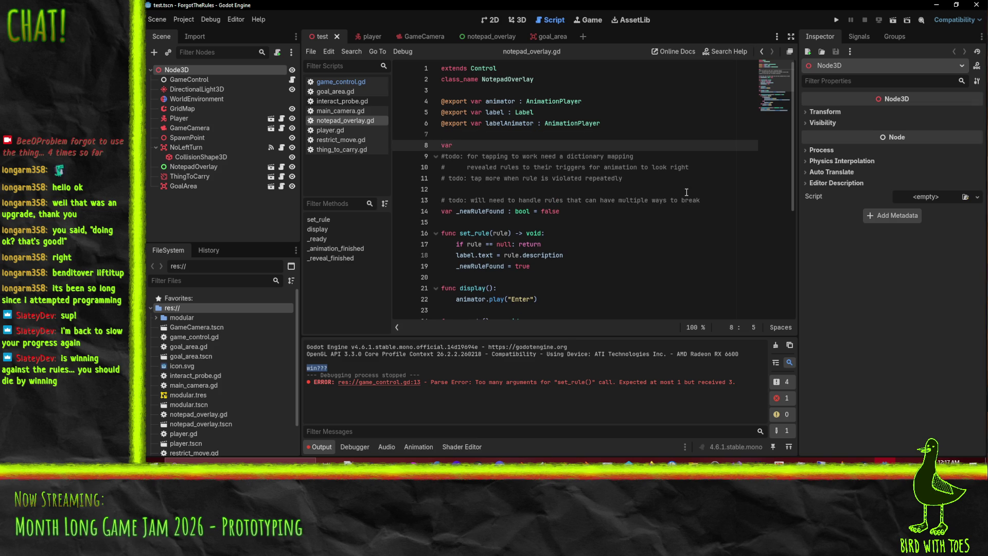
pyautogui.write('brokenRules ')
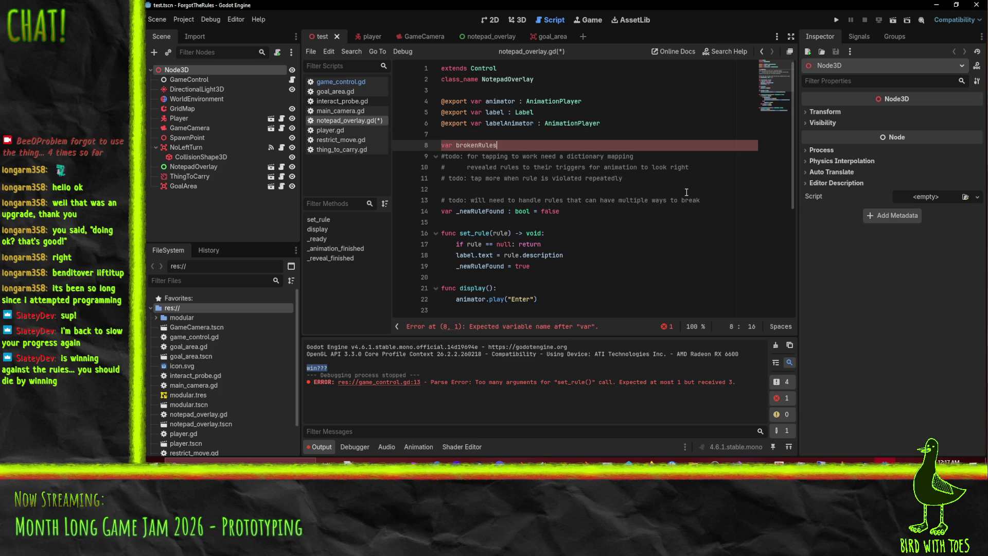
pyautogui.write(': Dic')
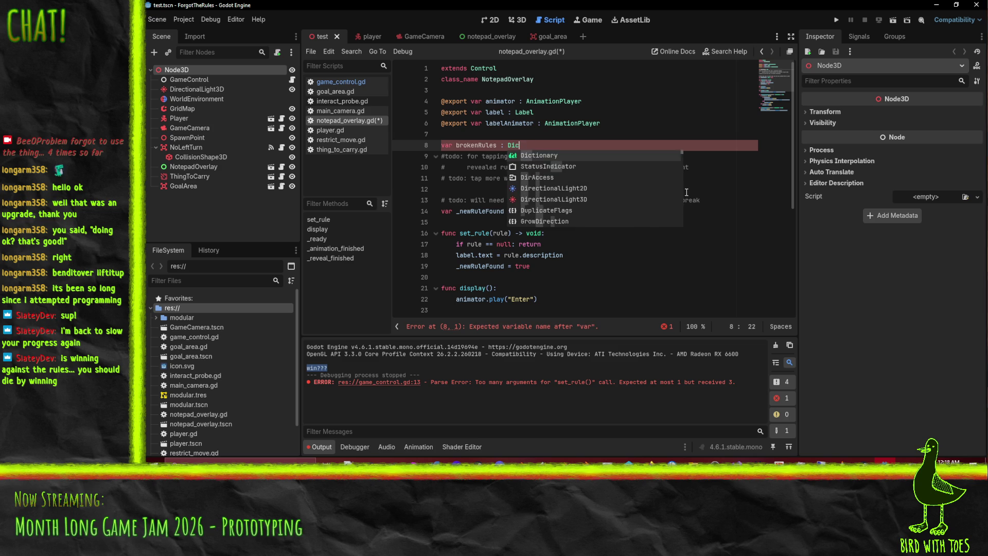
pyautogui.press('Return')
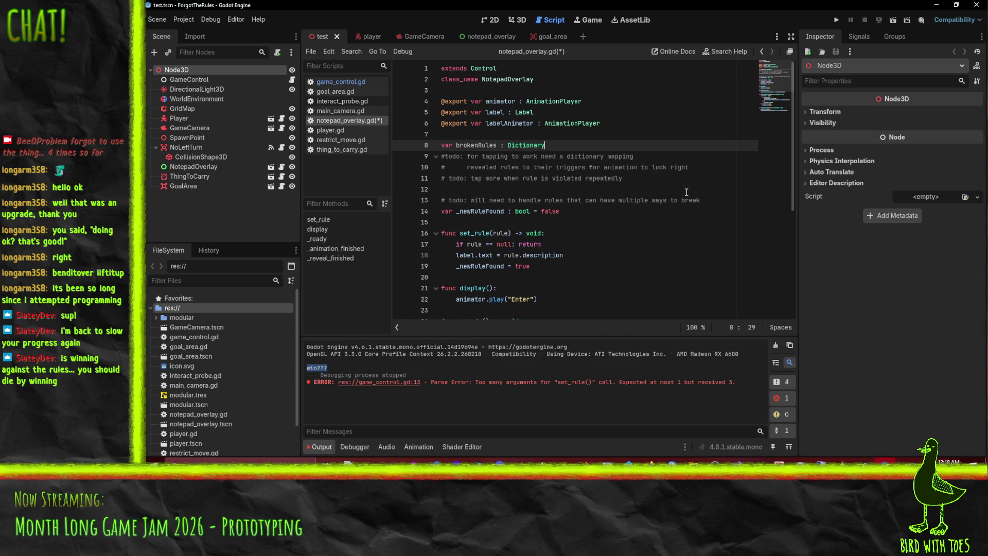
# Step: Add a blank line after the declaration and start an empty first line in set_rule
pyautogui.press('Down')
pyautogui.press('Down')
pyautogui.press('Down')
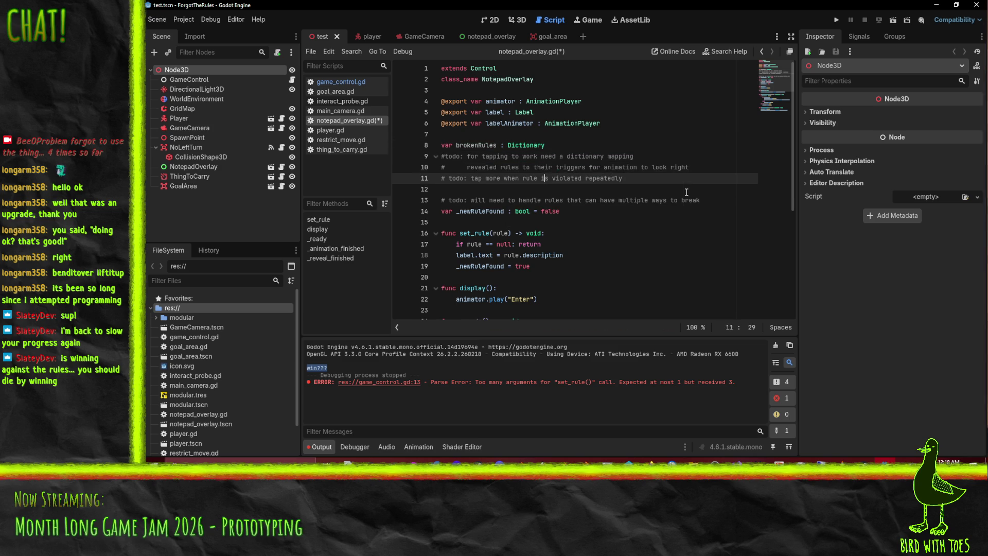
pyautogui.press('Up')
pyautogui.press('Up')
pyautogui.press('Up')
pyautogui.press('Down')
pyautogui.press('Home')
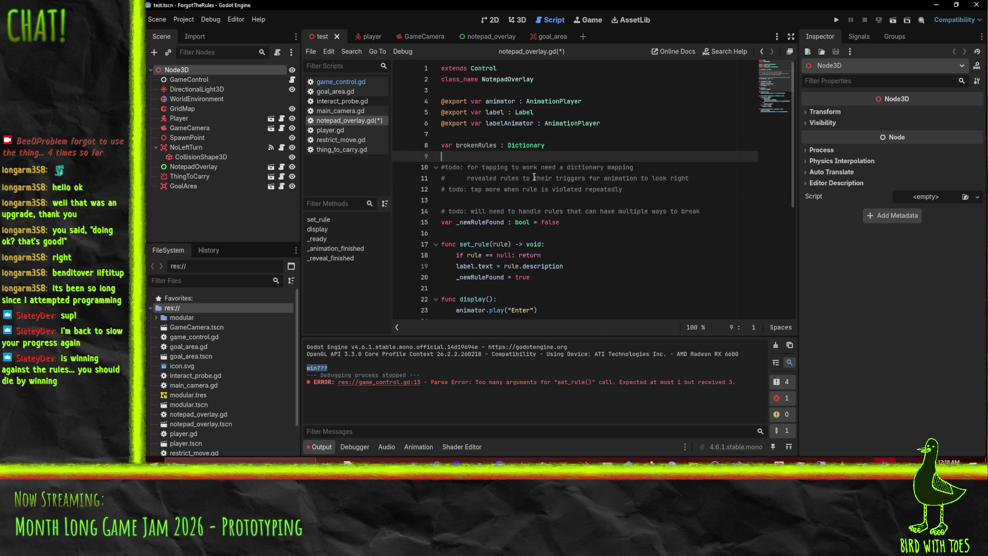
pyautogui.press('Return')
pyautogui.press('Up')
pyautogui.scroll(-2, 627, 192)
pyautogui.scroll(2, 627, 193)
pyautogui.click(721, 244)
pyautogui.press('Return')
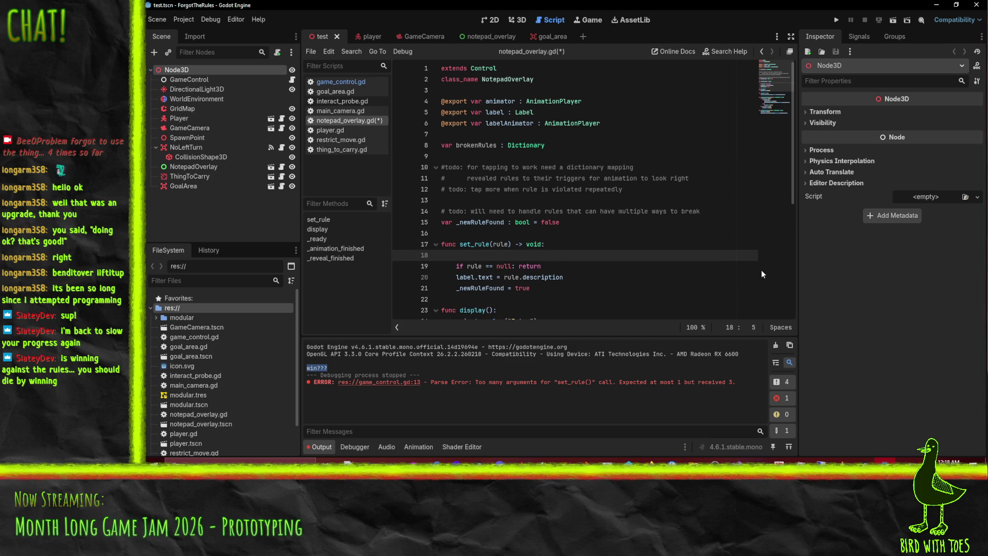
# Step: Begin a ruleId declaration and add 'index,' to set_rule's parameters after src
pyautogui.write('var ruleId')
pyautogui.write(' =')
pyautogui.press('Escape')
pyautogui.press('Up')
pyautogui.press('Left')
pyautogui.write('src, ')
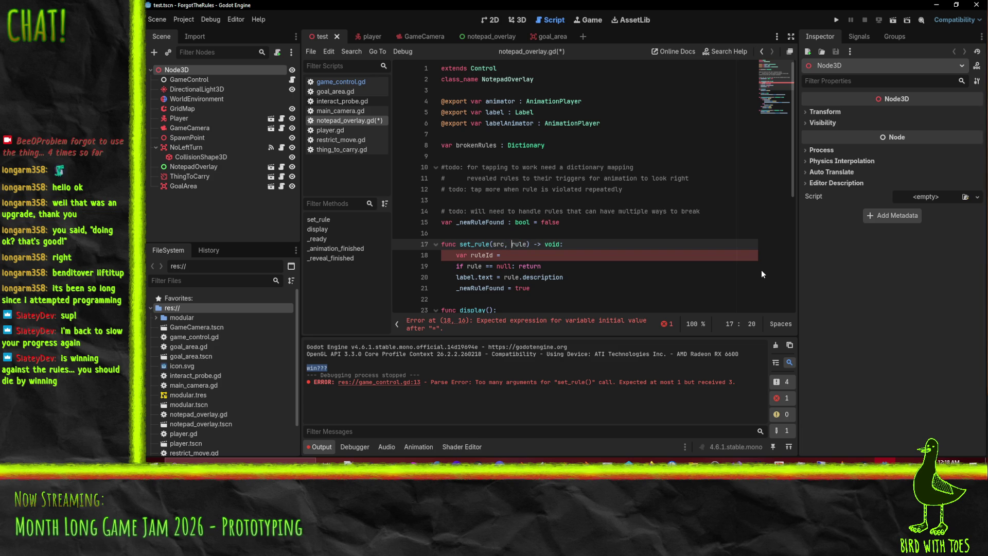
pyautogui.write('index,')
pyautogui.press('Down')
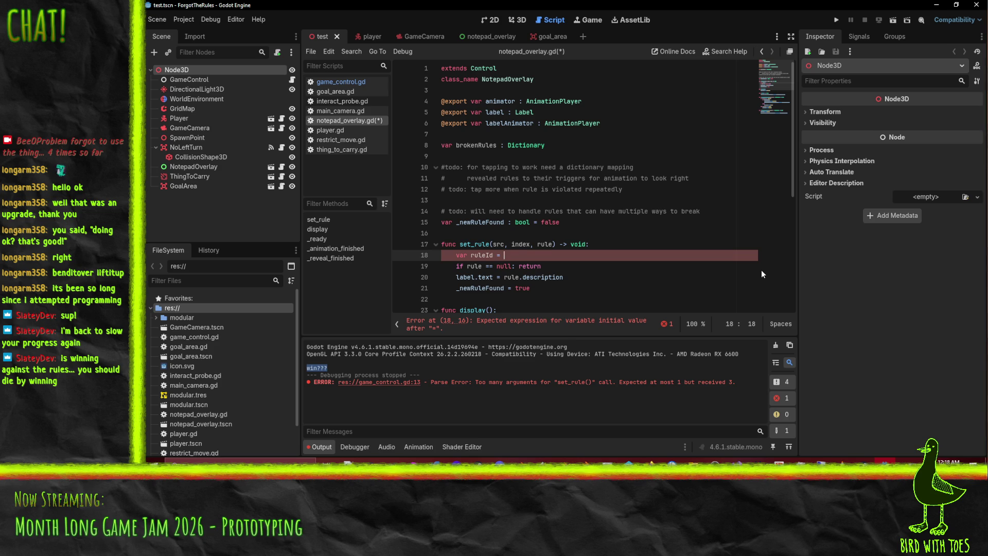
# Step: Assign ruleId the formatted string "%s %d %s" % (src, index, rule)
pyautogui.write('srt')
pyautogui.press('BackSpace')
pyautogui.write('c +')
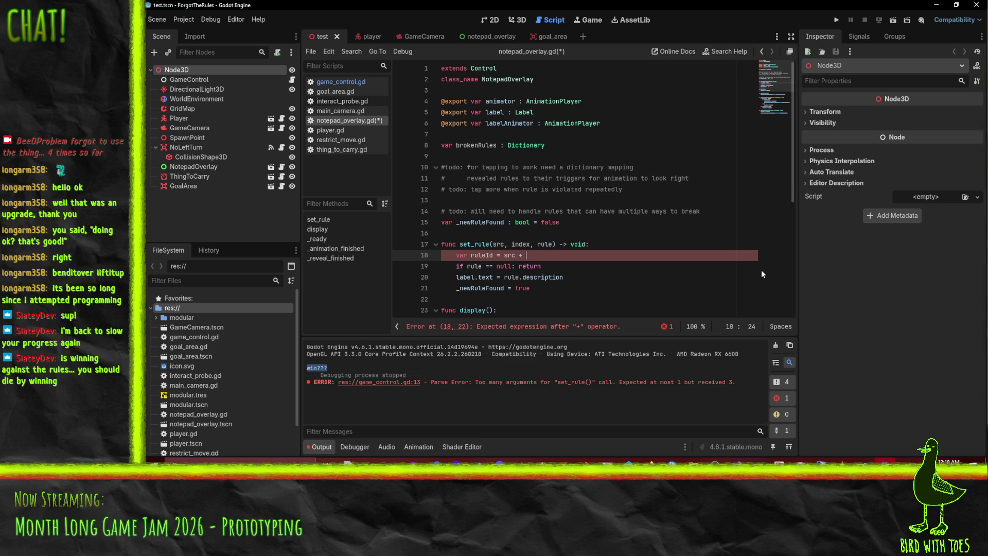
pyautogui.press('BackSpace')
pyautogui.press('BackSpace')
pyautogui.press('BackSpace')
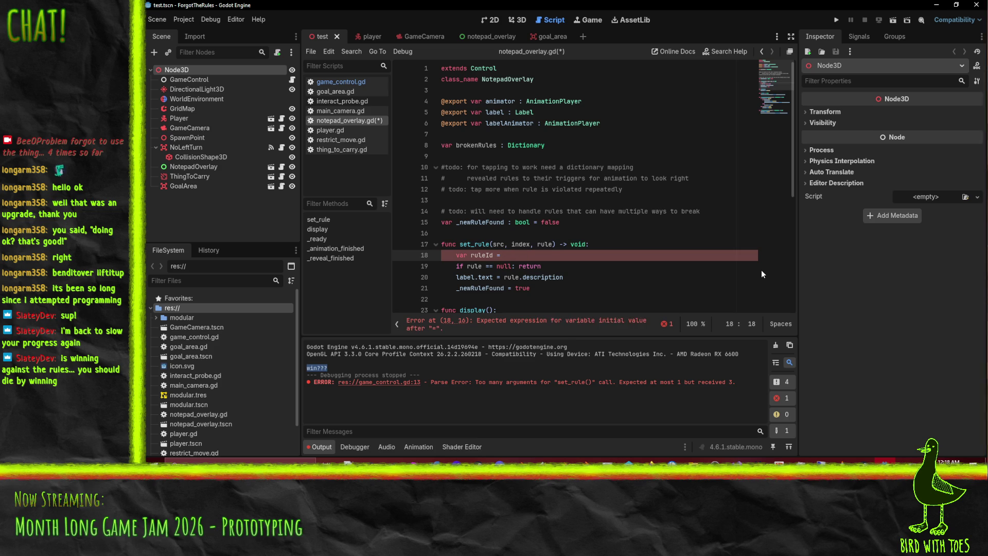
pyautogui.write('"')
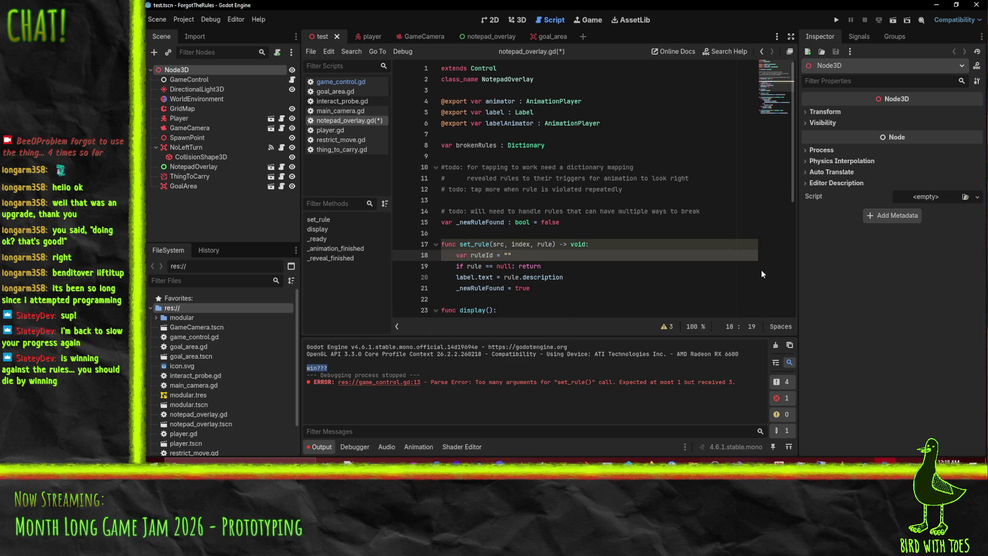
pyautogui.write('%s %d')
pyautogui.press('BackSpace')
pyautogui.write('0')
pyautogui.press('BackSpace')
pyautogui.write('d = "')
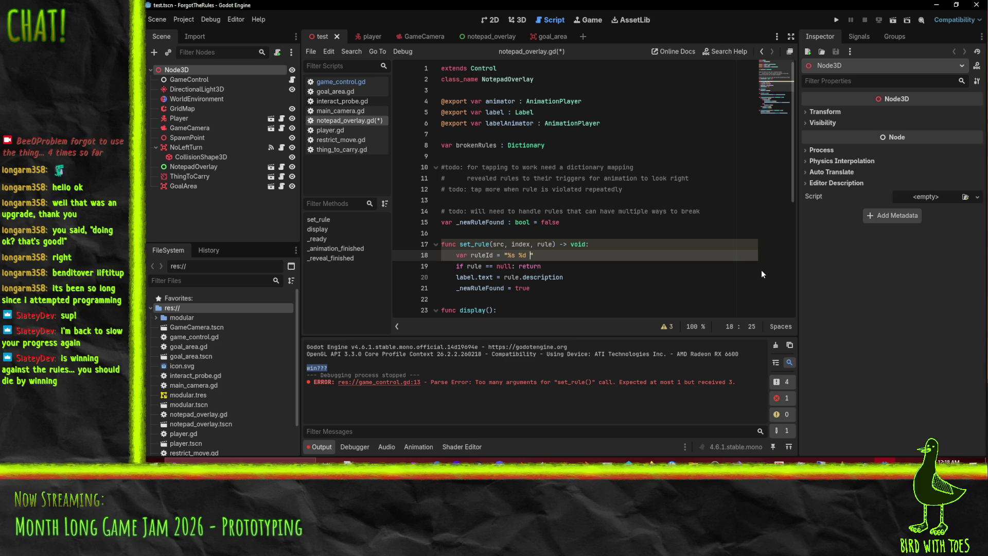
pyautogui.write('%s ')
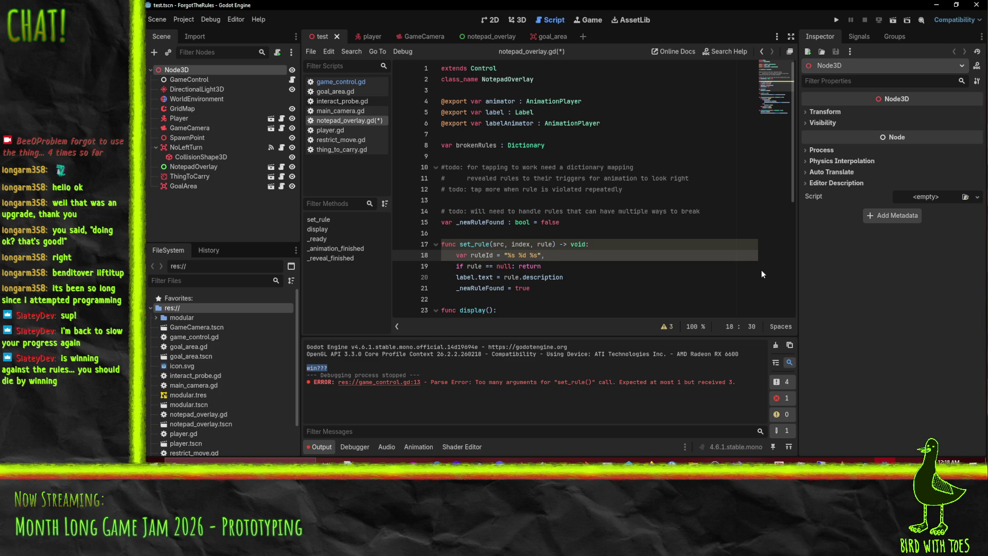
pyautogui.write('%d %s" %(src, index, ')
pyautogui.write('rule')
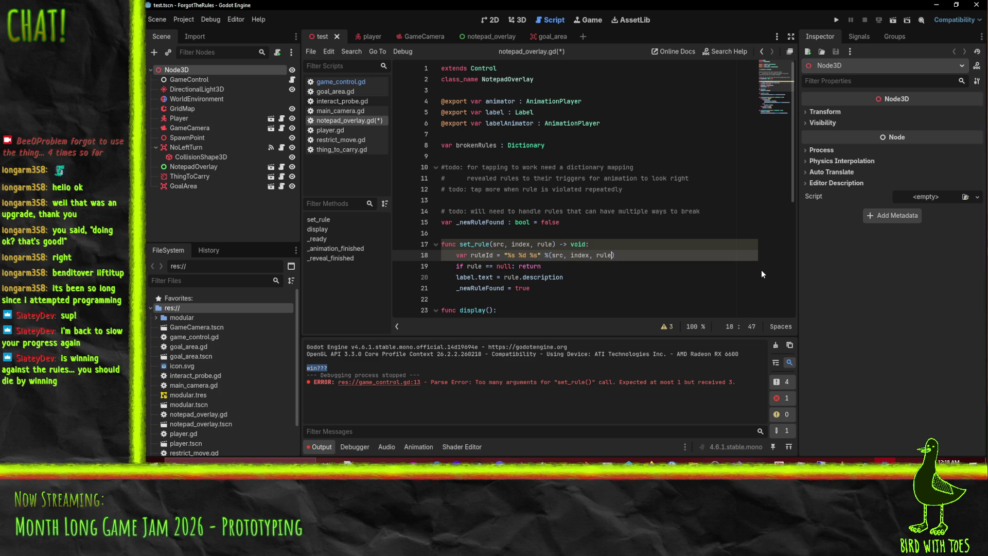
pyautogui.hotkey('ctrl', 'shift', 'Return')
# Step: Add a blank line under the ruleId assignment and remove the parentheses around its format arguments
pyautogui.hotkey('ctrl', 'z')
pyautogui.hotkey('ctrl', 'z')
pyautogui.press('Return')
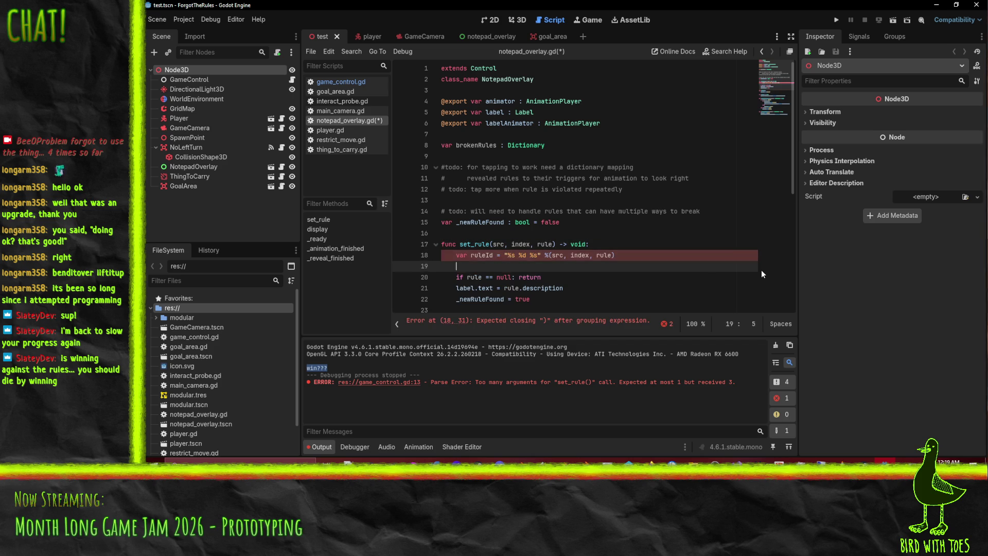
pyautogui.click(625, 255)
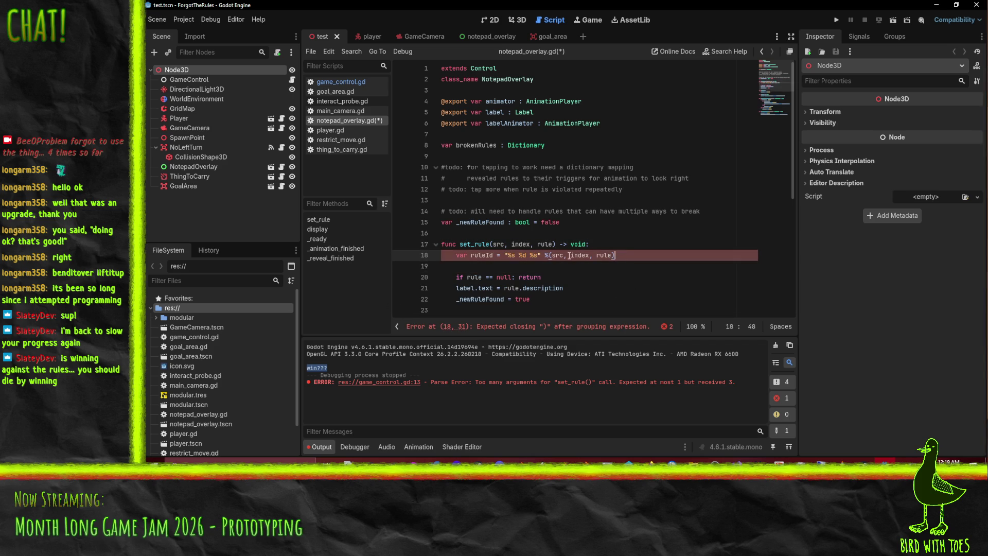
pyautogui.click(552, 256)
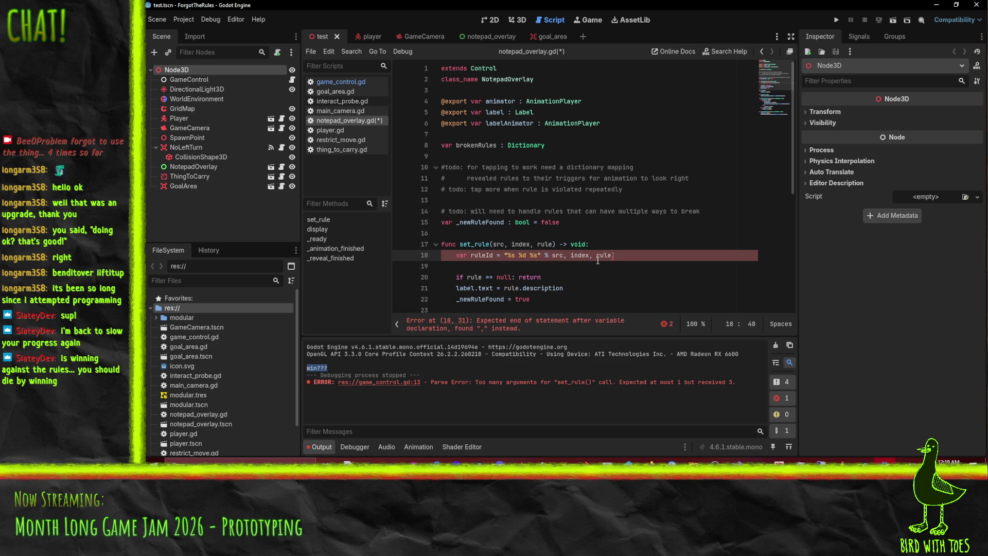
pyautogui.press('End')
pyautogui.press('BackSpace')
pyautogui.press('Down')
pyautogui.press('Up')
pyautogui.press('End')
pyautogui.hotkey('shift', 'End')
# Step: Rewrite ruleId as a concatenation starting src + " " + index
pyautogui.press('Delete')
pyautogui.write('src')
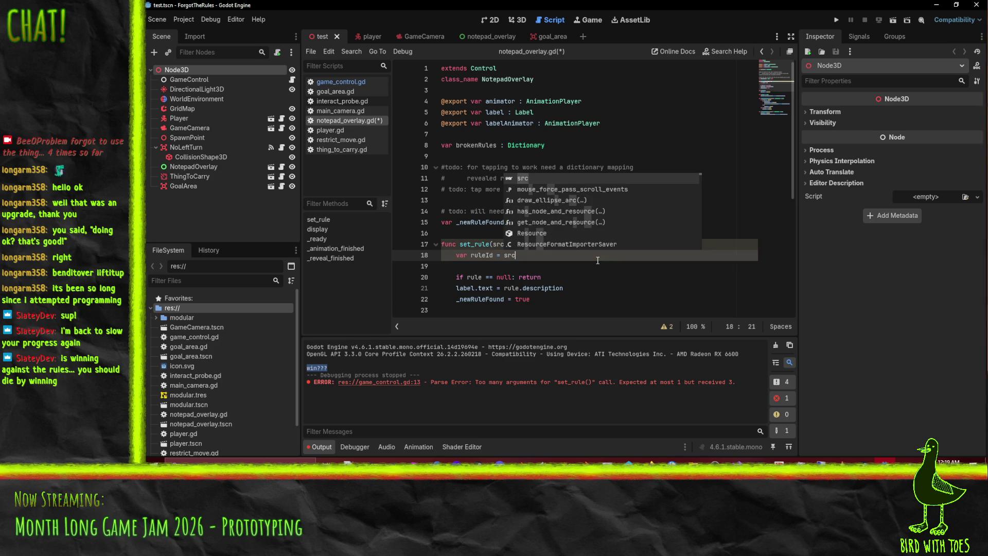
pyautogui.hotkey('shift', 'Home')
pyautogui.press('End')
pyautogui.write('+ " " + ')
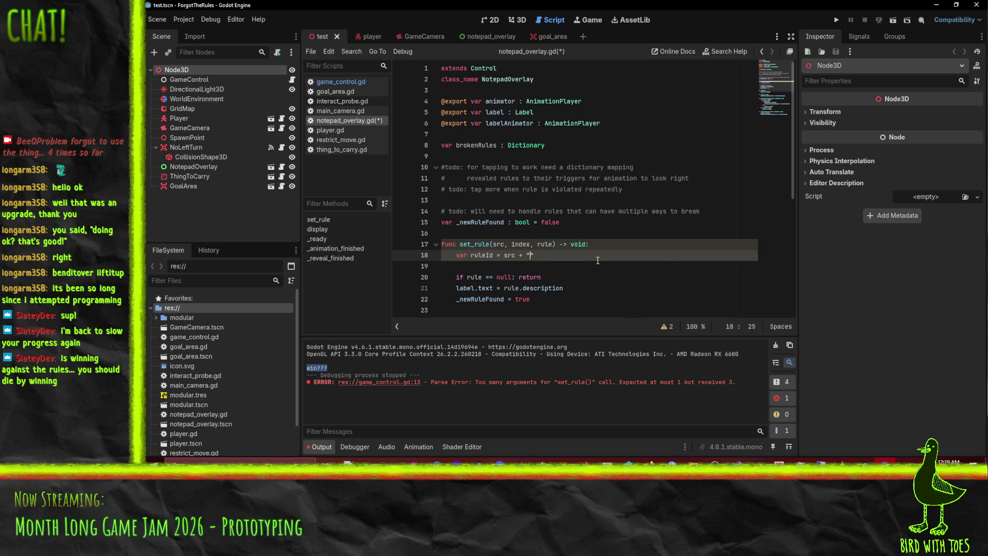
pyautogui.write('index.to')
pyautogui.press('Escape')
pyautogui.write('_string')
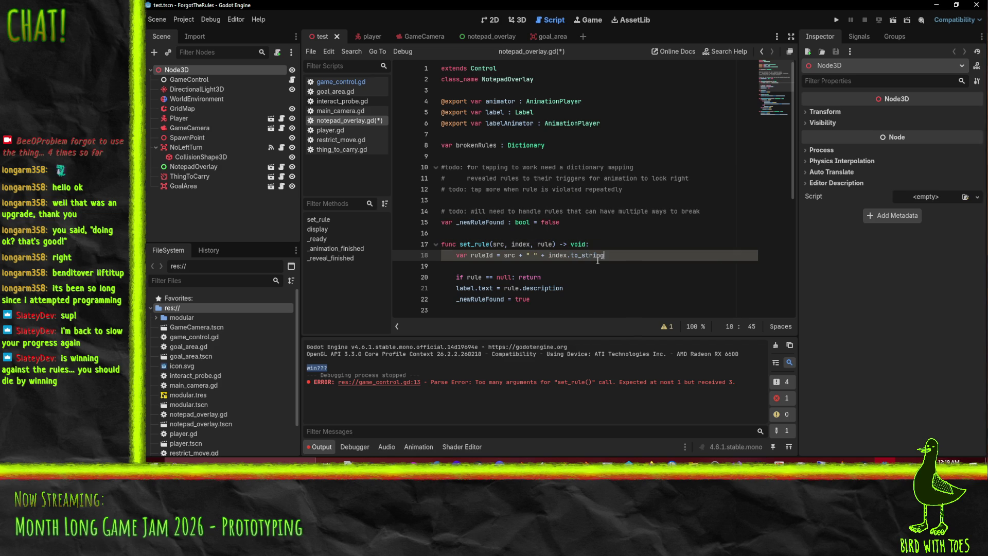
pyautogui.press('BackSpace')
pyautogui.press('BackSpace')
pyautogui.press('BackSpace')
pyautogui.press('Down')
pyautogui.press('Up')
pyautogui.press('Down')
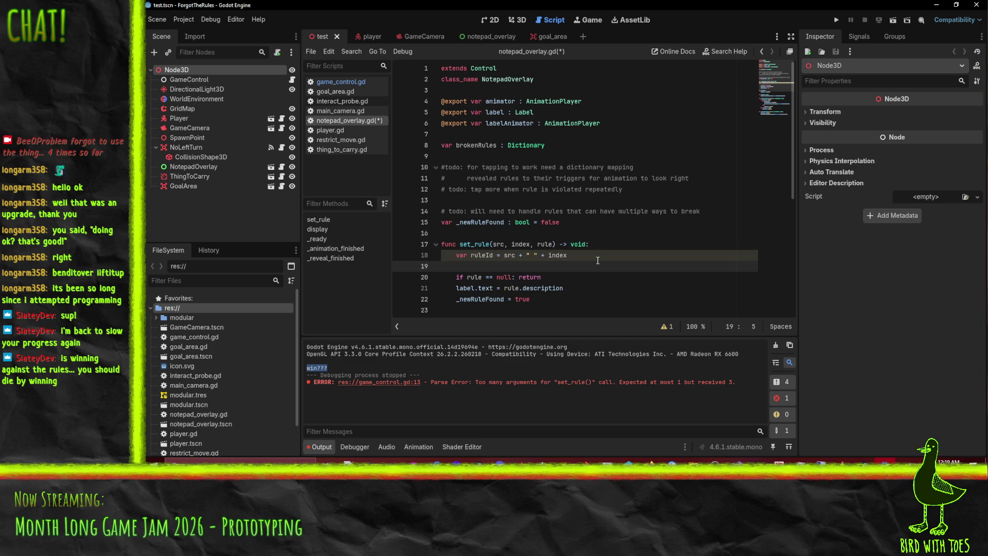
# Step: Rename set_rule's rule parameter to ruleText and add an if brokenRules.has(ruleId): check
pyautogui.click(553, 244)
pyautogui.write('Text')
pyautogui.press('Down')
pyautogui.press('Down')
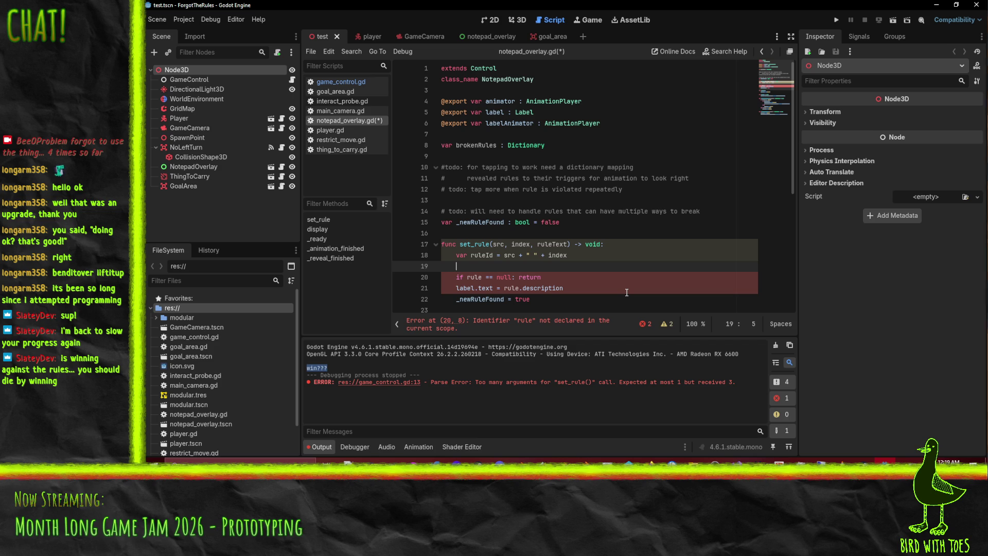
pyautogui.write('if rule_')
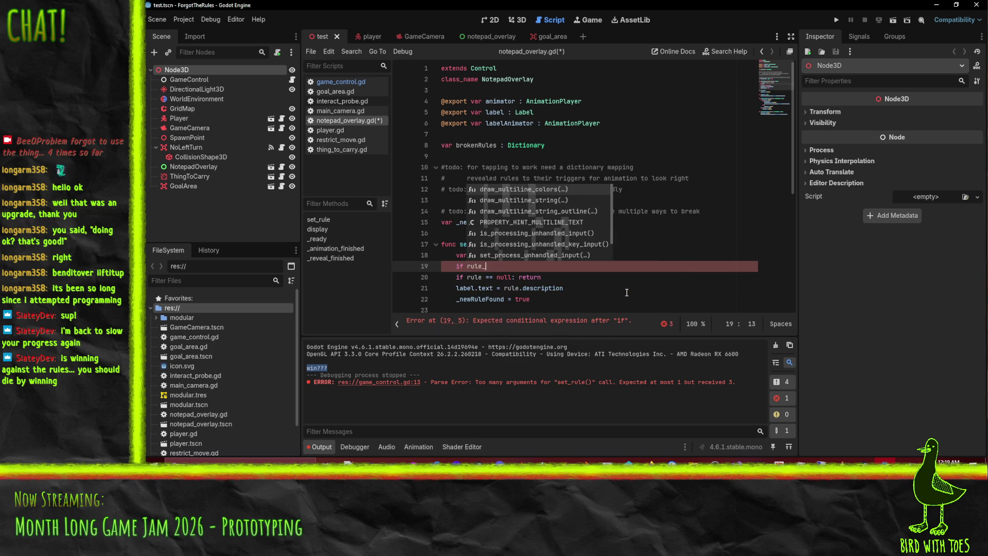
pyautogui.press('BackSpace')
pyautogui.press('BackSpace')
pyautogui.press('BackSpace')
pyautogui.press('BackSpace')
pyautogui.write('brokenRule')
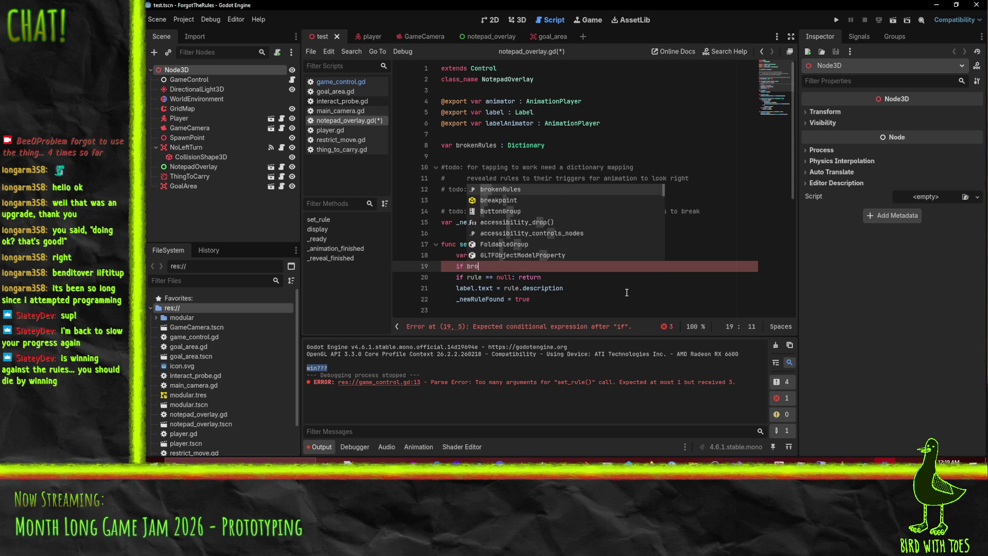
pyautogui.write('s.')
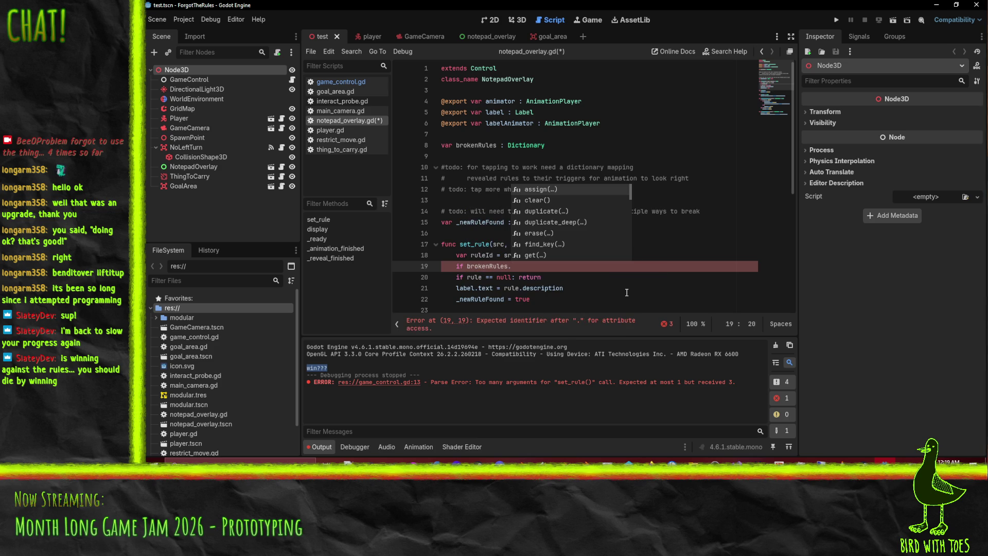
pyautogui.write('ha')
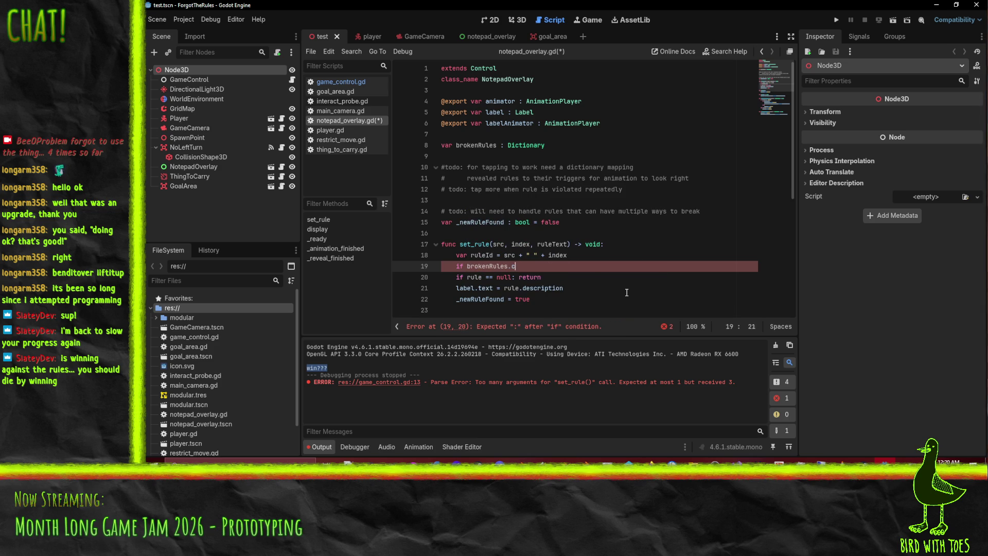
pyautogui.write('s')
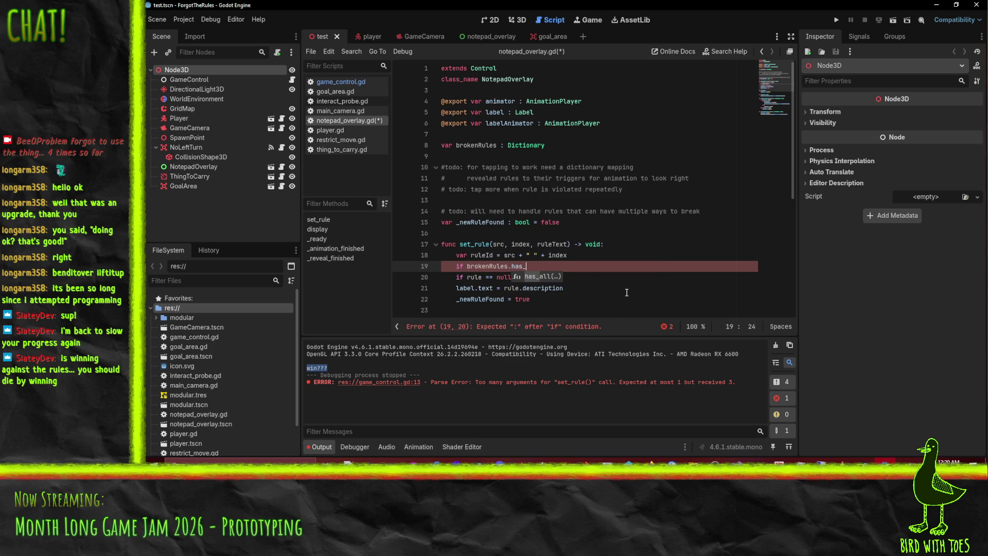
pyautogui.write('(')
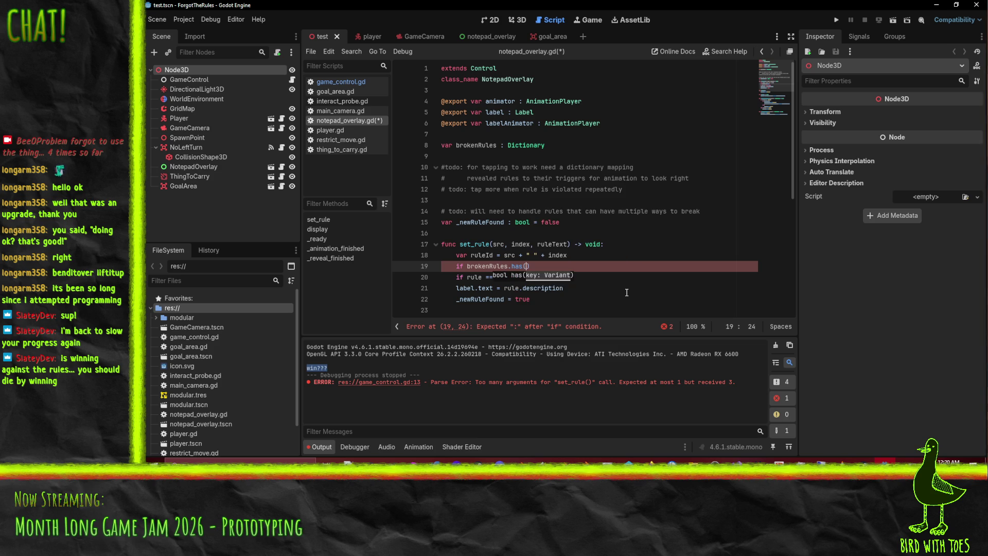
pyautogui.write('ruleId)')
pyautogui.write(':')
# Step: Nest an inner check that brokenRules[ruleId] != ruleText under the has(ruleId) condition
pyautogui.press('Return')
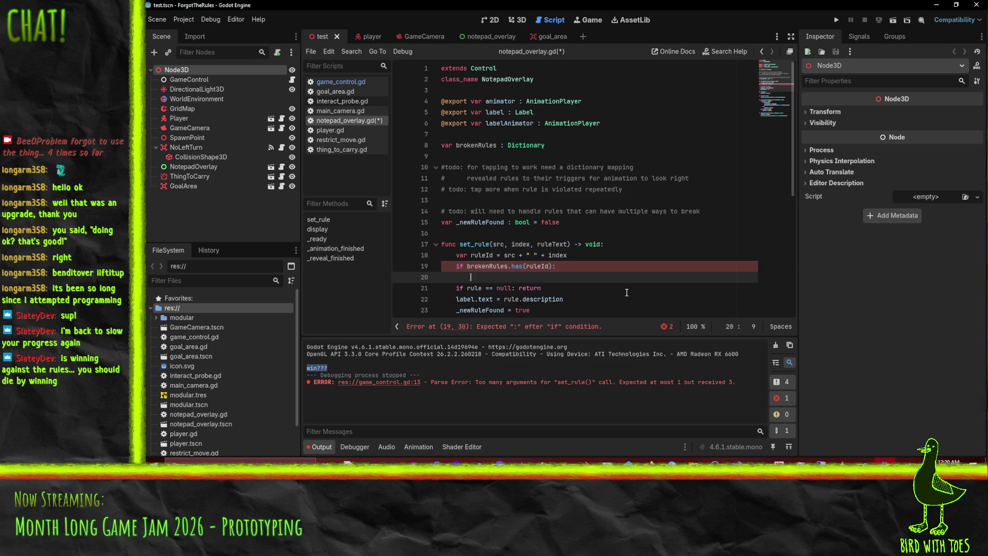
pyautogui.write('if(')
pyautogui.press('BackSpace')
pyautogui.write('broken_')
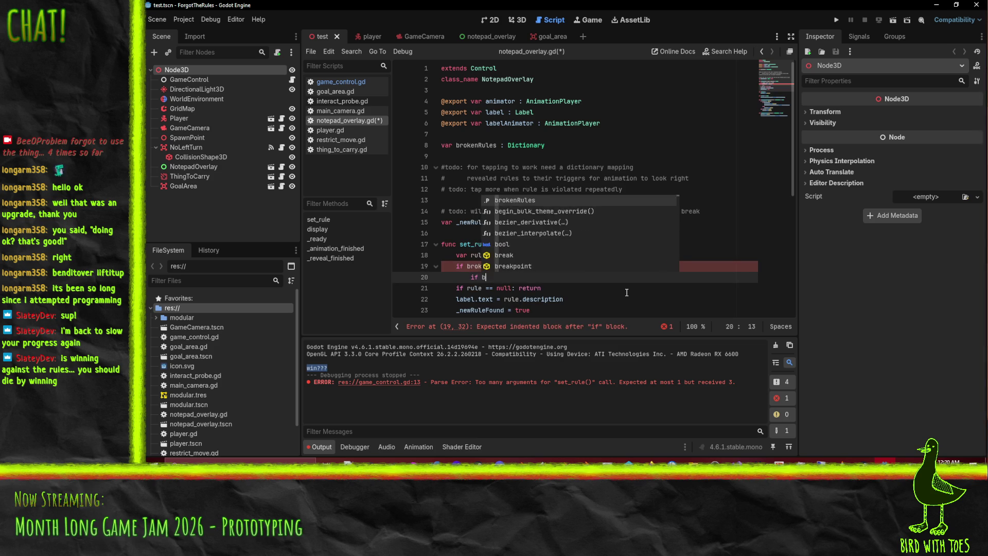
pyautogui.write('Rules[')
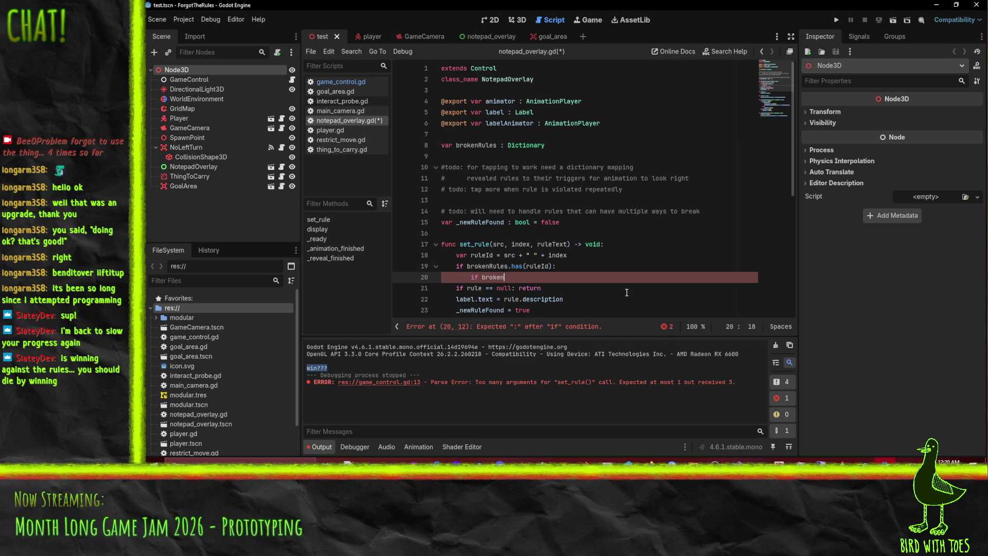
pyautogui.write('ruleId]')
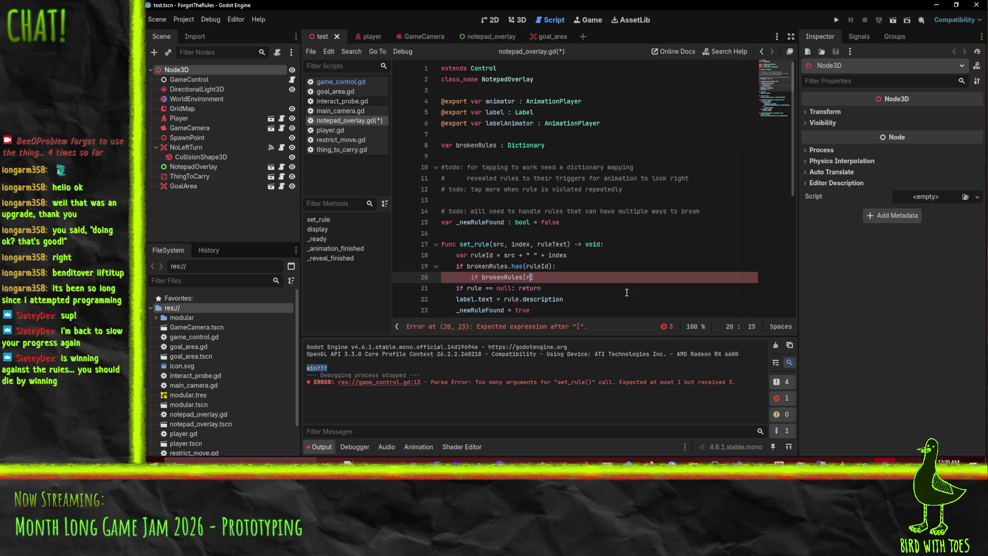
pyautogui.write(' != ruleText')
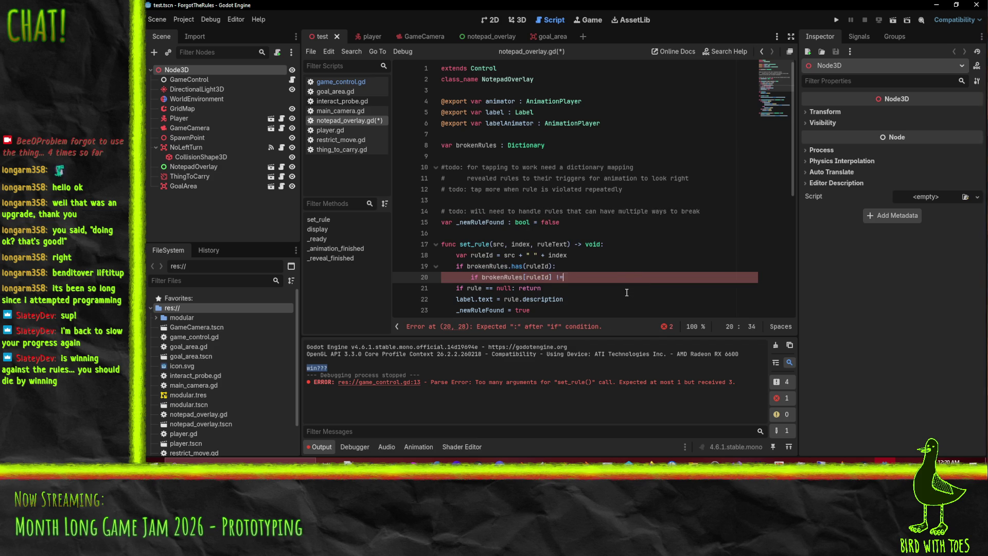
pyautogui.press('Escape')
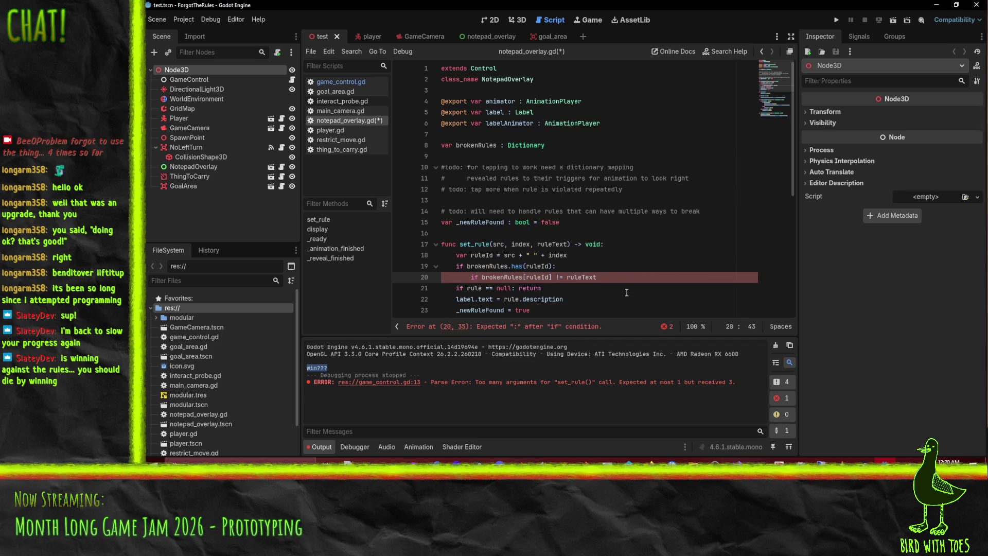
pyautogui.press('Return')
pyautogui.scroll(-2, 625, 291)
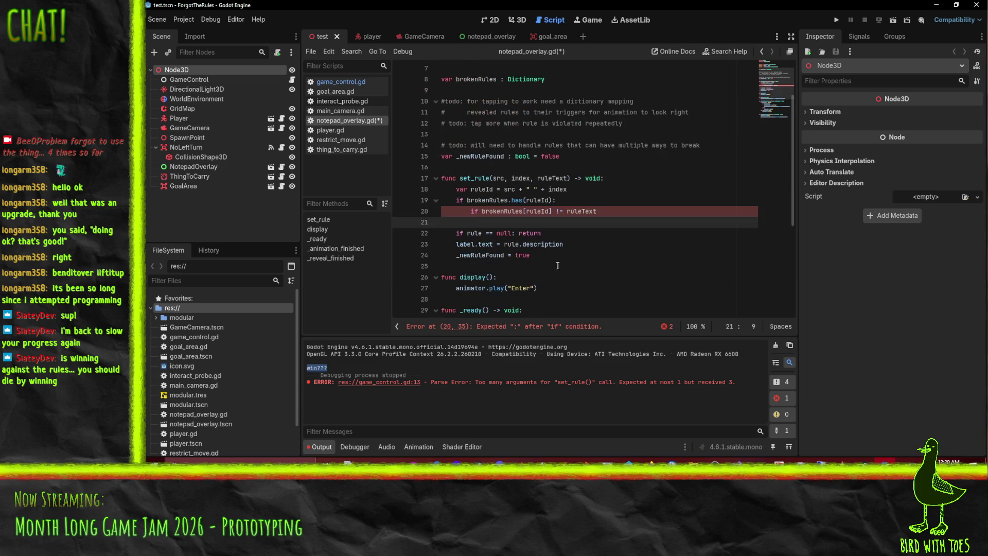
pyautogui.scroll(1, 602, 305)
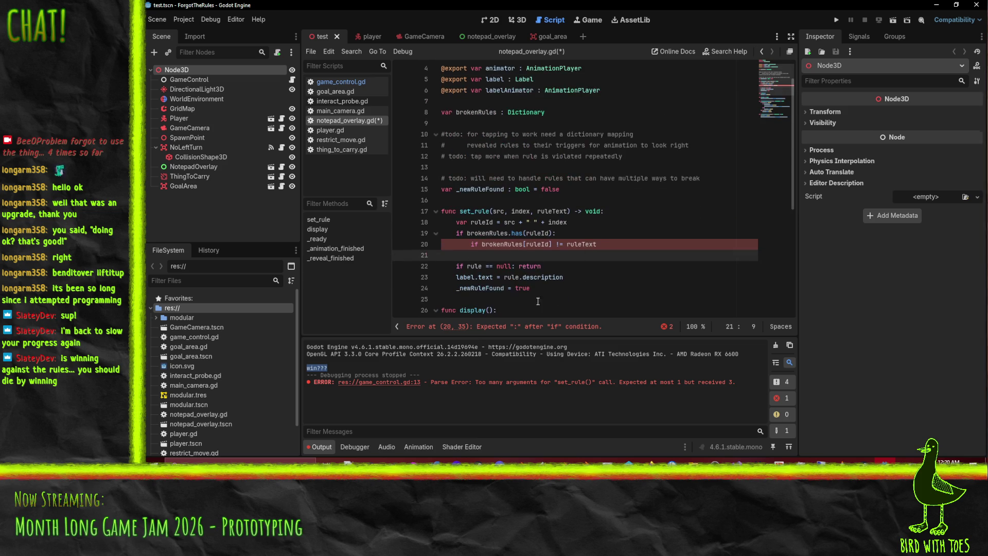
# Step: Move the _newRuleFound = true line inside the inner if block, indented
pyautogui.click(471, 287)
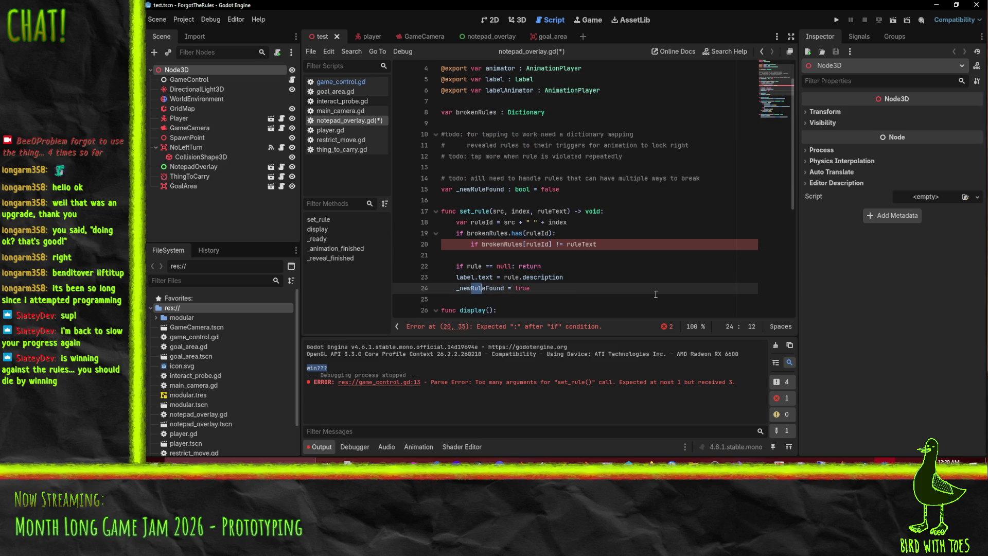
pyautogui.hotkey('ctrl', 'shift', 'k')
pyautogui.press('Up')
pyautogui.press('Up')
pyautogui.press('Up')
pyautogui.hotkey('ctrl', 'v')
pyautogui.press('Tab')
pyautogui.press('Tab')
pyautogui.press('Up')
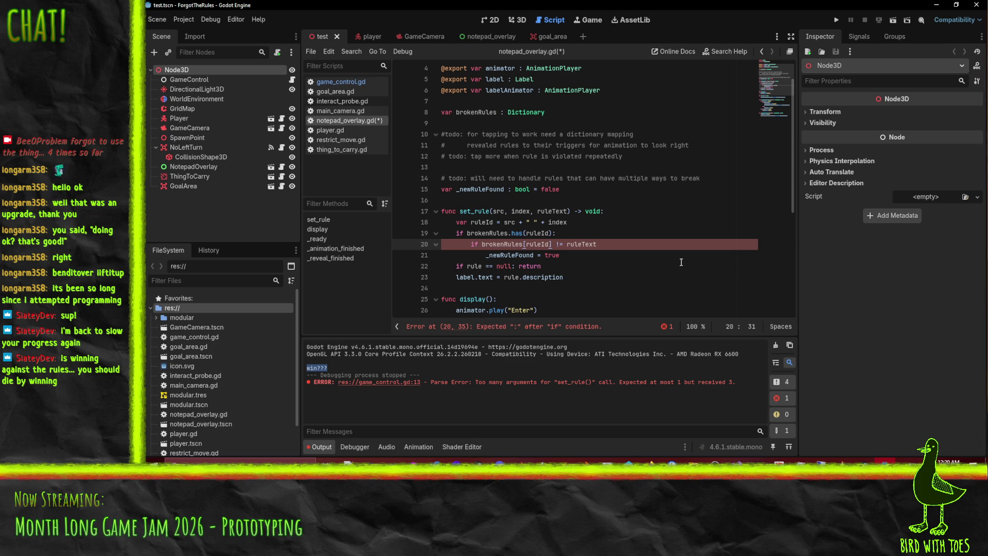
# Step: Make the inner check compare brokenRules[ruleId][0] against ruleText
pyautogui.write('[0]')
pyautogui.press('Down')
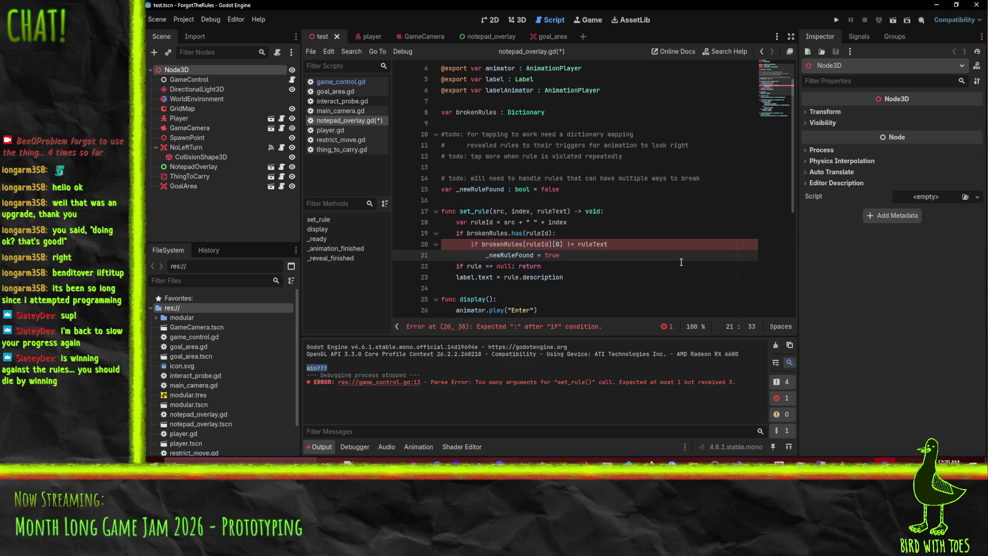
pyautogui.press('Up')
pyautogui.press('BackSpace')
pyautogui.write('1')
pyautogui.press('Down')
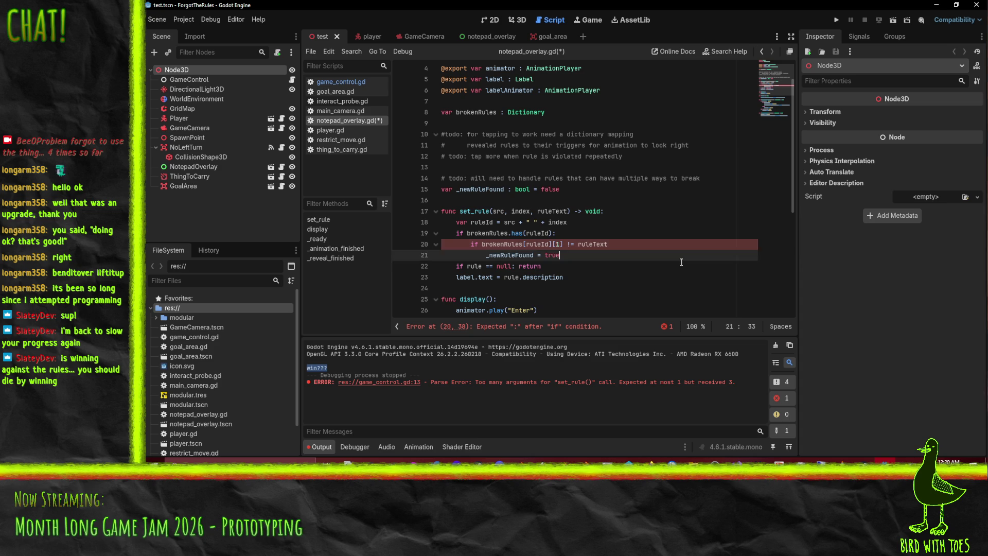
pyautogui.press('Up')
pyautogui.press('BackSpace')
pyautogui.write('0')
pyautogui.click(571, 277)
pyautogui.click(551, 263)
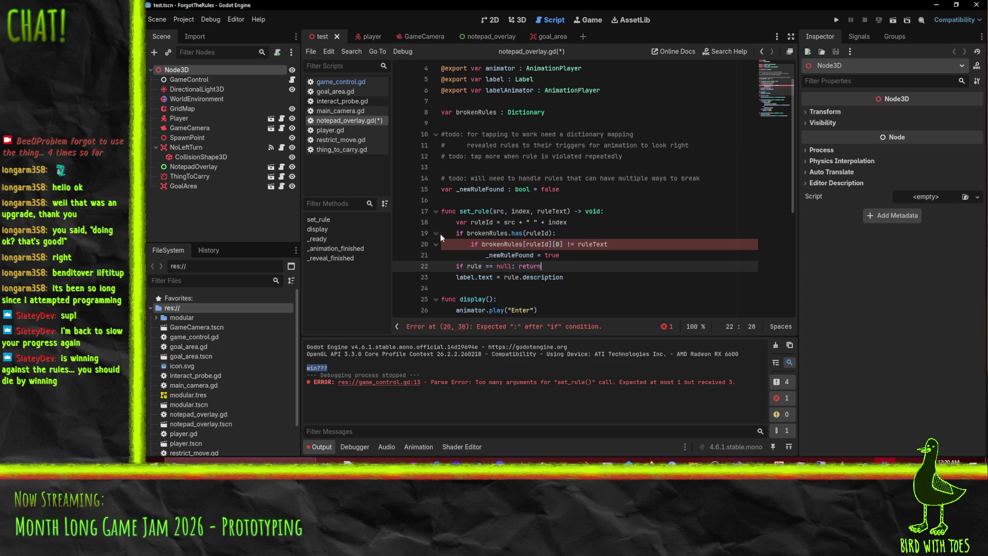
pyautogui.click(525, 244)
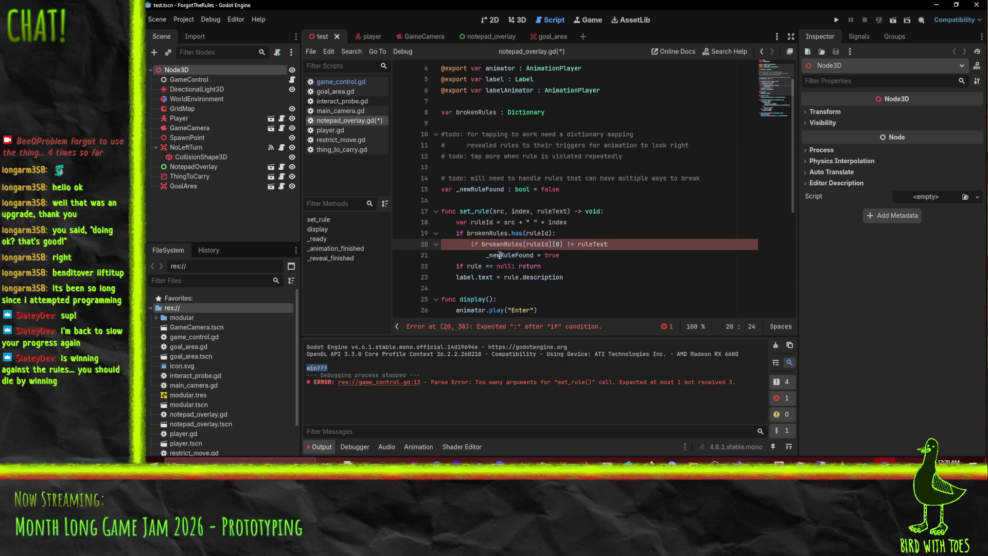
pyautogui.click(610, 244)
pyautogui.press('Down')
pyautogui.press('Down')
pyautogui.press('Up')
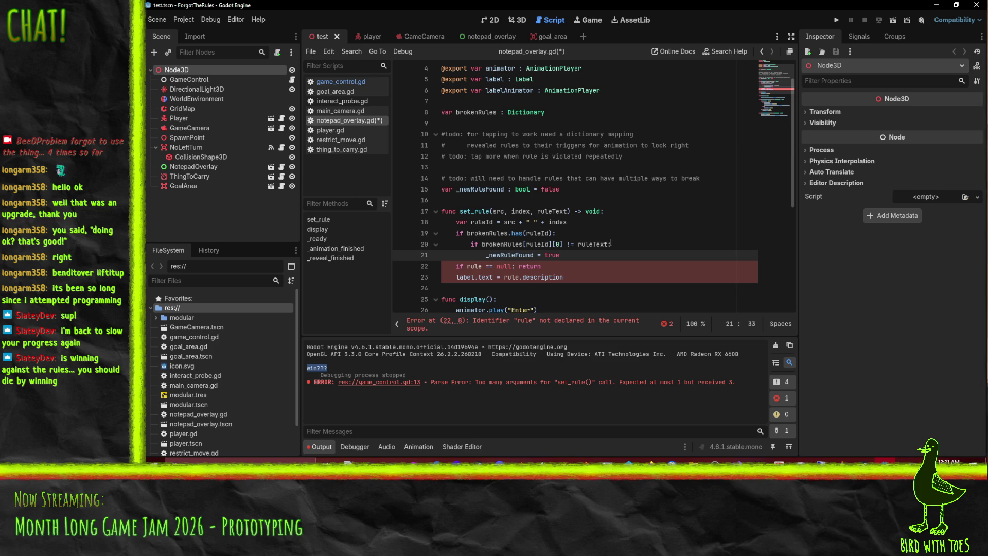
pyautogui.scroll(1, 611, 242)
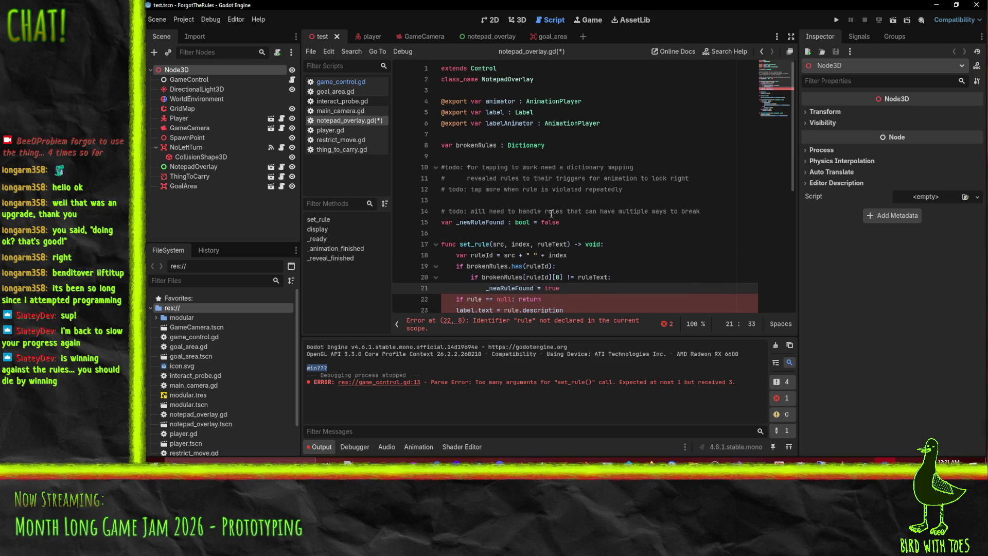
# Step: Declare member variables _newRuleId : String and _newRuleText : String below _newRuleFound
pyautogui.click(577, 225)
pyautogui.press('Return')
pyautogui.write('var _newRuleId')
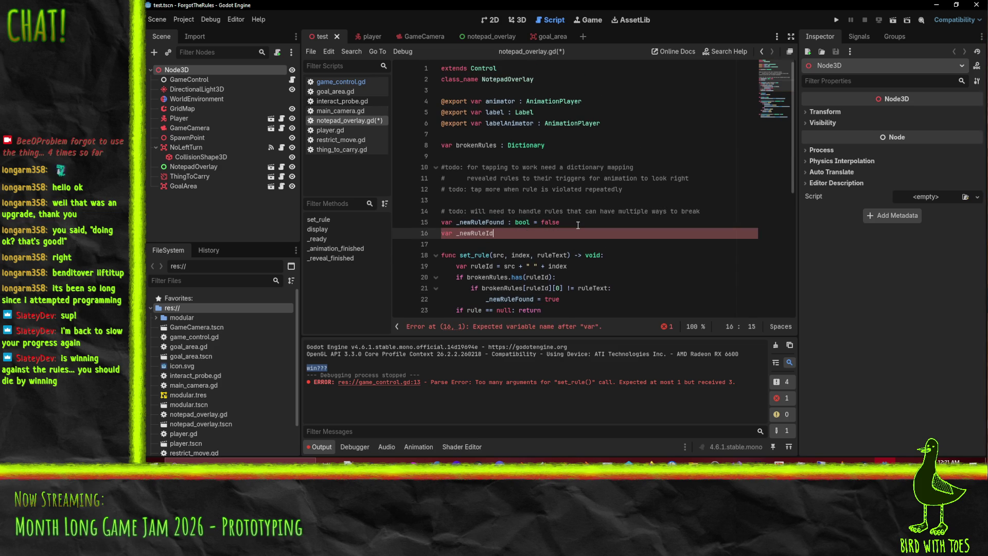
pyautogui.write(' : String')
pyautogui.press('Return')
pyautogui.press('Return')
pyautogui.write('var')
pyautogui.write('nr')
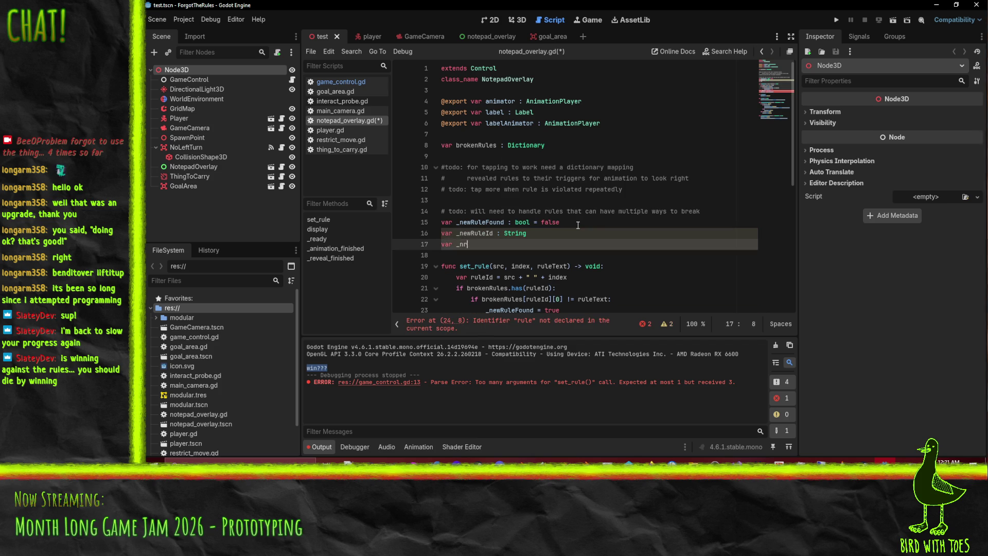
pyautogui.write('wRuleText :')
pyautogui.write('String')
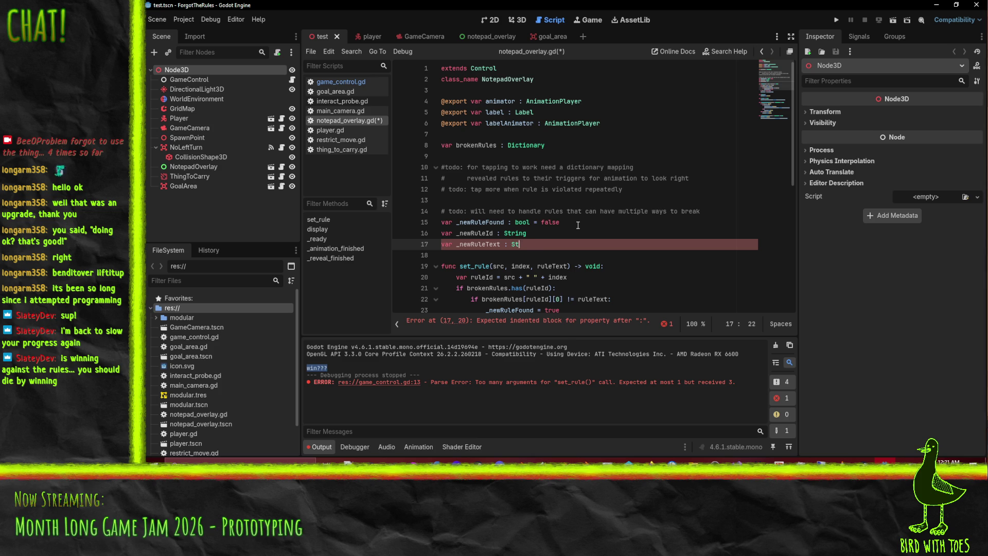
# Step: Add _newRuleText = ruleText after _newRuleFound = true in the if block
pyautogui.doubleClick(472, 244)
pyautogui.hotkey('ctrl', 'c')
pyautogui.scroll(-3, 582, 266)
pyautogui.click(619, 215)
pyautogui.press('Return')
pyautogui.hotkey('ctrl', 'v')
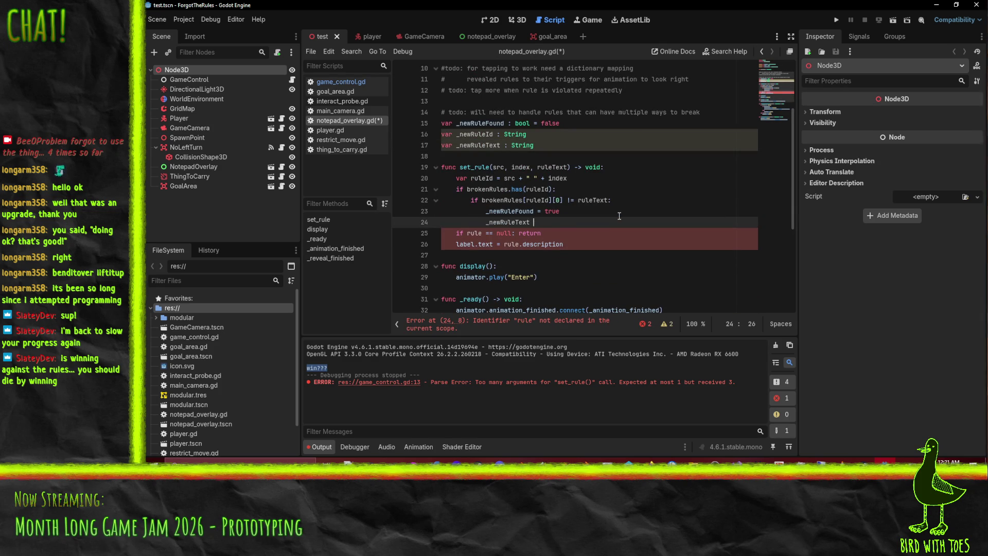
pyautogui.write('= rul')
pyautogui.write('eText')
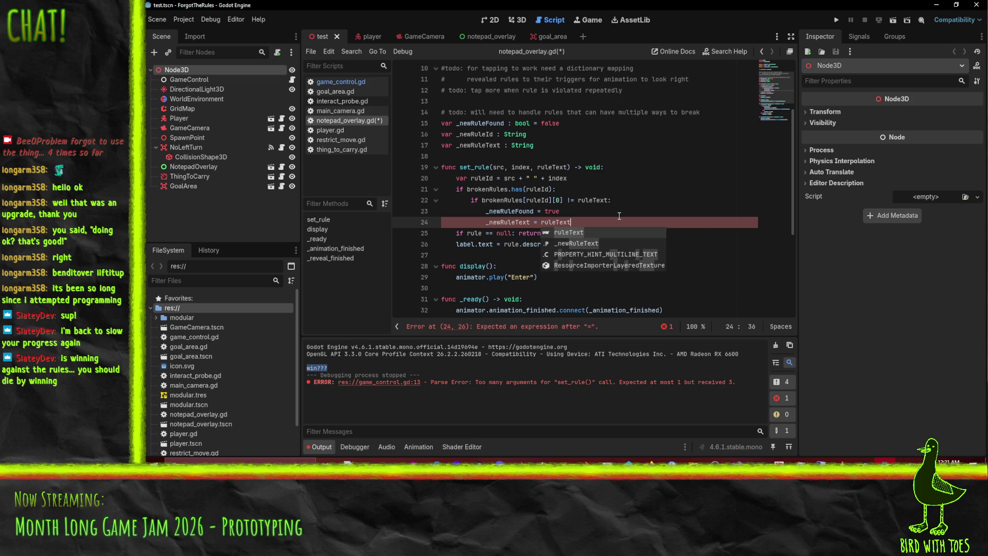
pyautogui.press('Return')
pyautogui.press('Home')
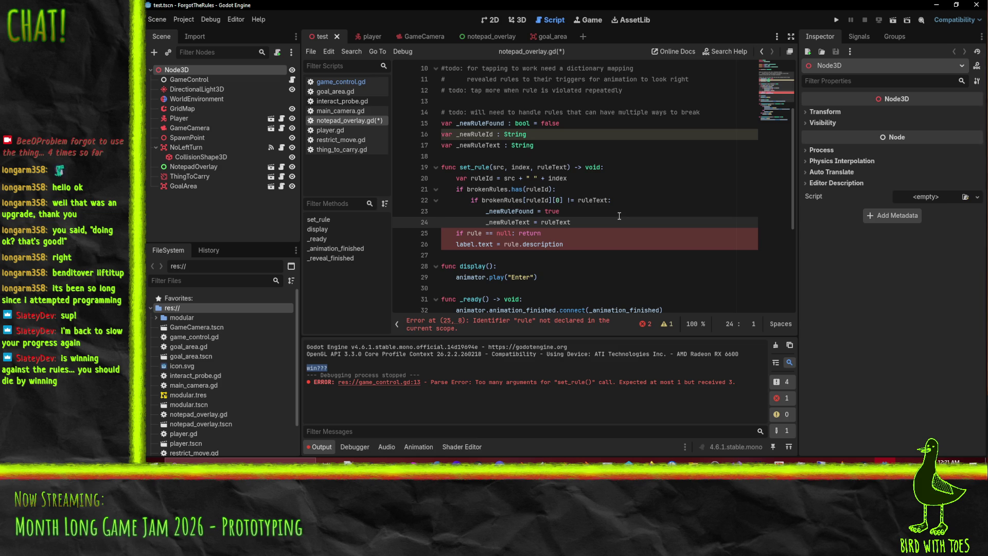
# Step: Add _newRuleId = ruleId right after _newRuleFound = true
pyautogui.press('Up')
pyautogui.press('Up')
pyautogui.press('Up')
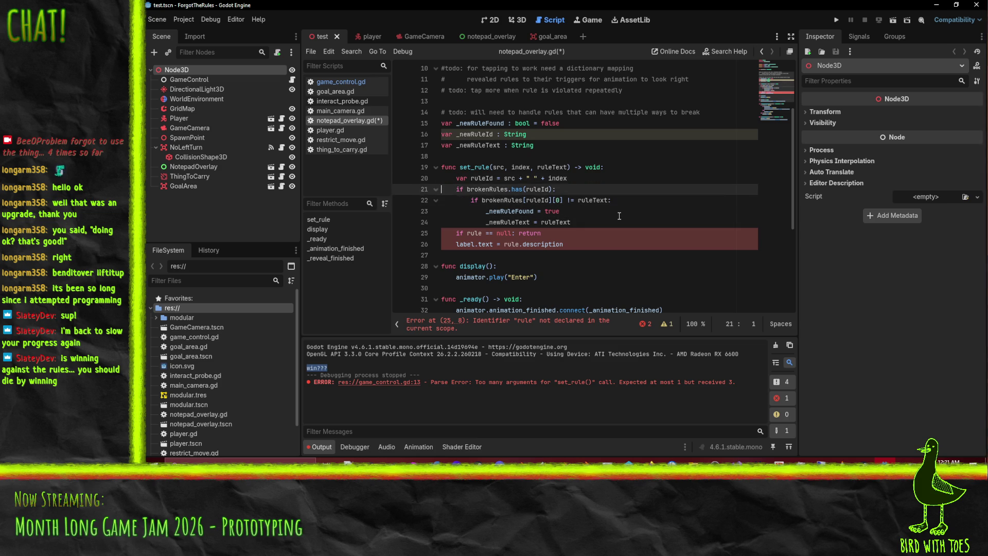
pyautogui.press('Up')
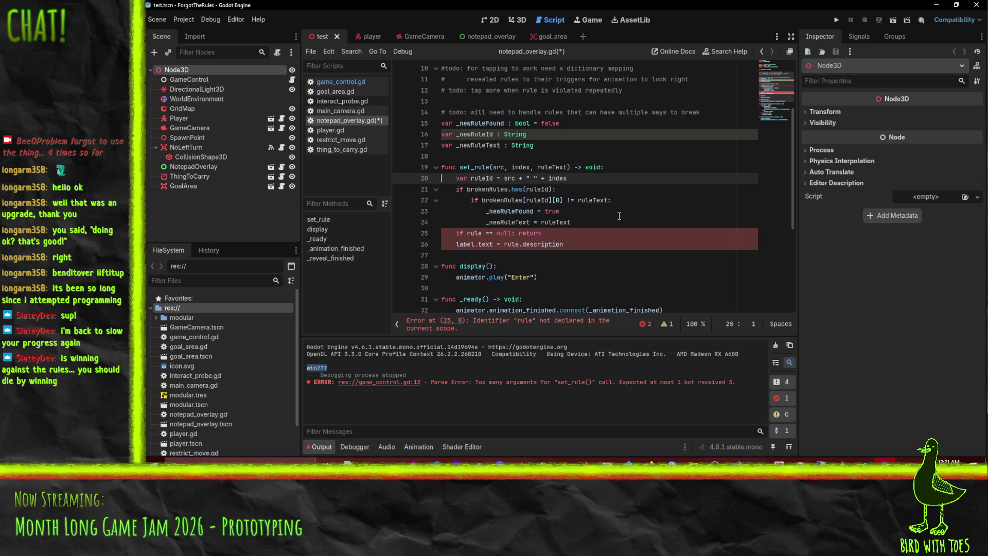
pyautogui.press('Down')
pyautogui.press('Down')
pyautogui.press('Down')
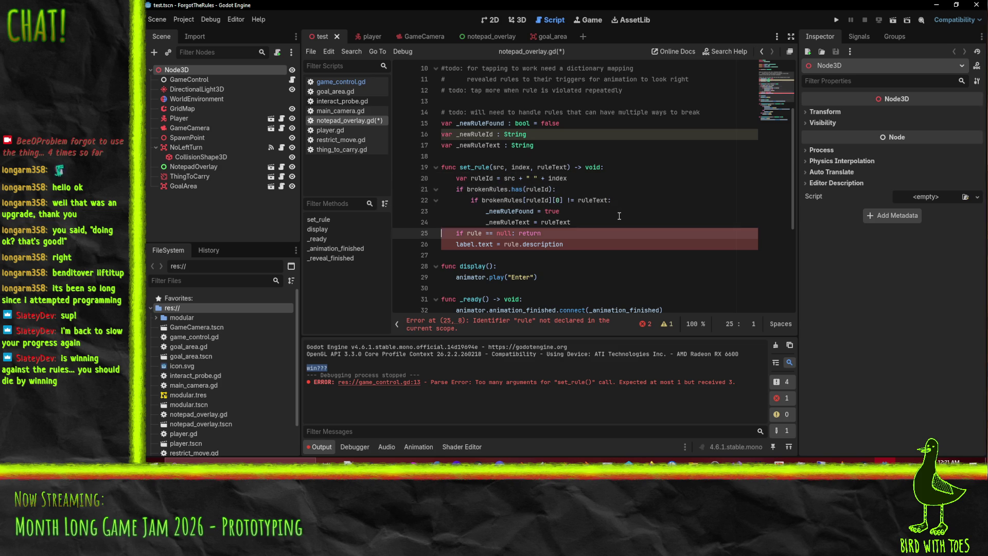
pyautogui.press('Up')
pyautogui.press('Down')
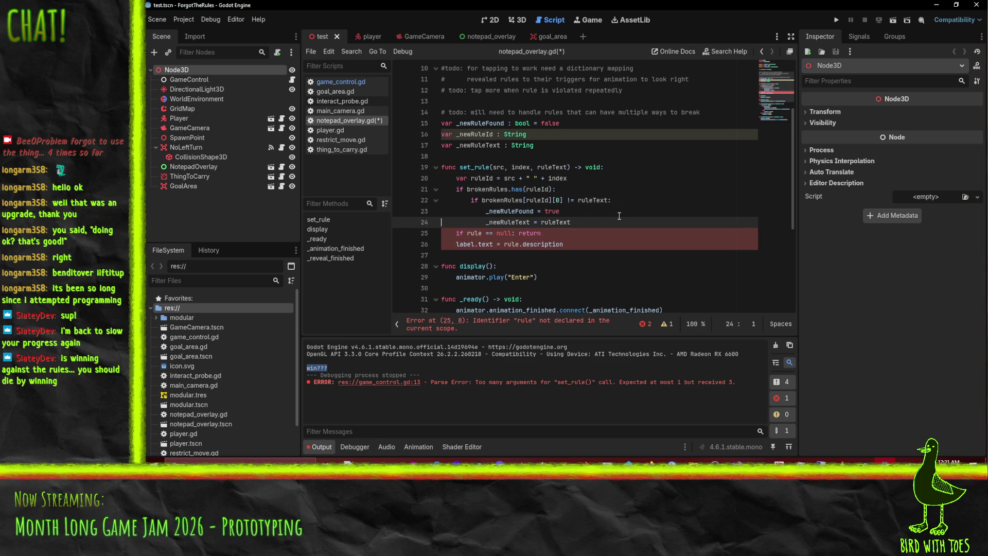
pyautogui.press('Up')
pyautogui.press('Return')
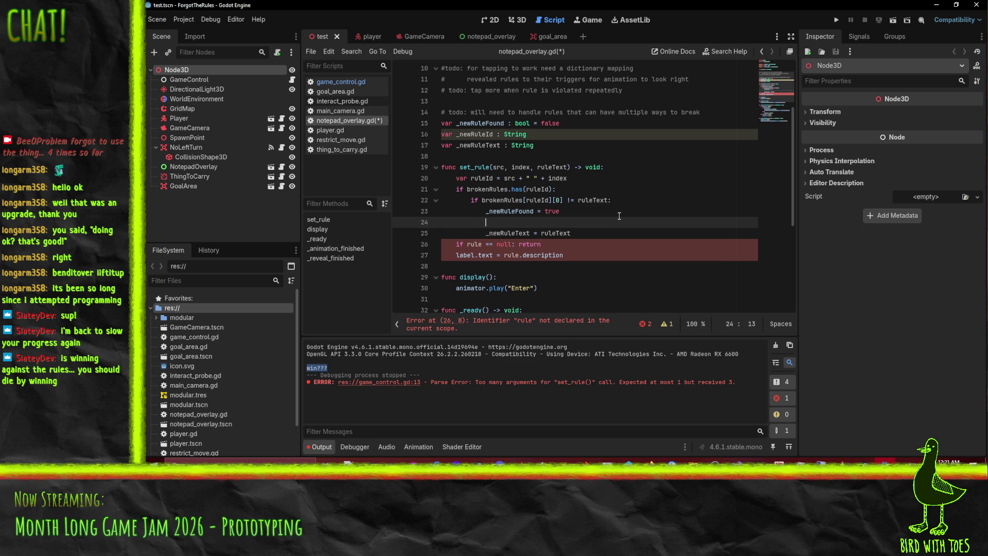
pyautogui.write('_ner')
pyautogui.press('BackSpace')
pyautogui.write('wRule')
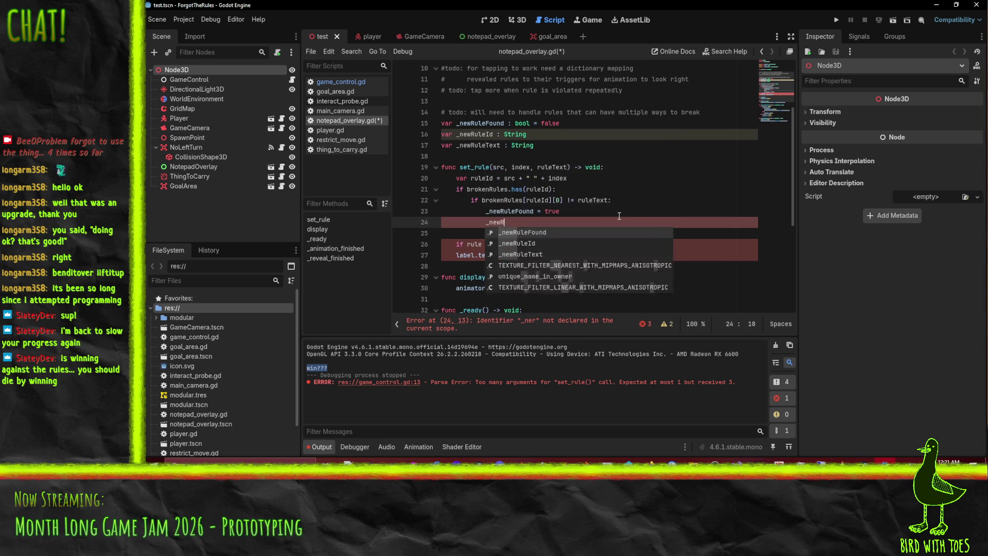
pyautogui.write('Id = ')
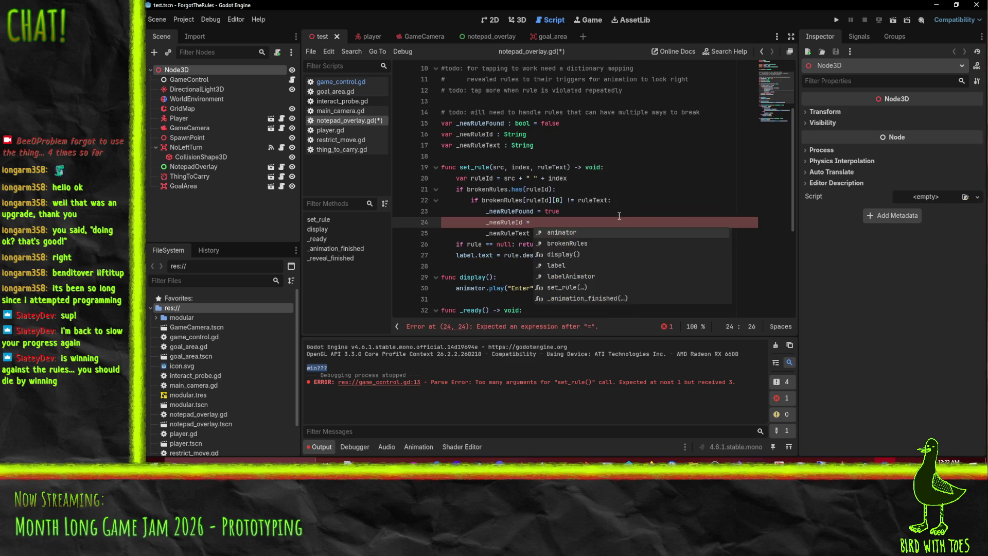
pyautogui.write('ruleId')
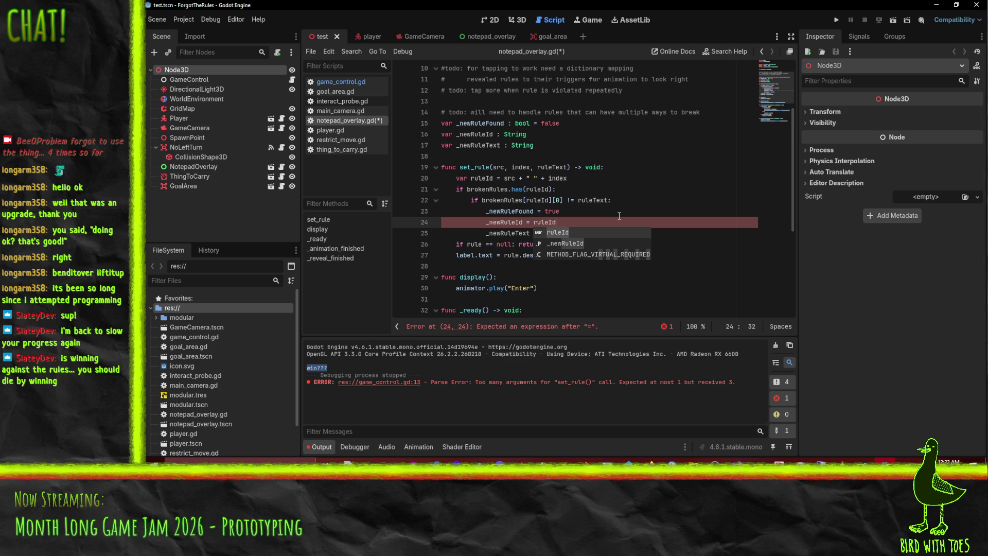
pyautogui.press('Down')
pyautogui.press('Down')
pyautogui.press('Down')
# Step: Delete the 'if rule == null' check line from set_rule
pyautogui.press('Up')
pyautogui.hotkey('shift', 'Home')
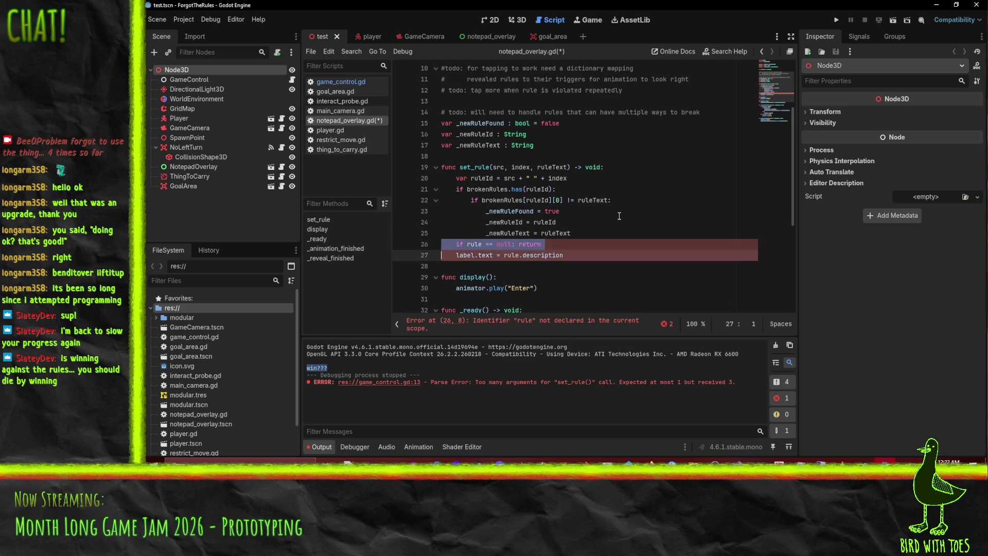
pyautogui.press('BackSpace')
pyautogui.press('BackSpace')
pyautogui.press('BackSpace')
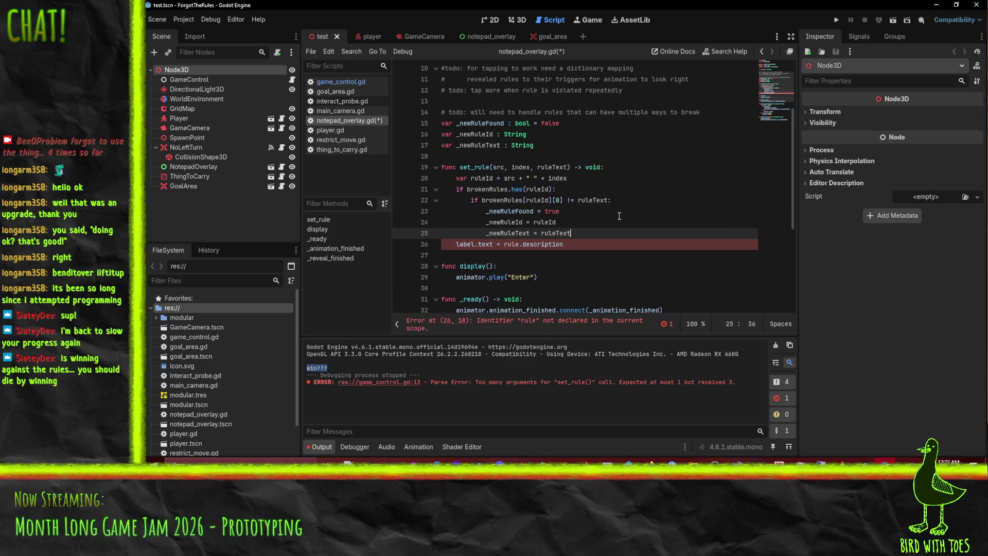
pyautogui.press('Up')
pyautogui.press('Up')
pyautogui.press('Up')
pyautogui.press('Down')
pyautogui.press('Down')
pyautogui.press('Down')
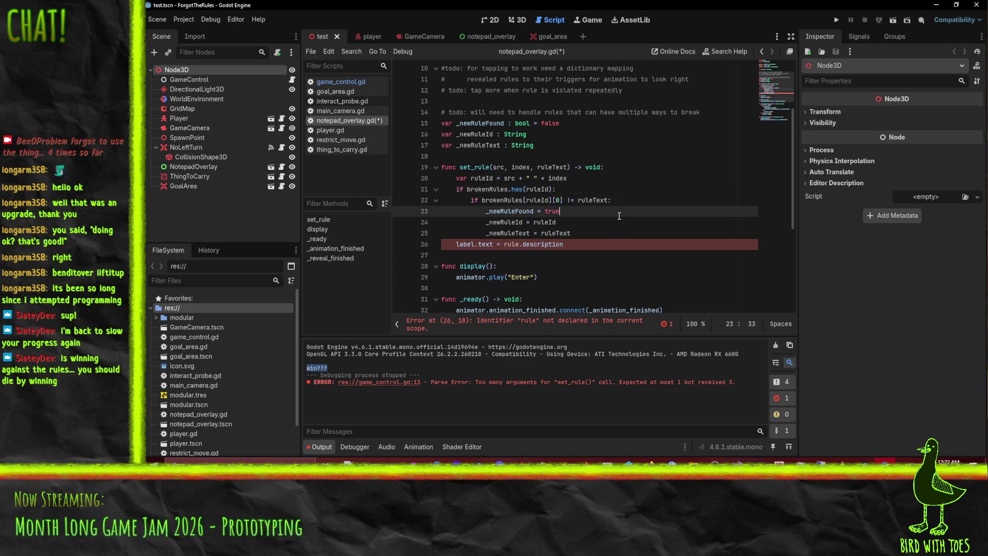
pyautogui.press('Up')
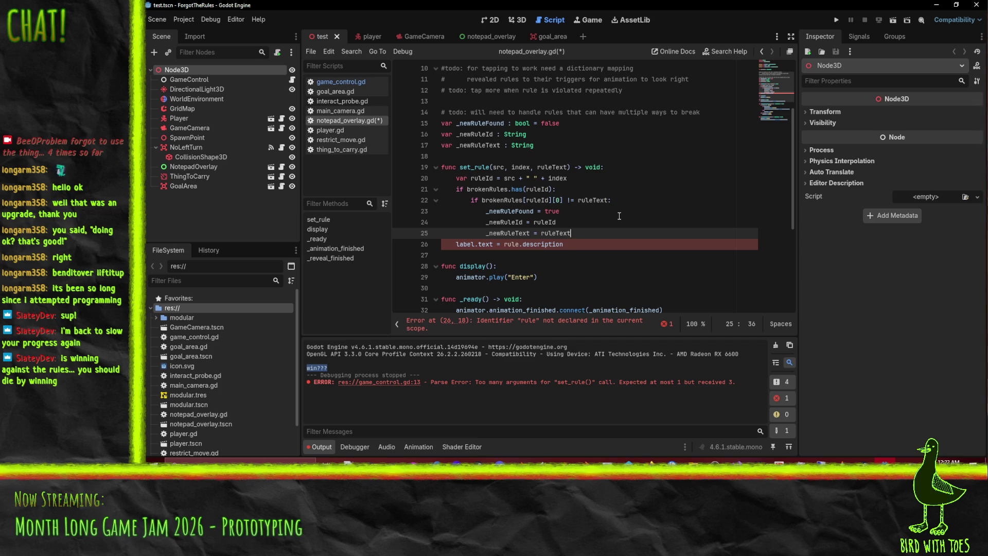
# Step: Add an else: branch holding a dedented copy of the three _newRule assignment lines
pyautogui.press('Return')
pyautogui.press('BackSpace')
pyautogui.press('BackSpace')
pyautogui.write('else:')
pyautogui.press('Up')
pyautogui.press('Up')
pyautogui.press('Up')
pyautogui.hotkey('shift', 'Down')
pyautogui.hotkey('shift', 'Down')
pyautogui.hotkey('shift', 'Down')
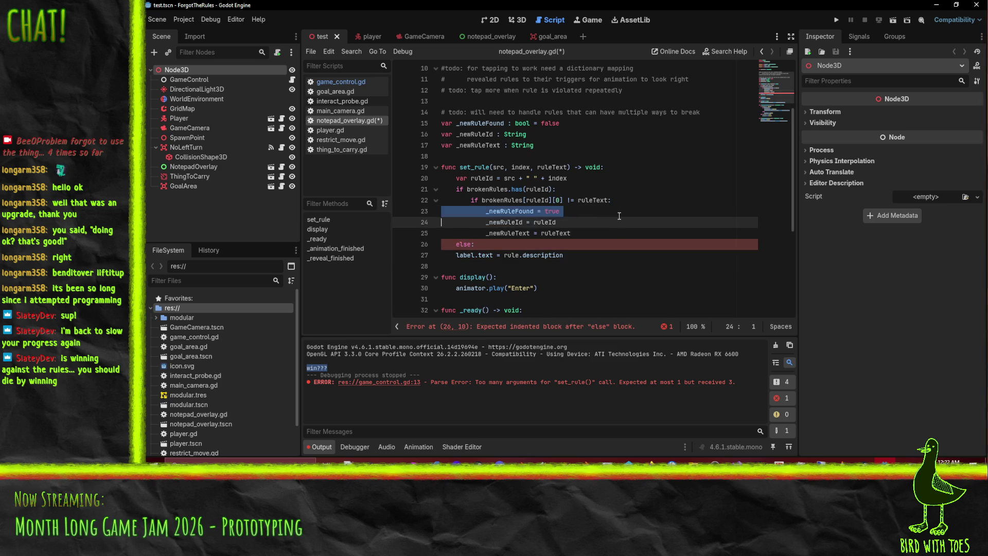
pyautogui.press('Down')
pyautogui.press('Down')
pyautogui.press('Up')
pyautogui.write('_newRuleFound = true             _newRuleId = ruleId             _newRuleText = ruleText')
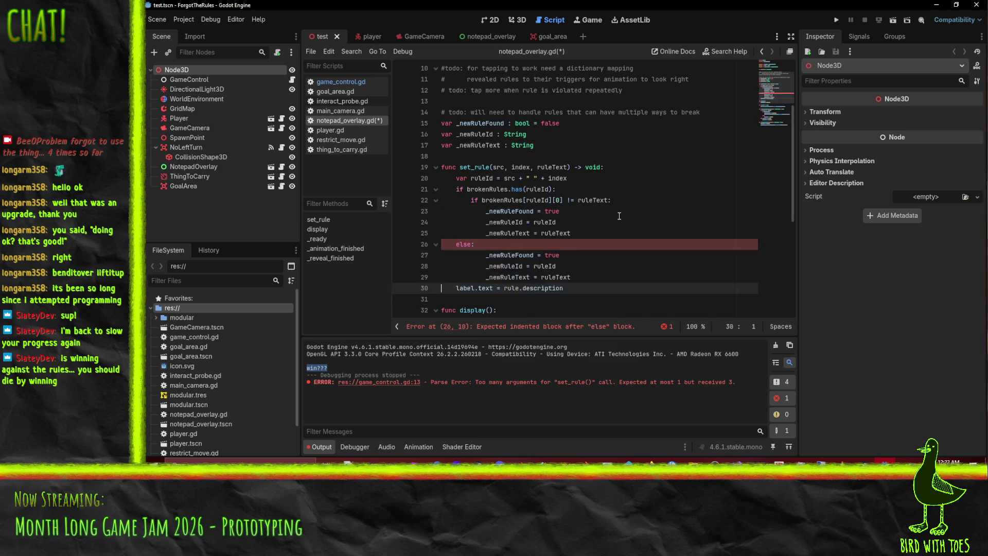
pyautogui.hotkey('shift', 'Up')
pyautogui.hotkey('shift', 'Up')
pyautogui.hotkey('shift', 'Up')
pyautogui.hotkey('shift', 'Tab')
pyautogui.press('Left')
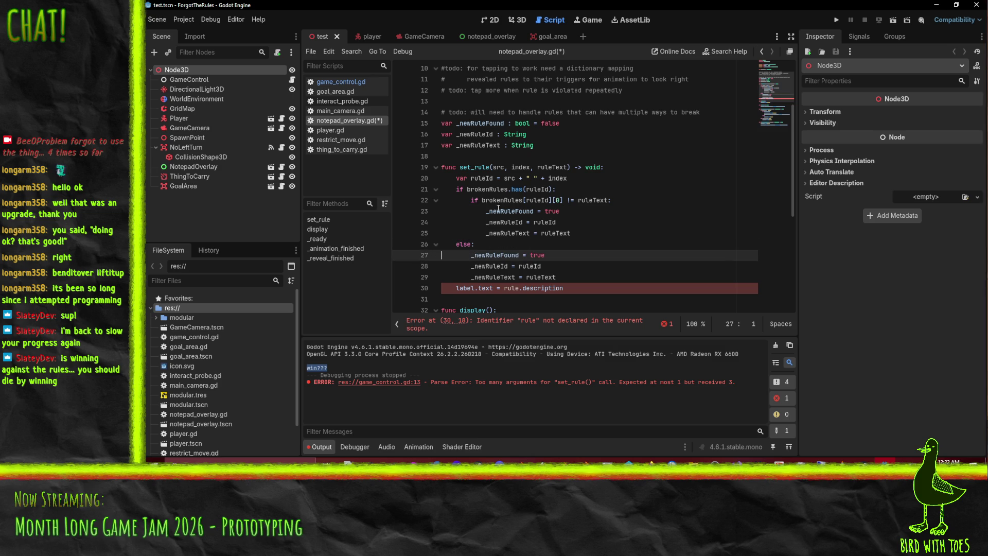
# Step: Delete the label.text = rule.description line from set_rule
pyautogui.moveTo(482, 199); pyautogui.dragTo(563, 199)
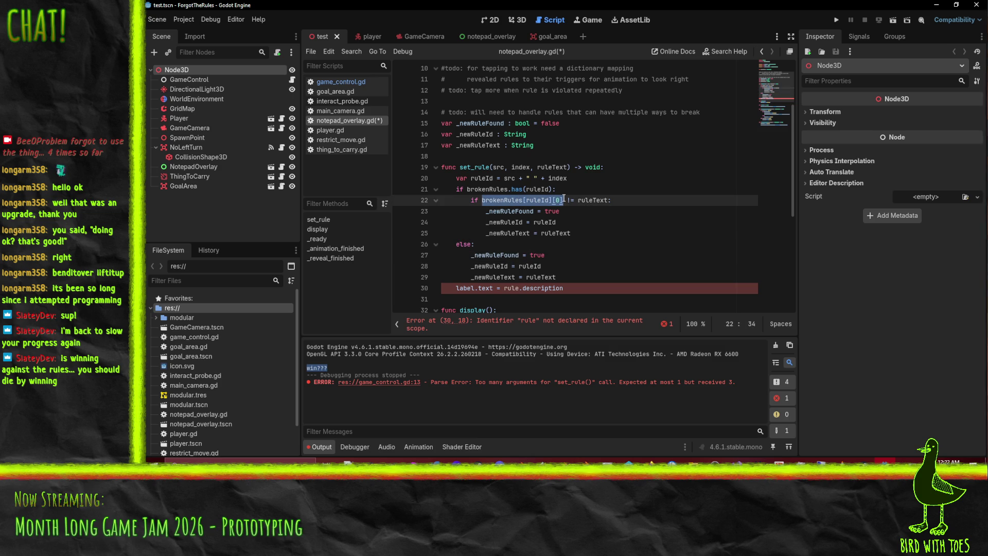
pyautogui.scroll(-4, 564, 199)
pyautogui.scroll(2, 542, 228)
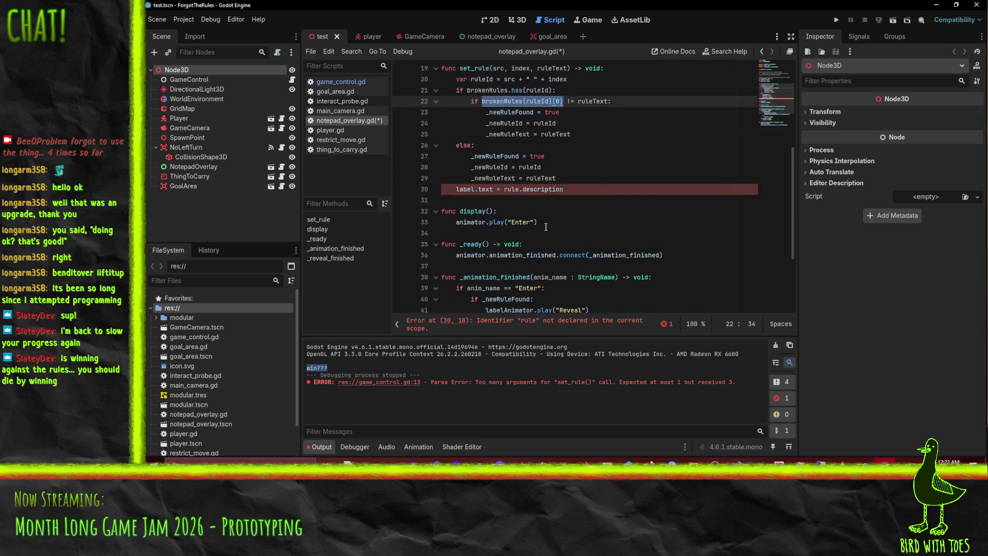
pyautogui.click(473, 222)
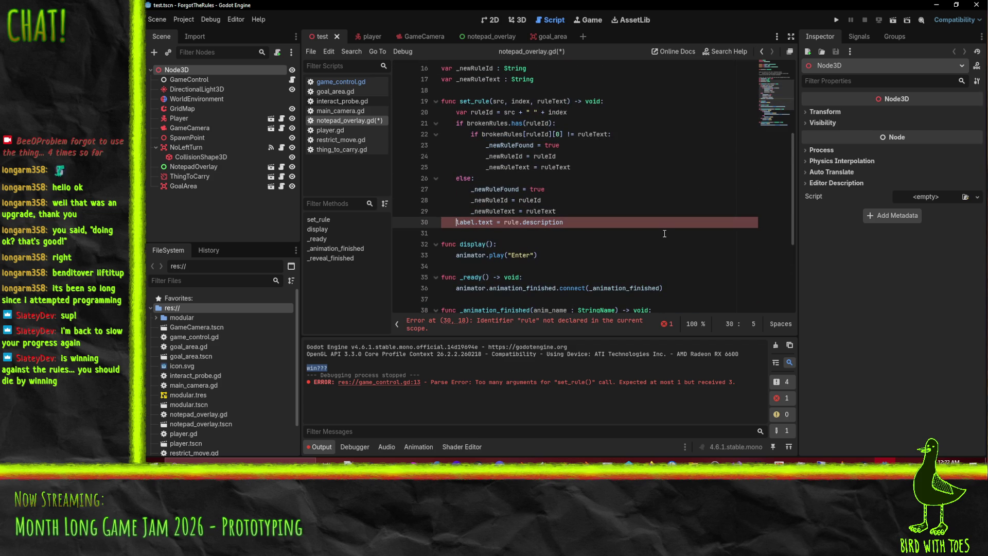
pyautogui.hotkey('shift', 'Down')
pyautogui.press('BackSpace')
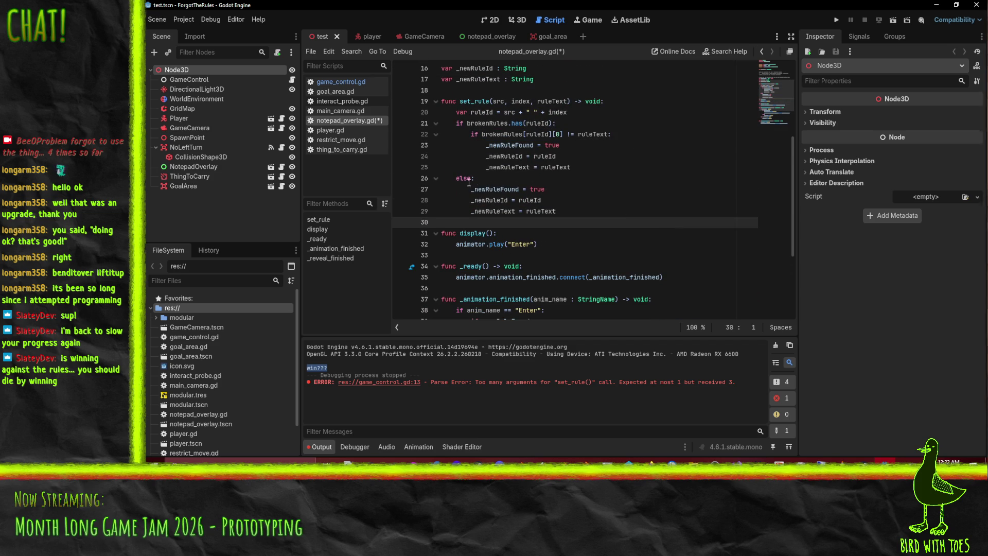
pyautogui.scroll(1, 553, 245)
# Step: In the else branch, write var ruleLabel = new Label() and ruleLabel.text = _newRuleText
pyautogui.click(599, 249)
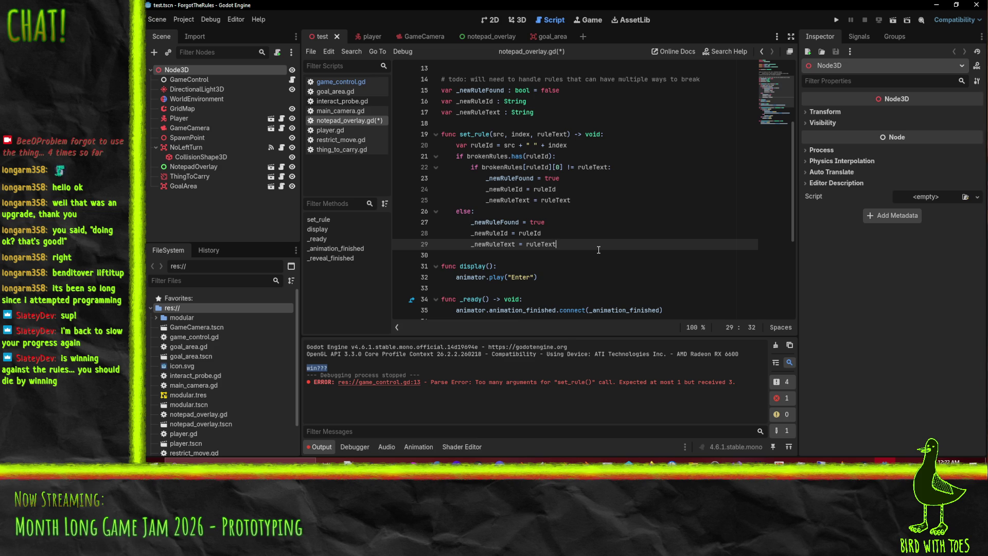
pyautogui.press('Return')
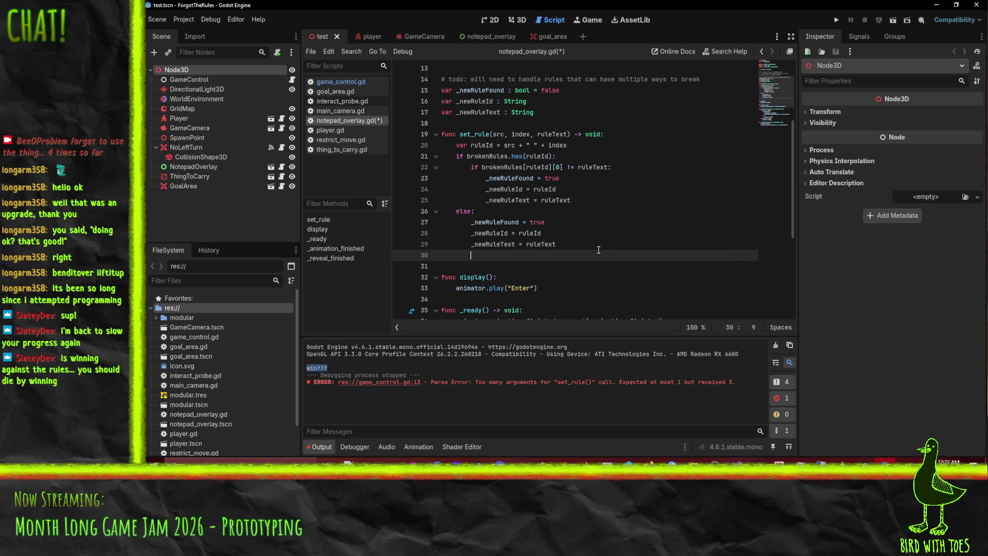
pyautogui.scroll(-1, 599, 247)
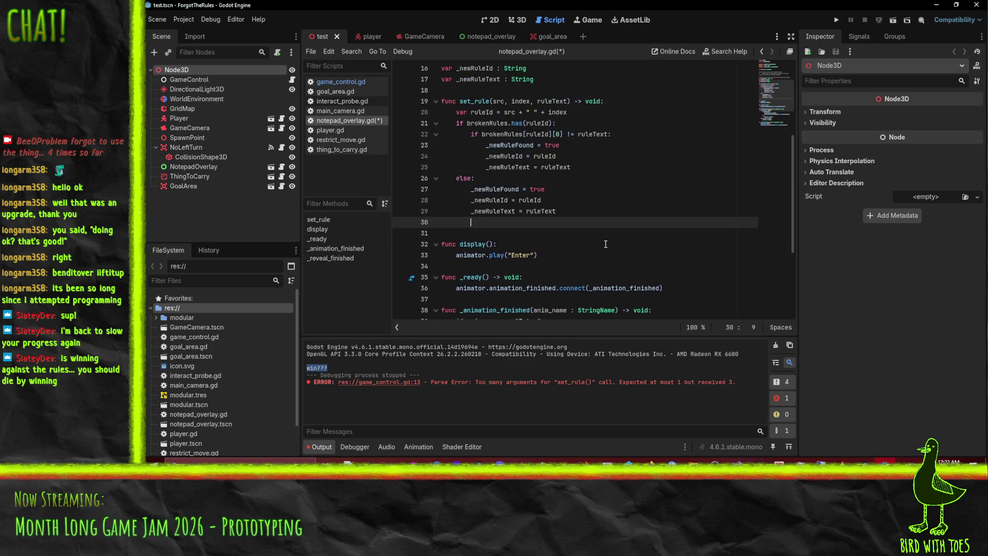
pyautogui.scroll(1, 606, 244)
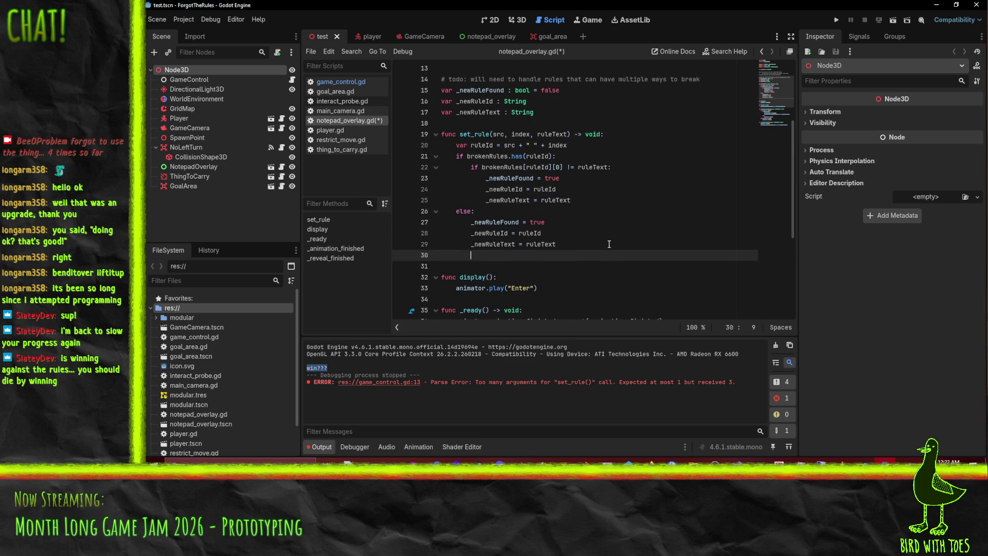
pyautogui.scroll(1, 608, 256)
pyautogui.scroll(-1, 606, 260)
pyautogui.write('var ')
pyautogui.write('ruleLabel')
pyautogui.write(' = new Label()')
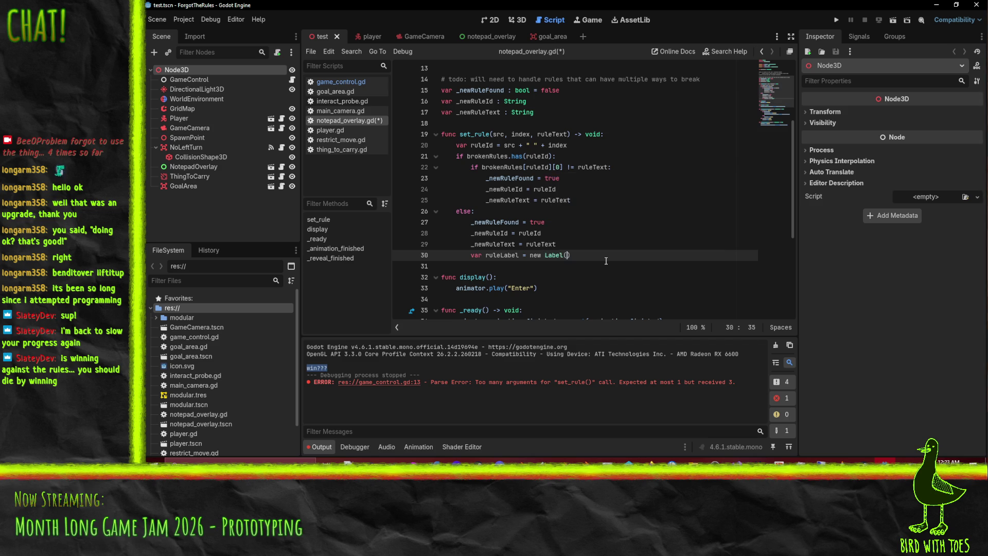
pyautogui.press('Return')
pyautogui.write('ruleLabel.text = ')
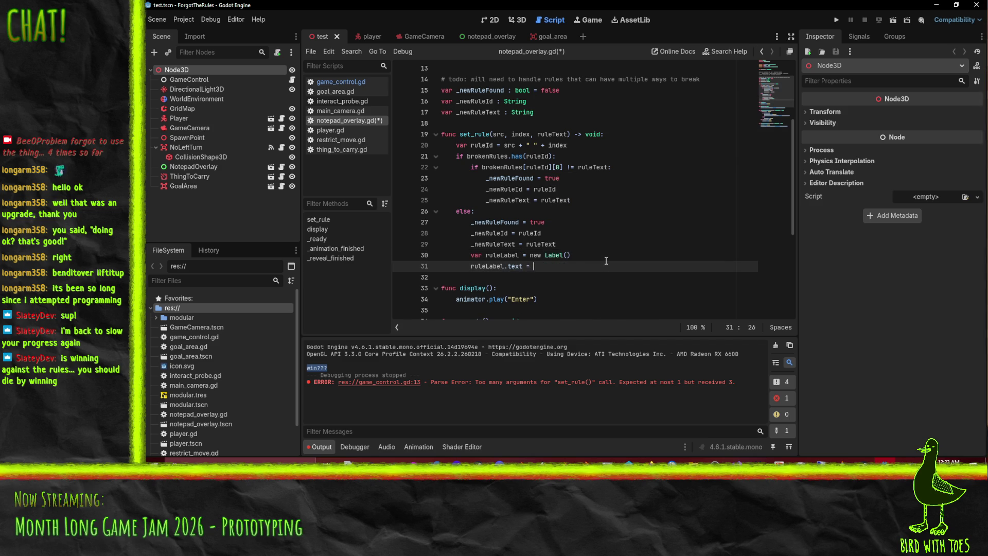
pyautogui.write('_r')
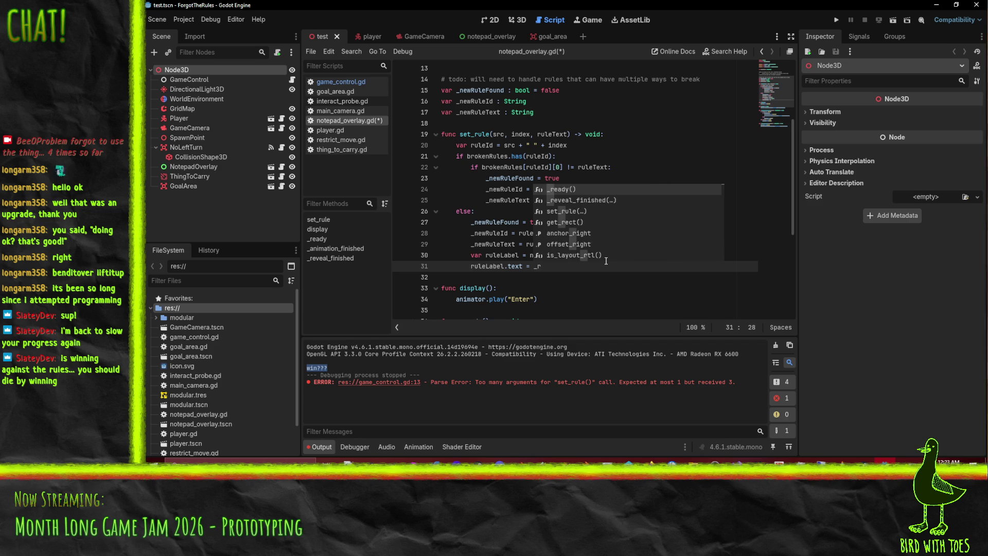
pyautogui.press('BackSpace')
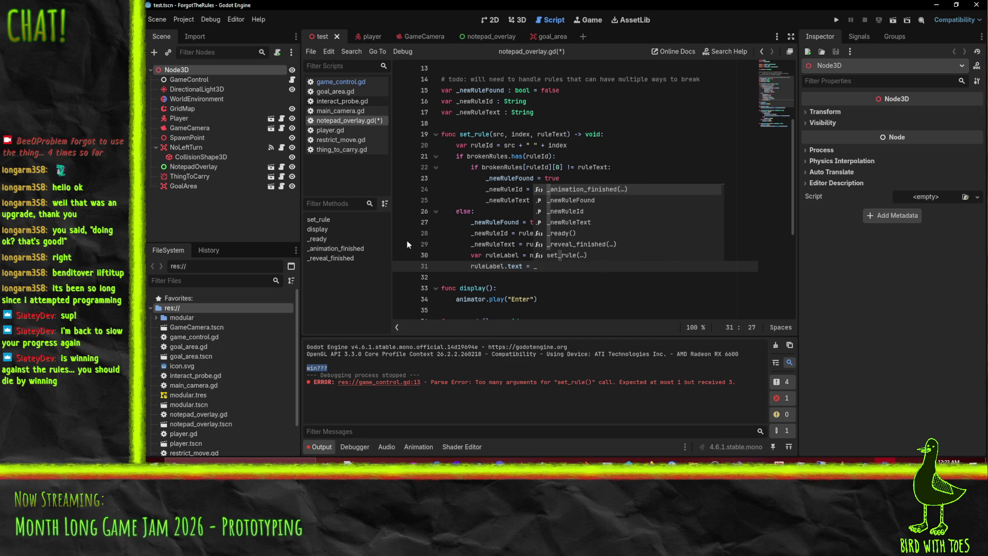
pyautogui.press('Escape')
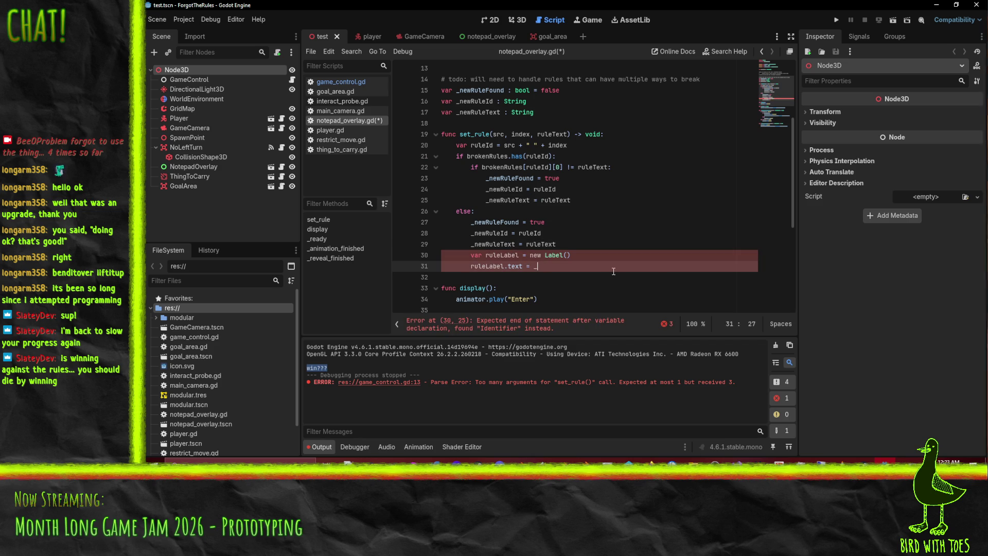
pyautogui.write('newRuleText')
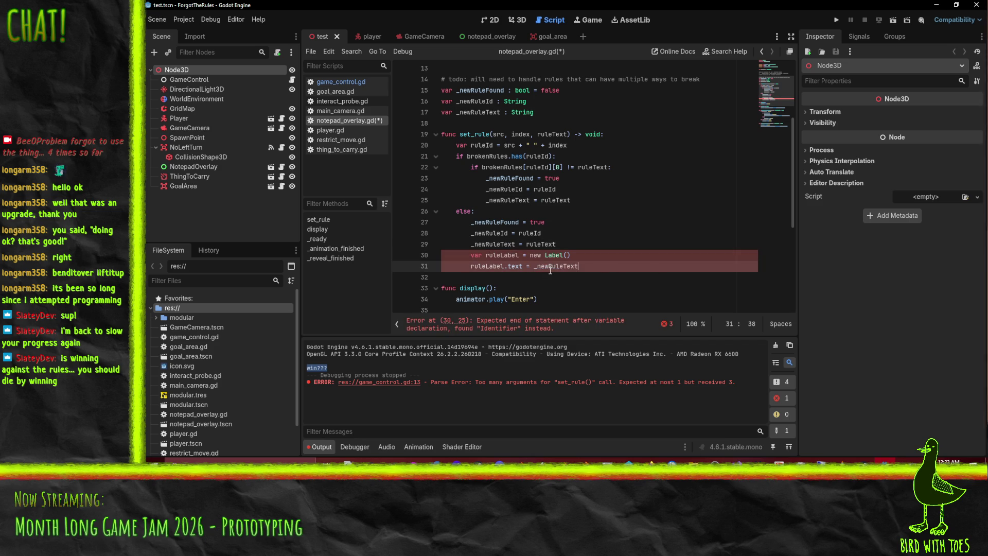
# Step: Tidy the ruleLabel lines, with a blank line above the declaration and a new line after the text assignment
pyautogui.press('Up')
pyautogui.hotkey('ctrl', 'shift', 'Return')
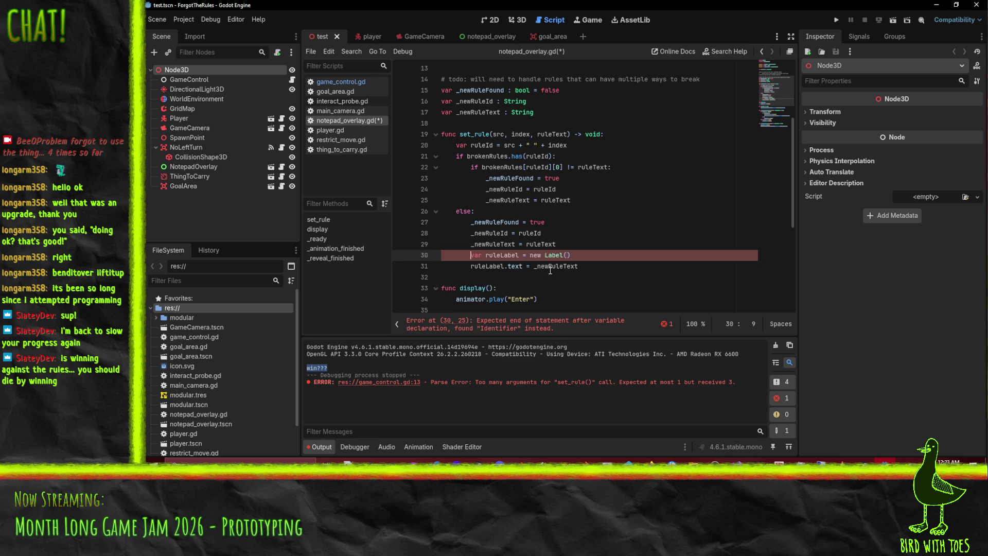
pyautogui.click(539, 267)
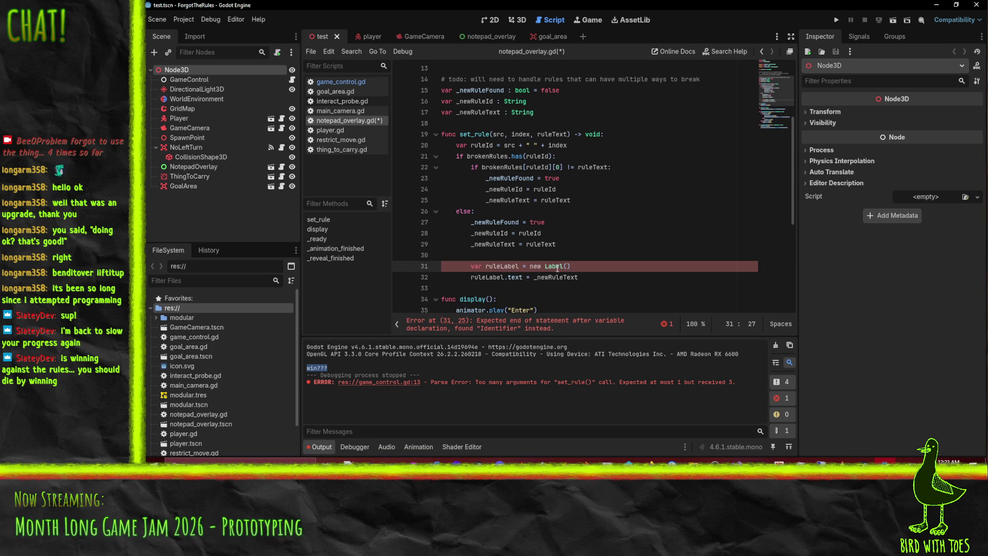
pyautogui.moveTo(553, 265)
pyautogui.click(524, 266)
pyautogui.write(':')
pyautogui.press('Up')
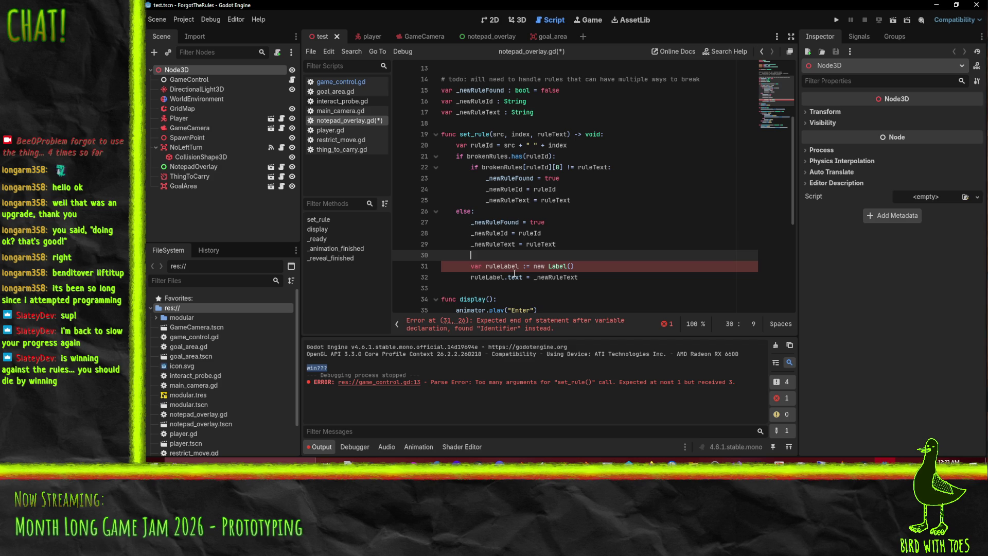
pyautogui.press('Down')
pyautogui.press('Down')
pyautogui.press('Up')
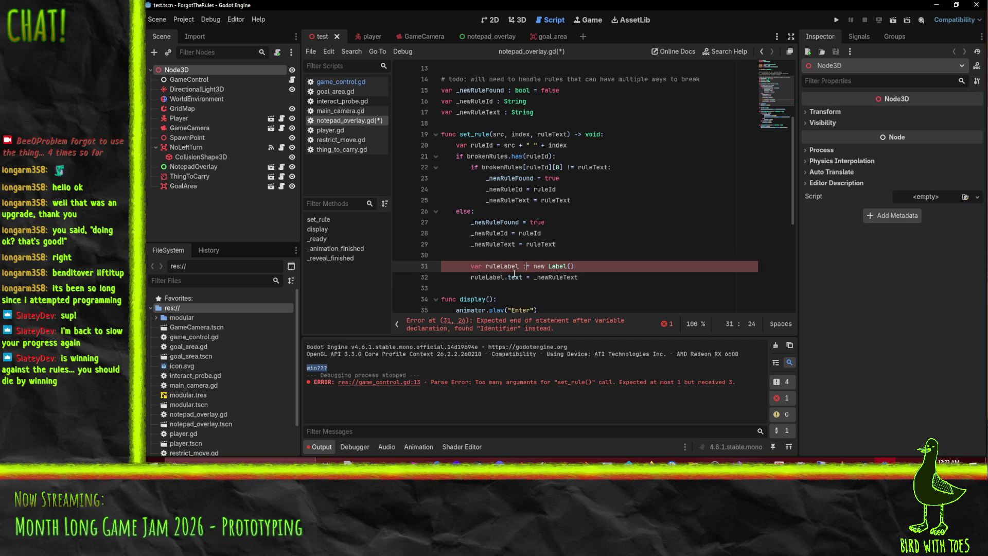
pyautogui.press('BackSpace')
pyautogui.press('BackSpace')
pyautogui.press('Return')
pyautogui.write('ru')
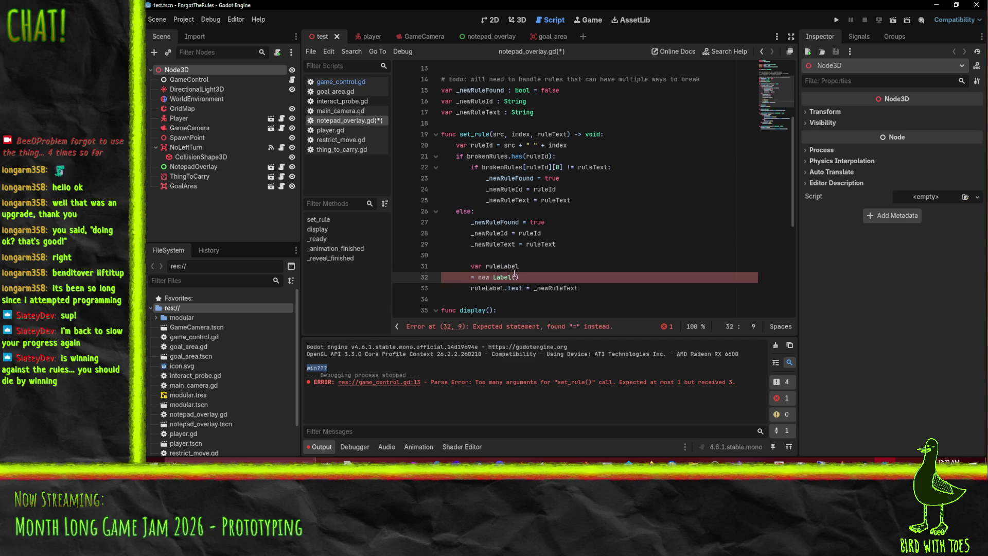
pyautogui.write('leLabel')
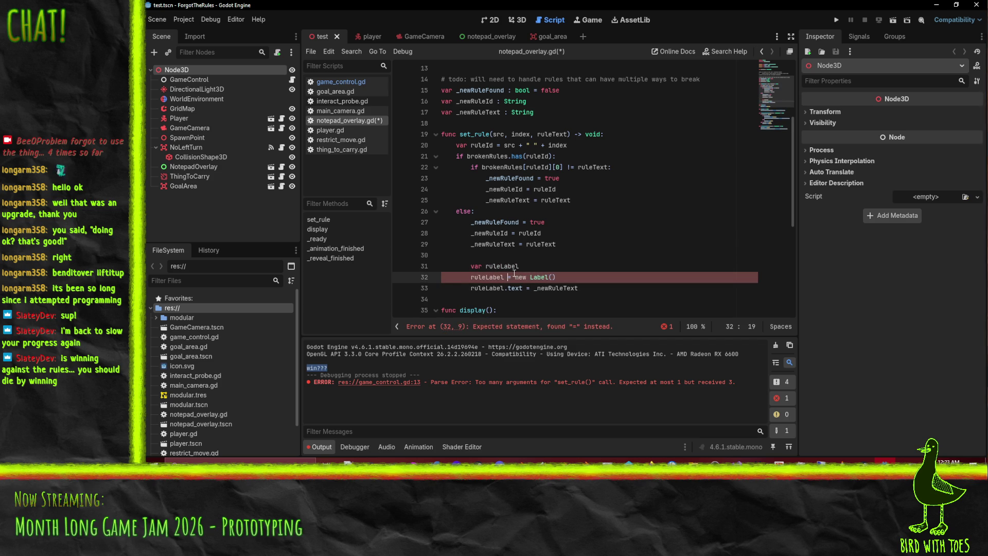
pyautogui.press('BackSpace')
pyautogui.press('BackSpace')
pyautogui.press('BackSpace')
pyautogui.press('Down')
pyautogui.press('Return')
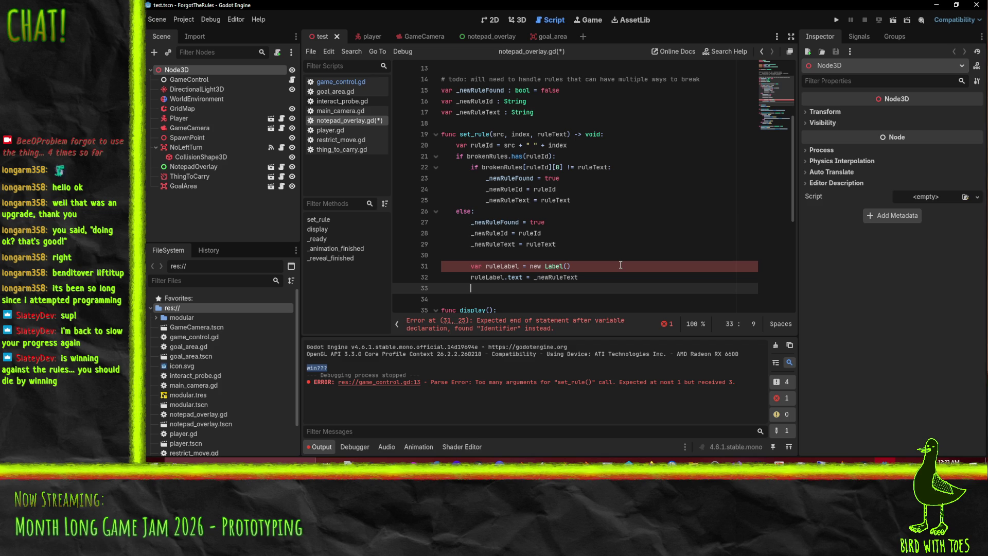
pyautogui.scroll(4, 512, 235)
# Step: Write brokenRules[ruleId] = (ruleText, ruleLabel) and open a new line below it
pyautogui.scroll(-3, 636, 208)
pyautogui.write('brokenRu')
pyautogui.write('les')
pyautogui.write('[_')
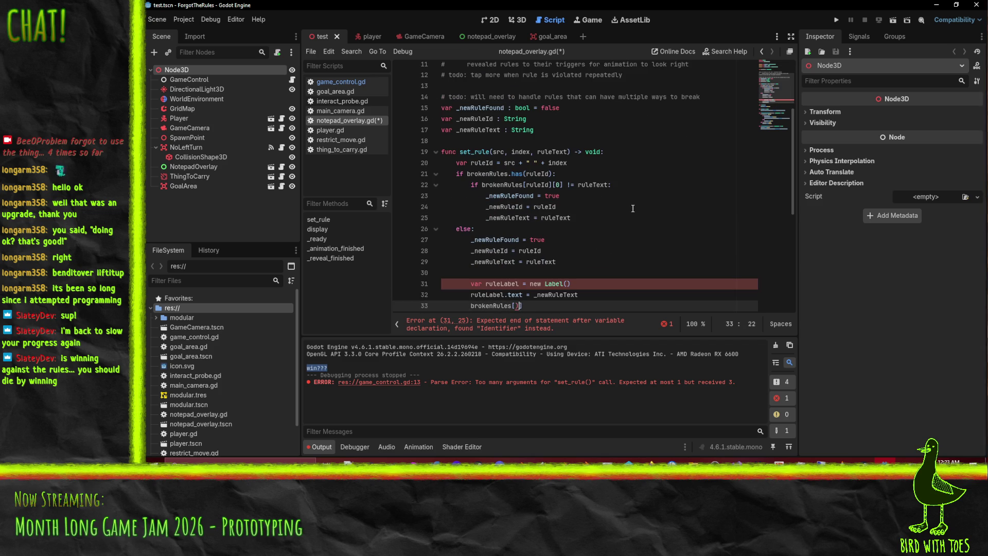
pyautogui.press('BackSpace')
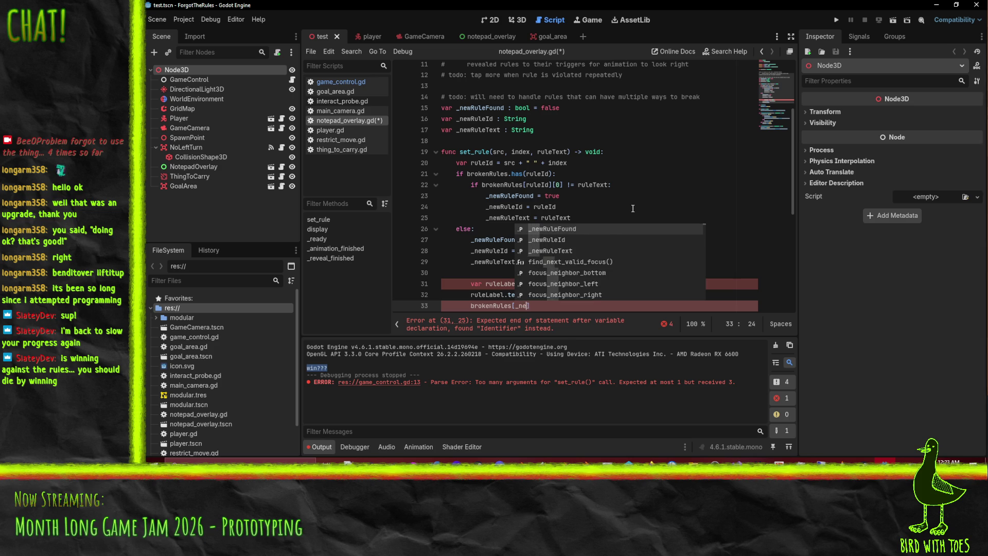
pyautogui.write('ruleId')
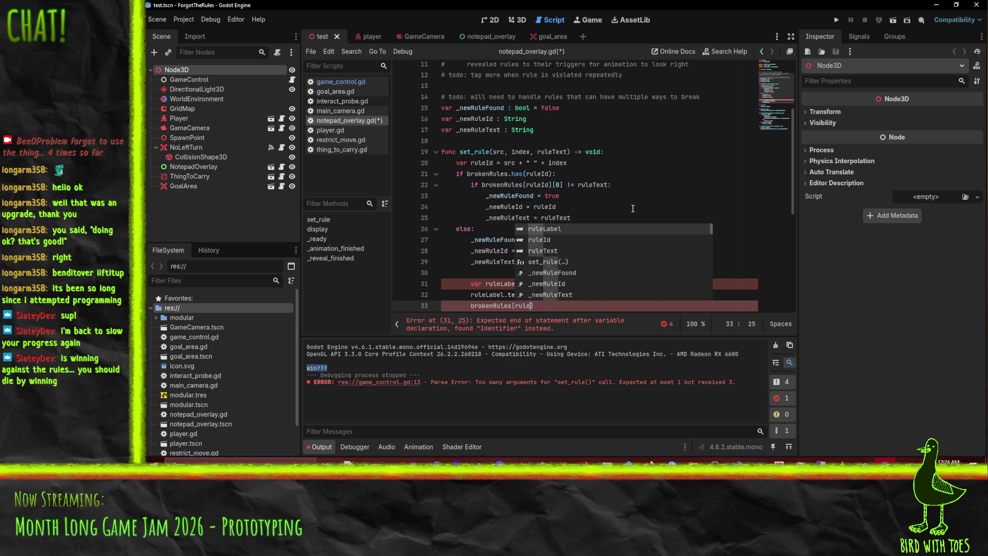
pyautogui.write(']')
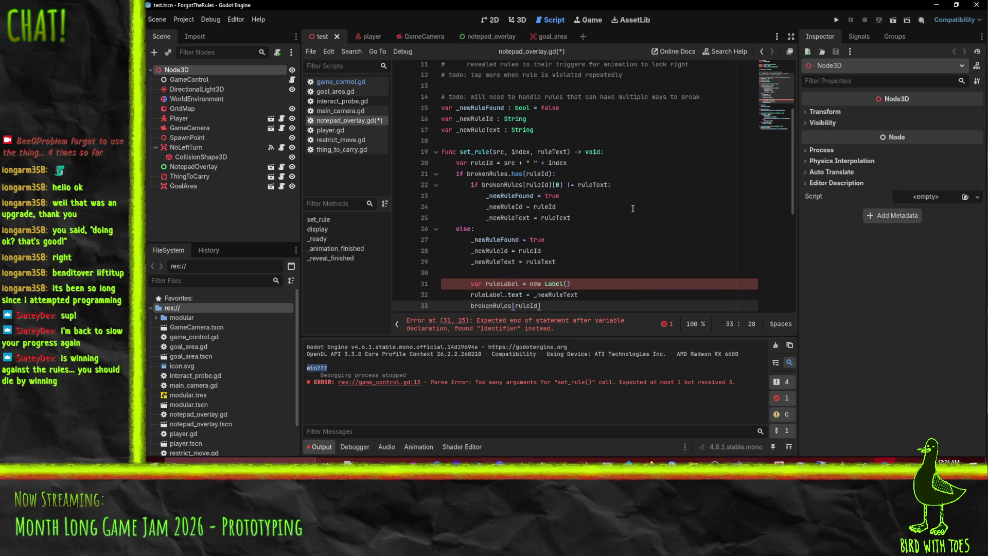
pyautogui.write(' = (rul')
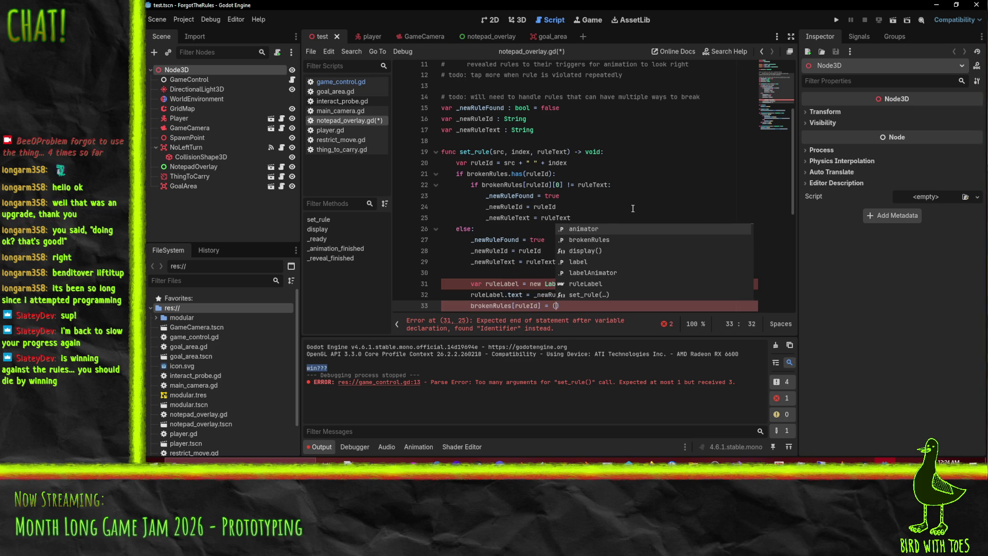
pyautogui.press('BackSpace')
pyautogui.press('BackSpace')
pyautogui.press('BackSpace')
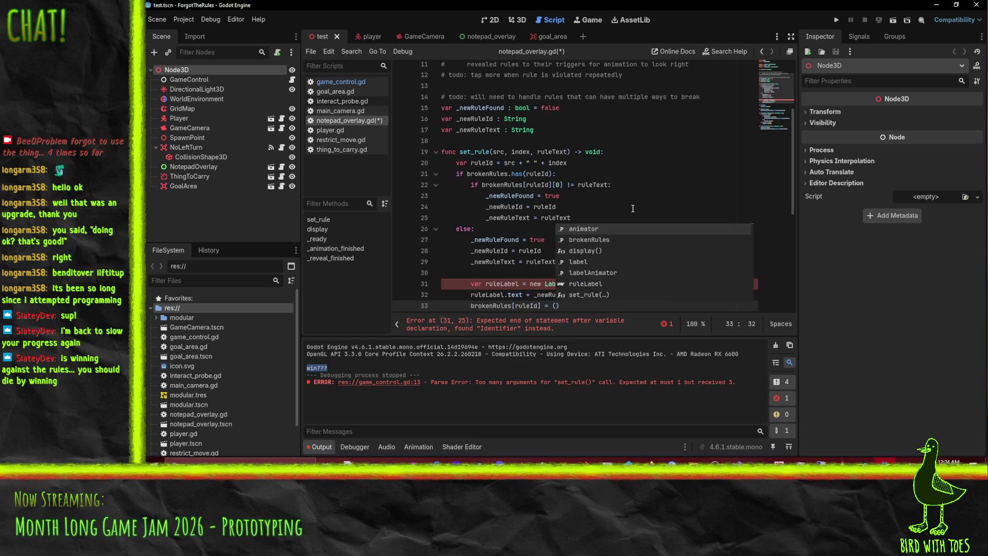
pyautogui.write('ruleText')
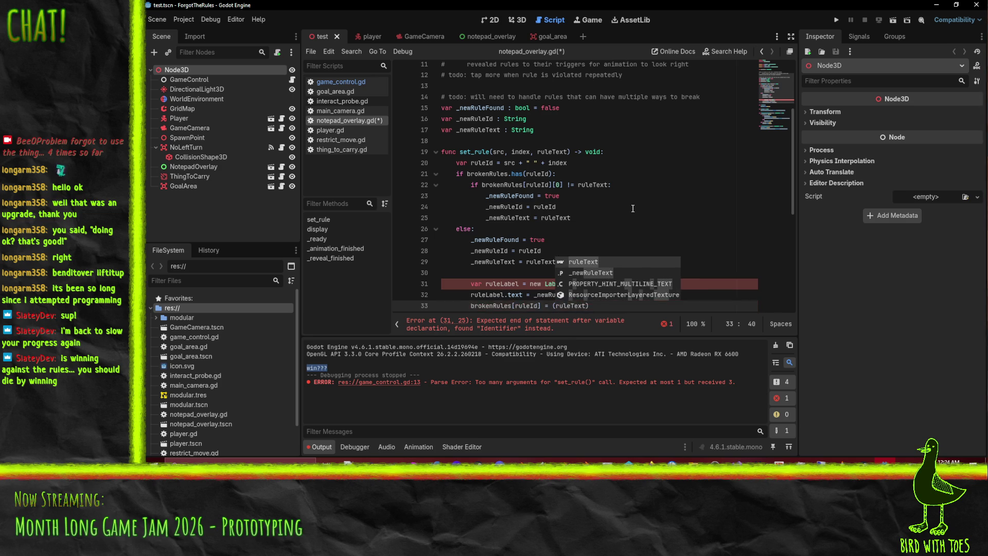
pyautogui.write(', ruleLabel')
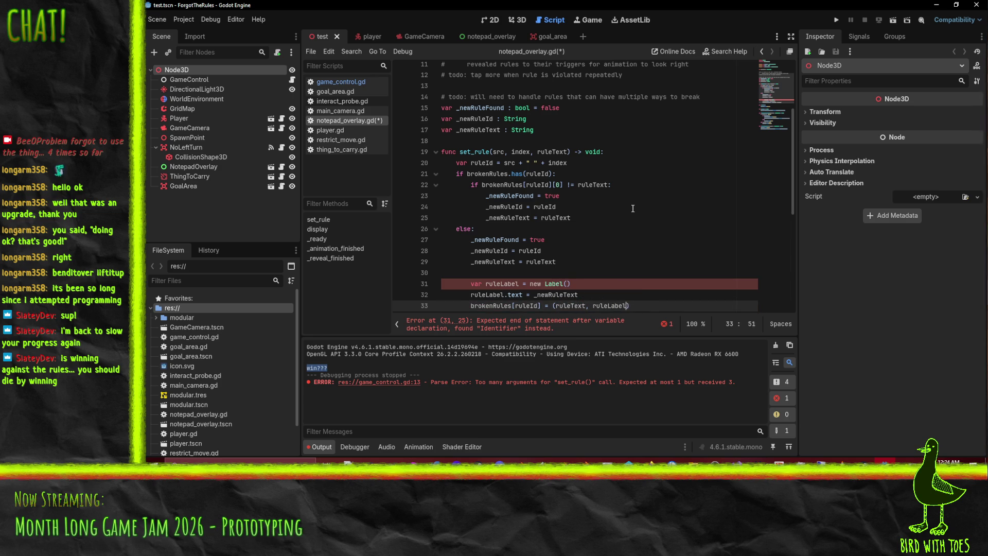
pyautogui.press('End')
pyautogui.scroll(-3, 638, 186)
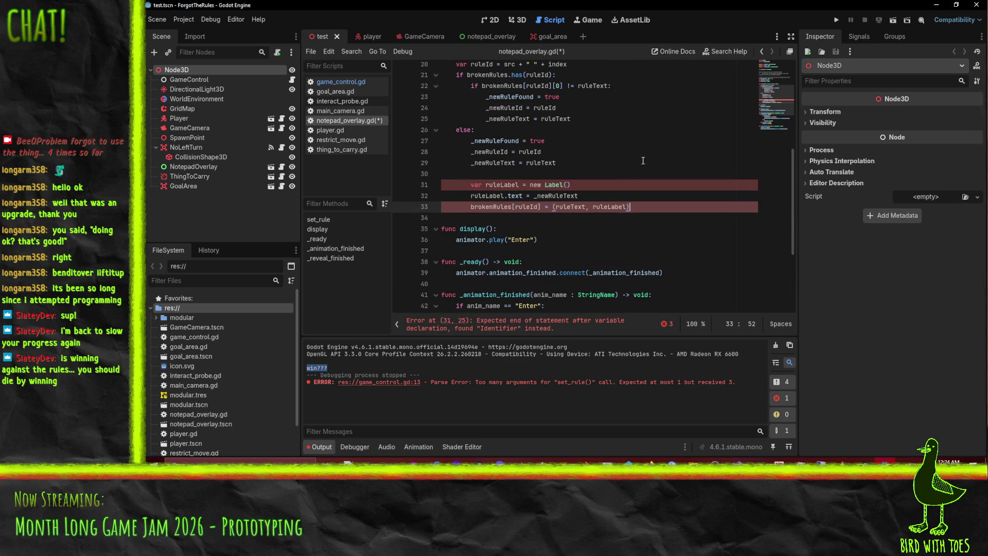
pyautogui.press('Return')
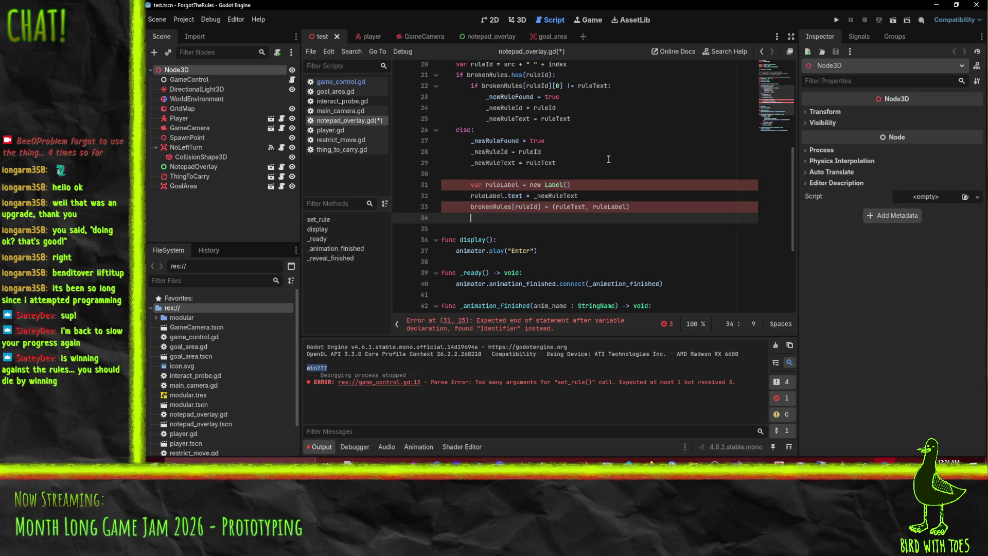
pyautogui.scroll(6, 609, 160)
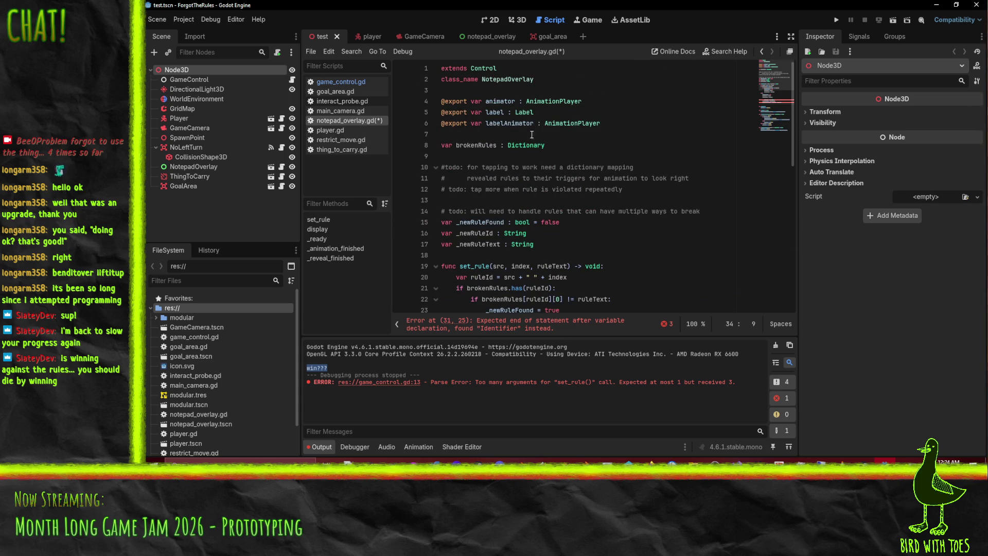
pyautogui.click(627, 119)
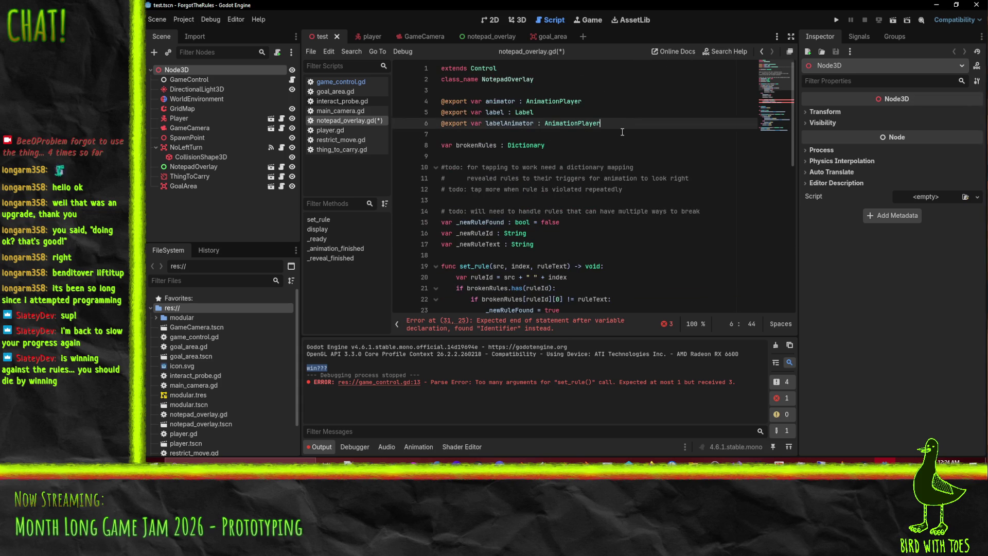
pyautogui.press('Return')
pyautogui.write('@export ')
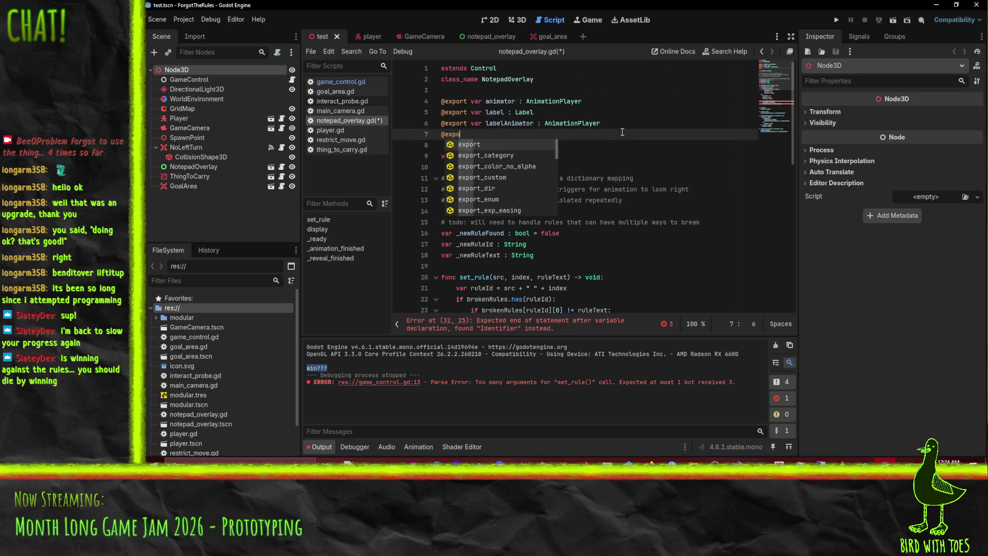
pyautogui.write('var labelcontai')
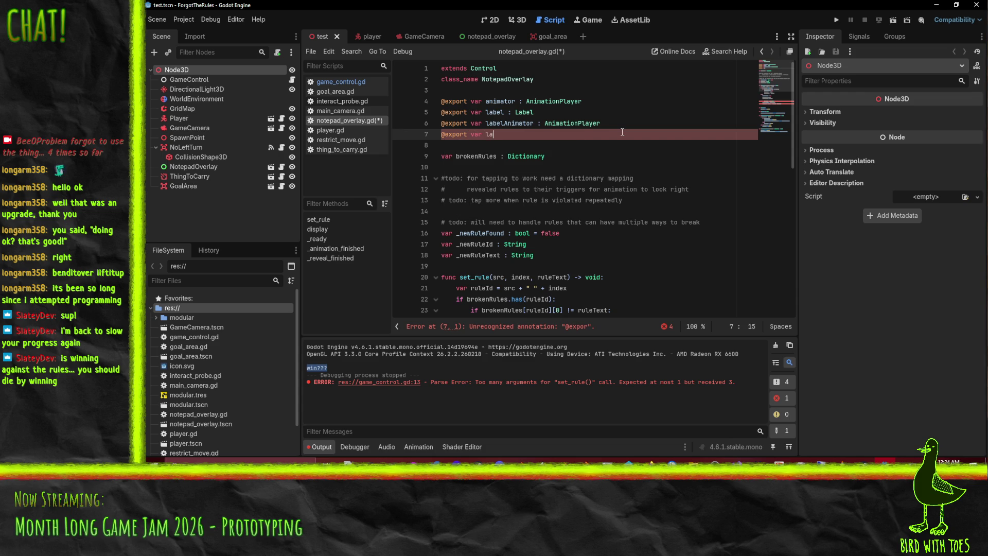
pyautogui.press('BackSpace')
pyautogui.press('BackSpace')
pyautogui.press('BackSpace')
pyautogui.write('Container : Control')
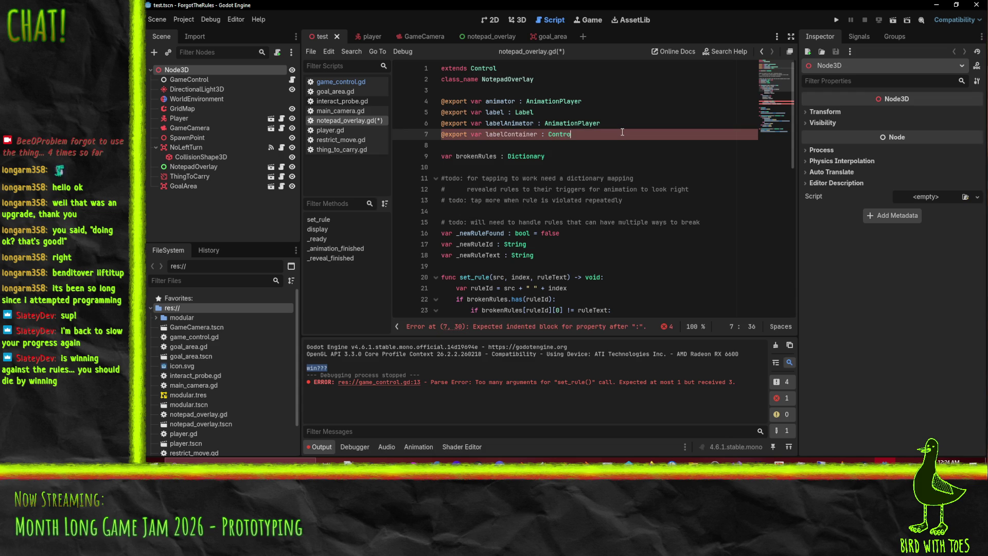
pyautogui.doubleClick(494, 137)
pyautogui.hotkey('ctrl', 'c')
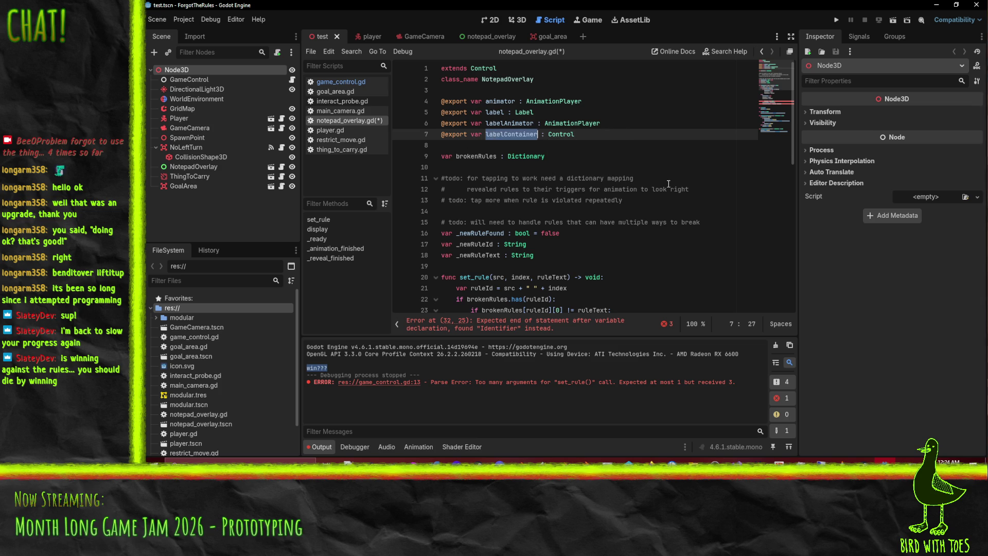
# Step: Add labelContainer.add_child(ruleLabel) on the empty line 35
pyautogui.scroll(-7, 487, 206)
pyautogui.click(483, 219)
pyautogui.hotkey('ctrl', 'v')
pyautogui.write('.add_chi')
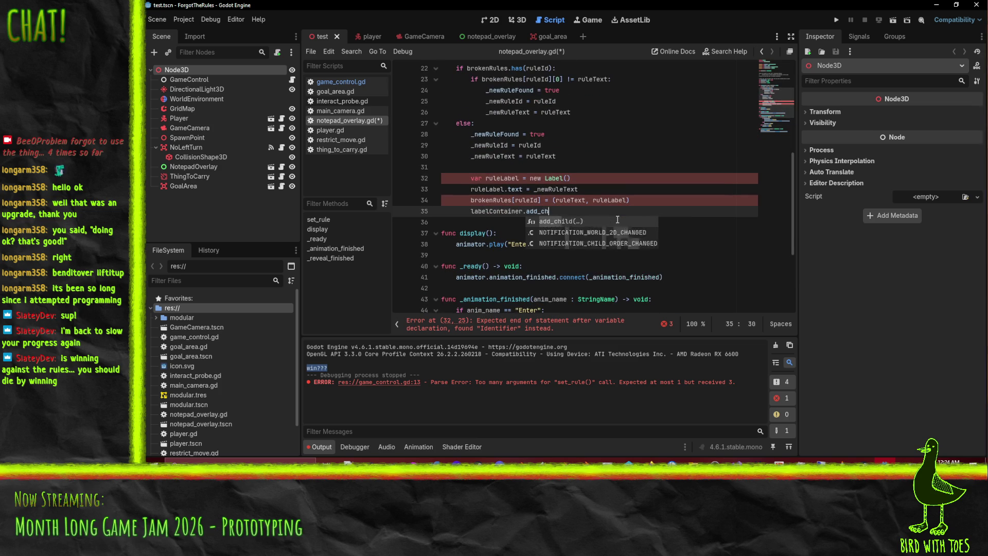
pyautogui.press('Return')
pyautogui.write('ruleLabel')
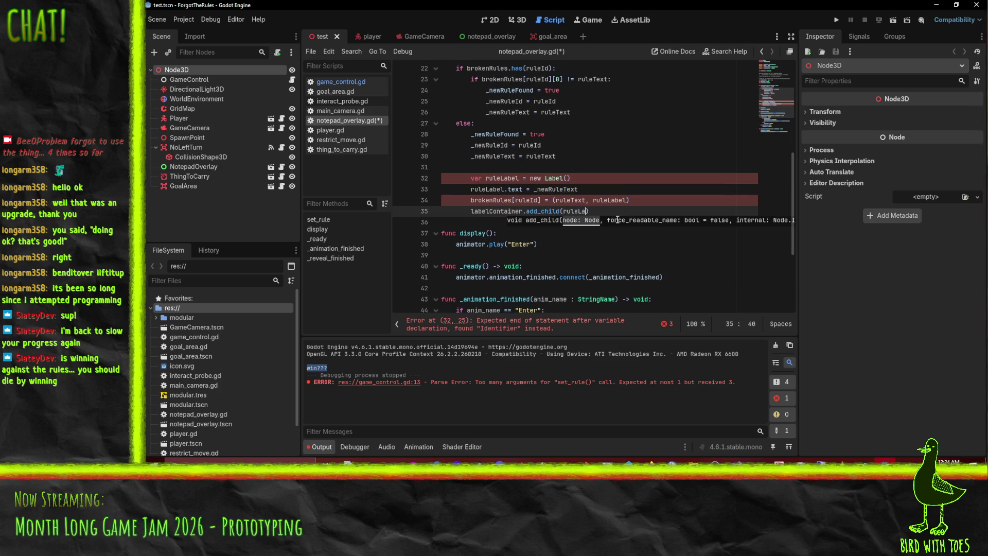
pyautogui.press('Up')
pyautogui.press('Up')
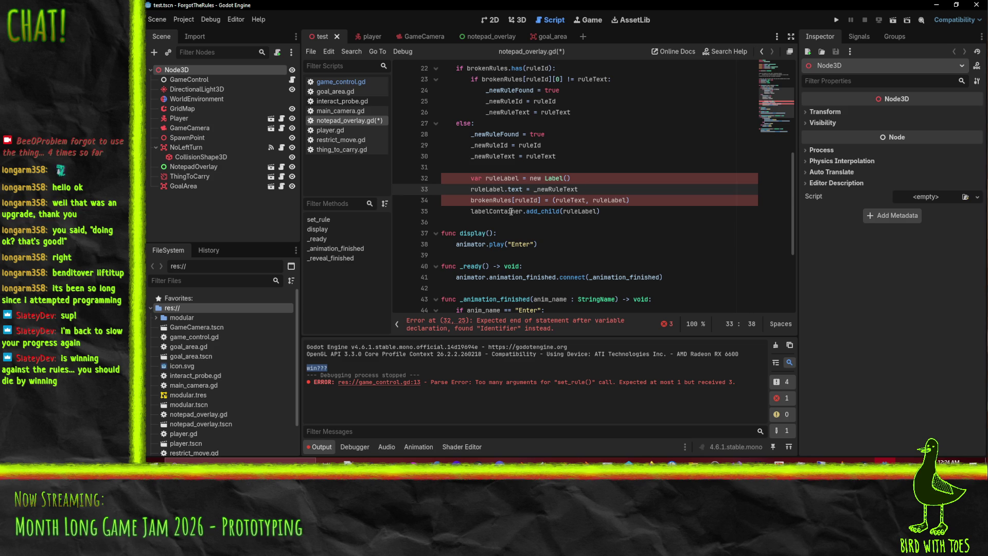
pyautogui.click(546, 199)
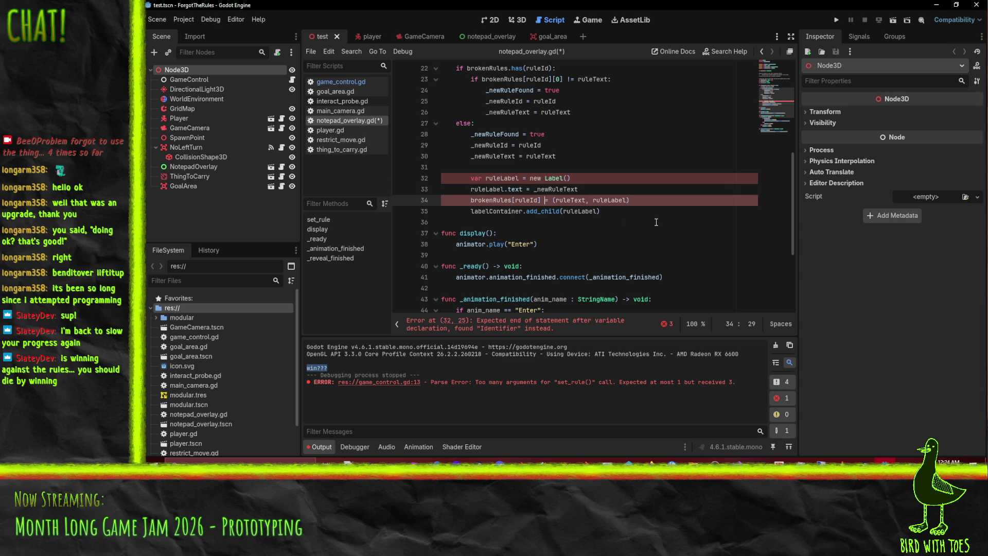
# Step: Remove the word new in front of Label() on line 32
pyautogui.click(527, 378)
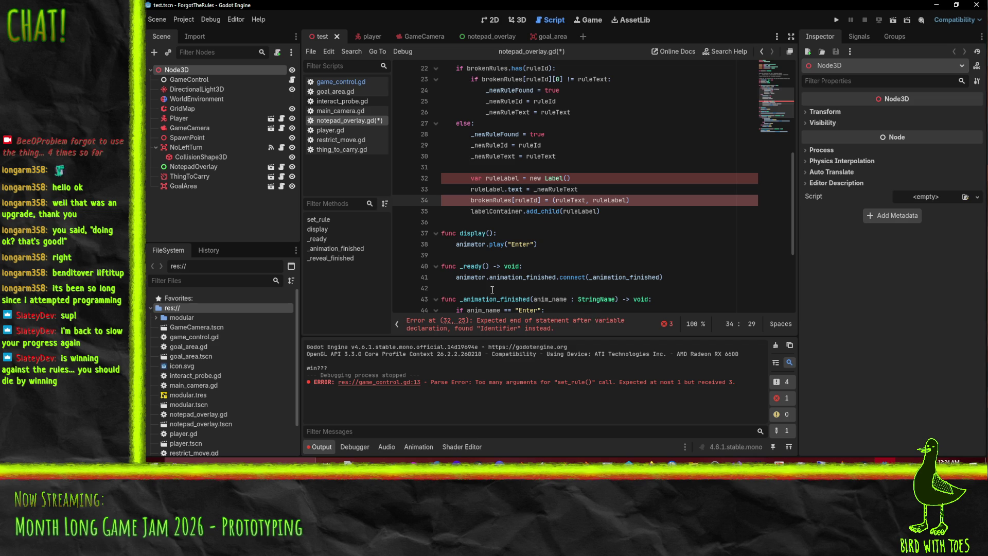
pyautogui.click(397, 325)
pyautogui.click(307, 324)
pyautogui.click(479, 326)
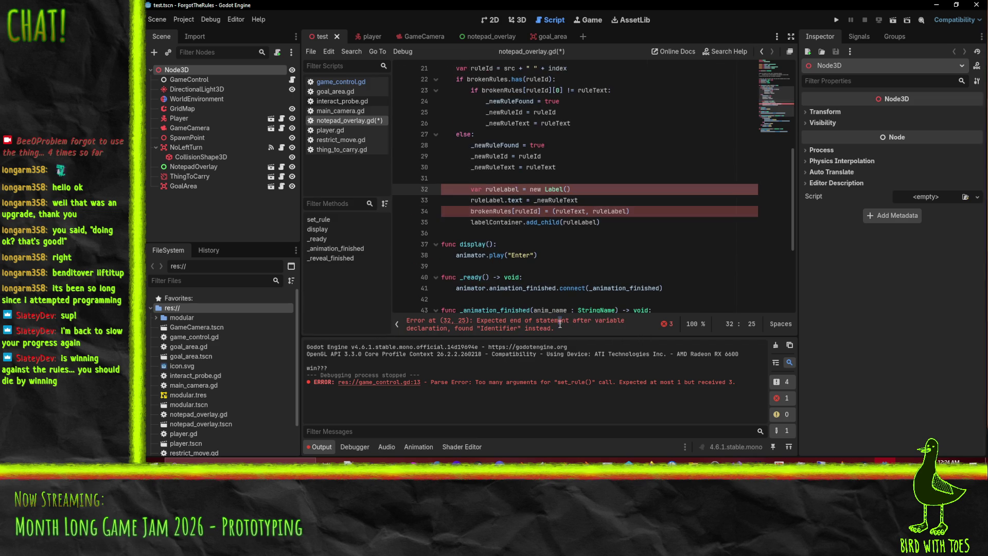
pyautogui.click(552, 189)
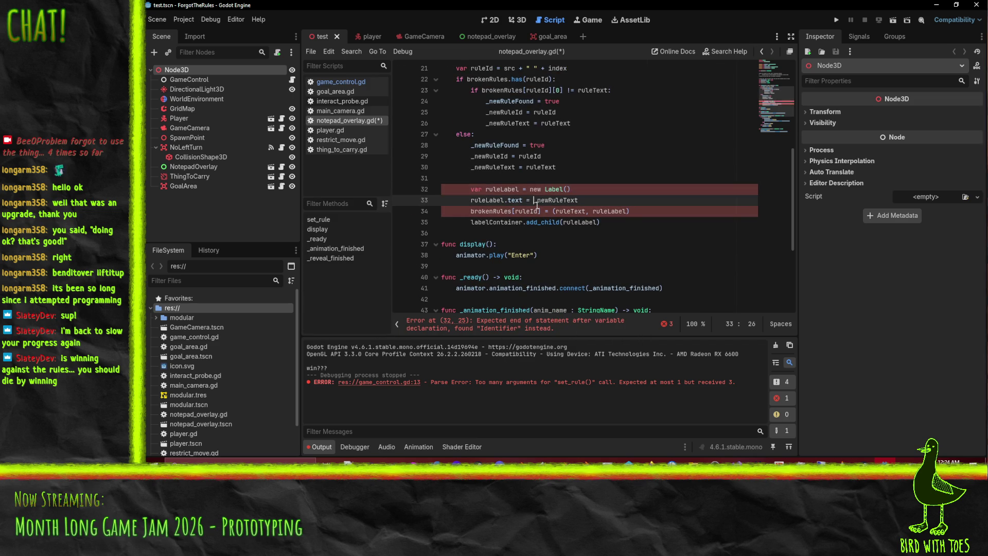
pyautogui.doubleClick(536, 189)
pyautogui.press('Delete')
pyautogui.press('Delete')
pyautogui.press('Down')
pyautogui.press('Up')
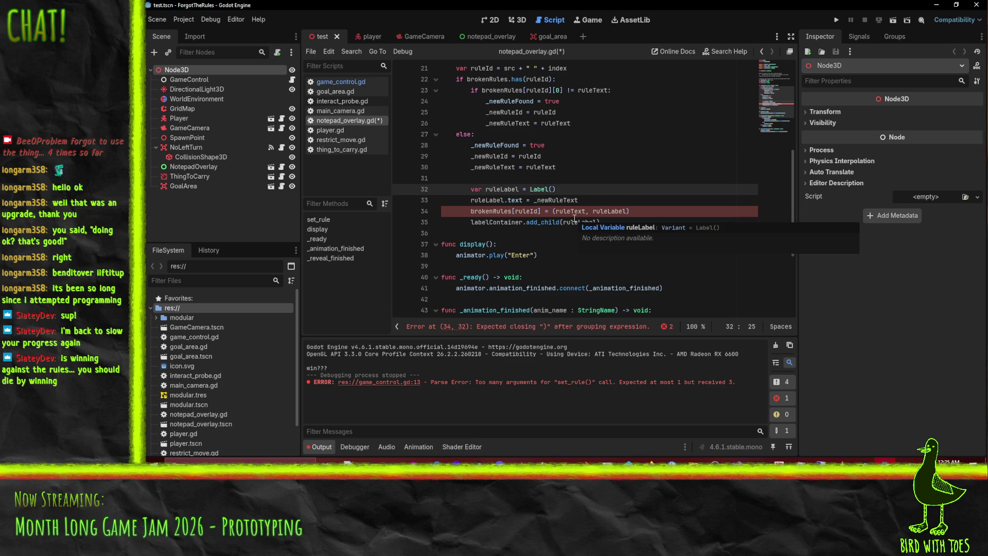
# Step: Turn the brokenRules pair on line 34 into the array [ruleText, ruleLabel]
pyautogui.click(565, 325)
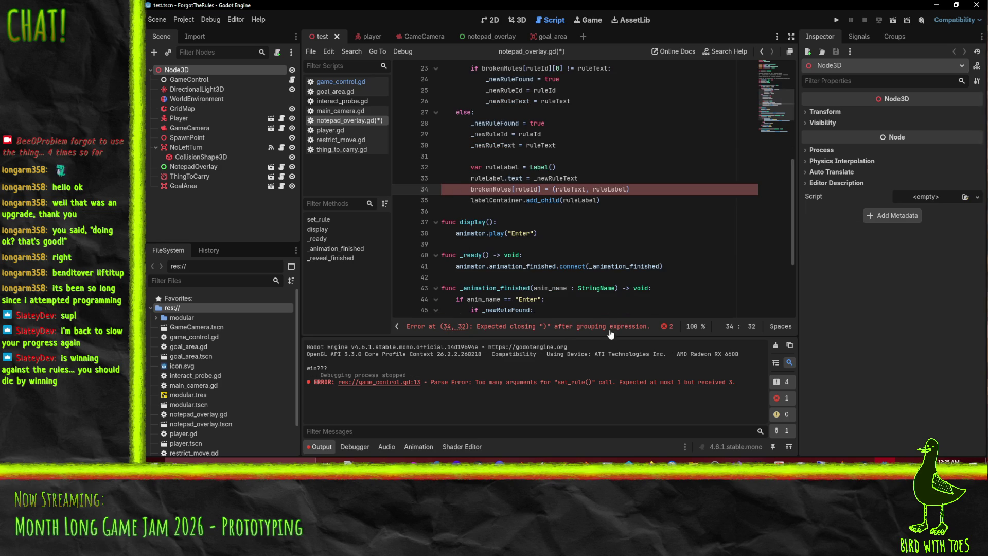
pyautogui.click(641, 190)
pyautogui.click(587, 190)
pyautogui.click(557, 190)
pyautogui.press('End')
pyautogui.press('BackSpace')
pyautogui.write(']')
pyautogui.click(580, 168)
pyautogui.click(572, 190)
pyautogui.press('Left')
pyautogui.press('Left')
pyautogui.press('Left')
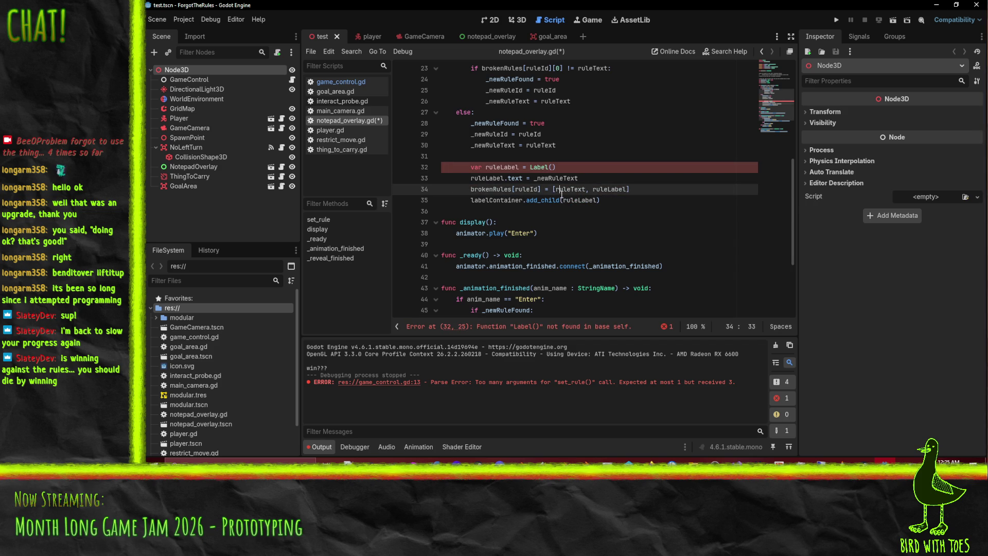
# Step: Rewrite the declaration as var ruleLabel = Label.new() and save notepad_overlay.gd
pyautogui.click(542, 328)
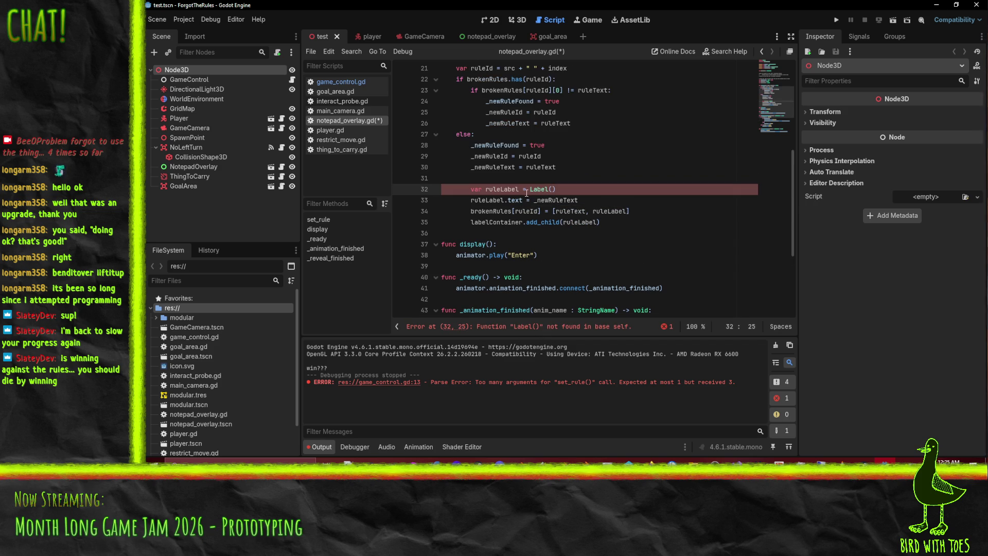
pyautogui.write('new')
pyautogui.click(482, 211)
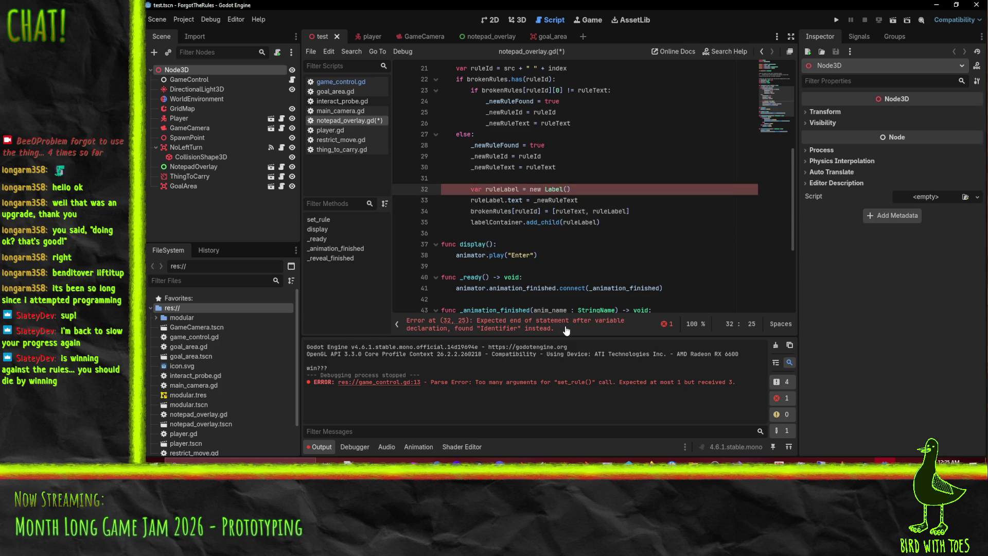
pyautogui.click(545, 182)
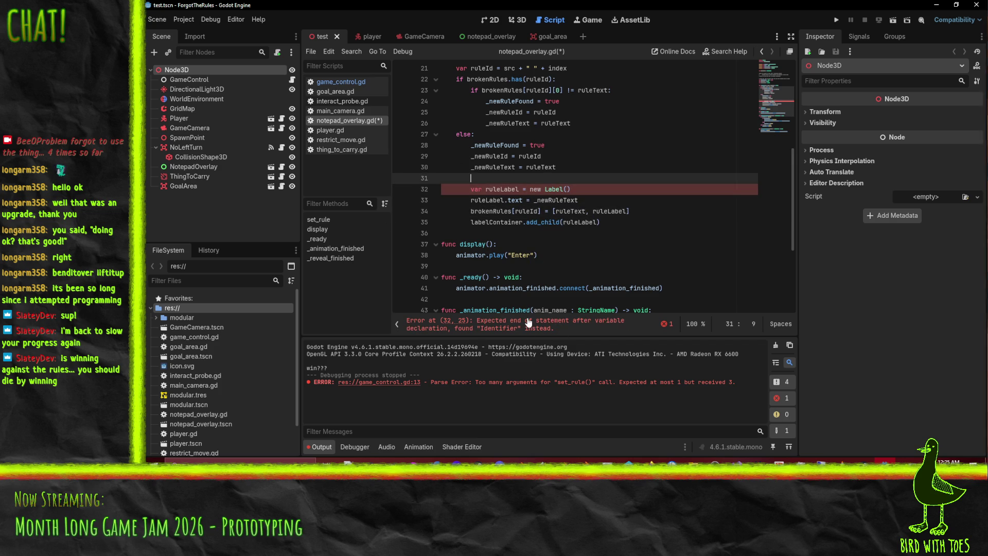
pyautogui.doubleClick(540, 190)
pyautogui.press('Delete')
pyautogui.press('Delete')
pyautogui.press('Right')
pyautogui.press('Right')
pyautogui.press('Right')
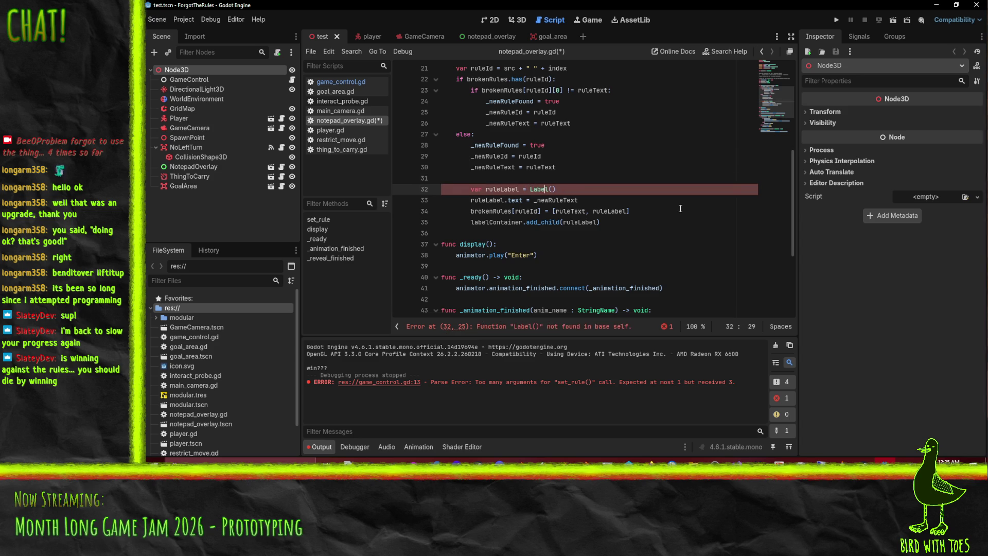
pyautogui.write('.new')
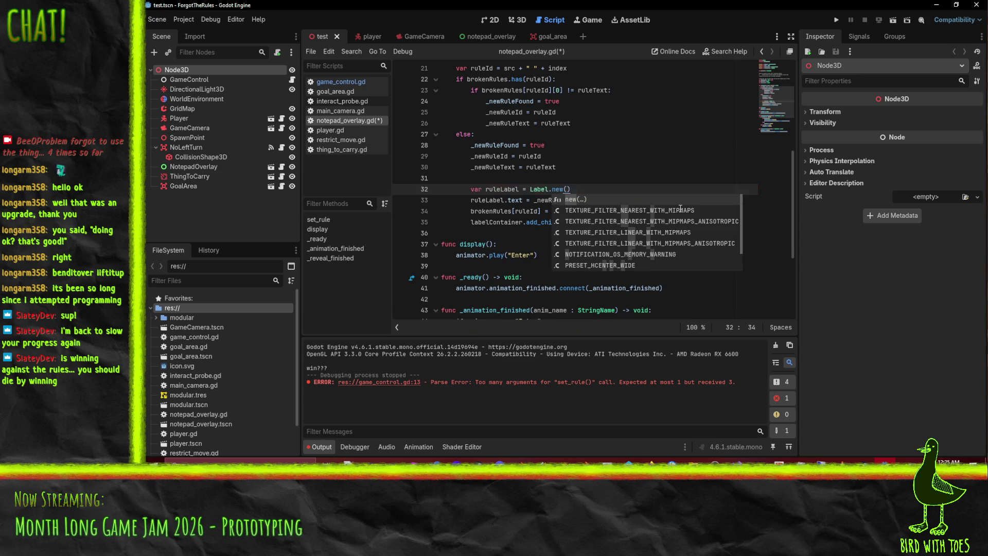
pyautogui.click(528, 166)
pyautogui.click(624, 223)
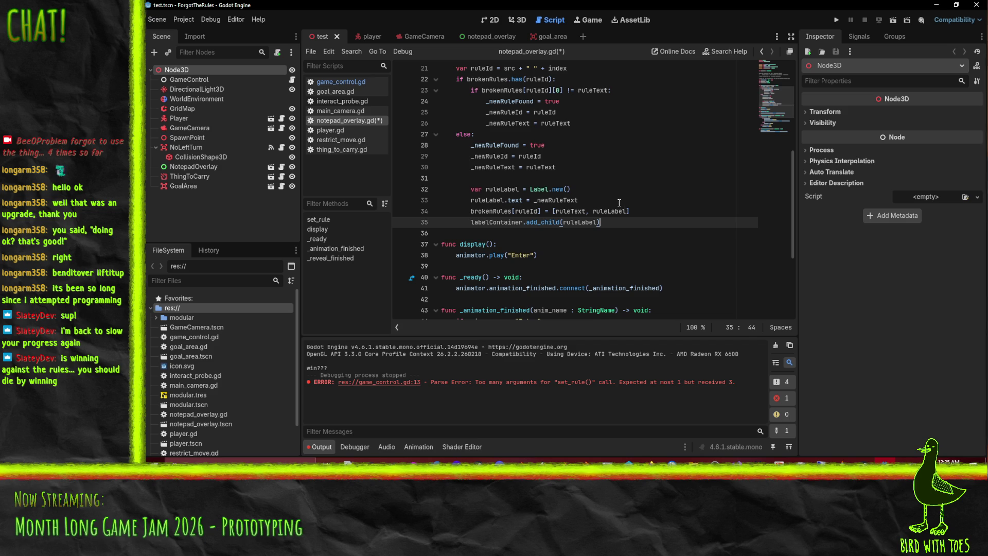
pyautogui.press('Up')
pyautogui.press('Up')
pyautogui.press('Up')
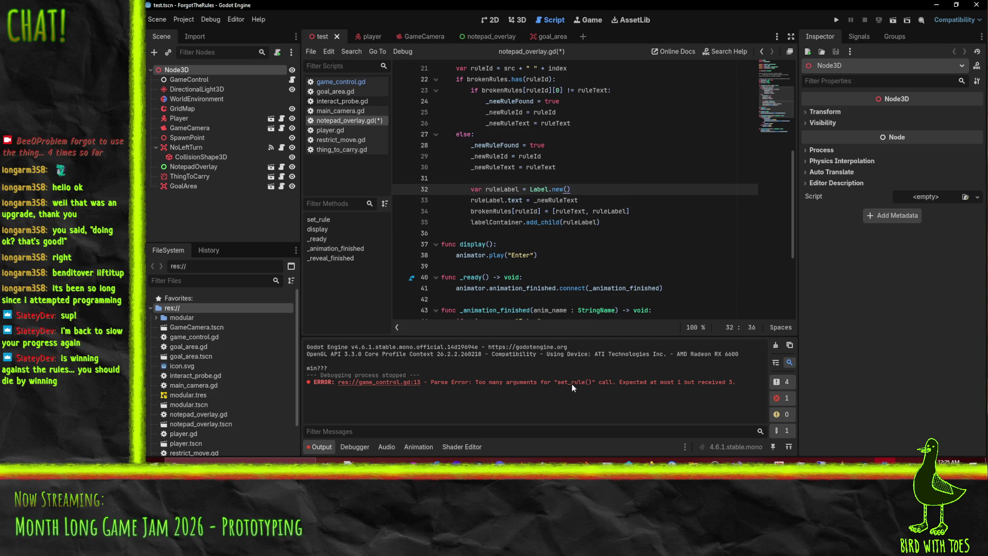
pyautogui.press('Down')
pyautogui.hotkey('ctrl', 's')
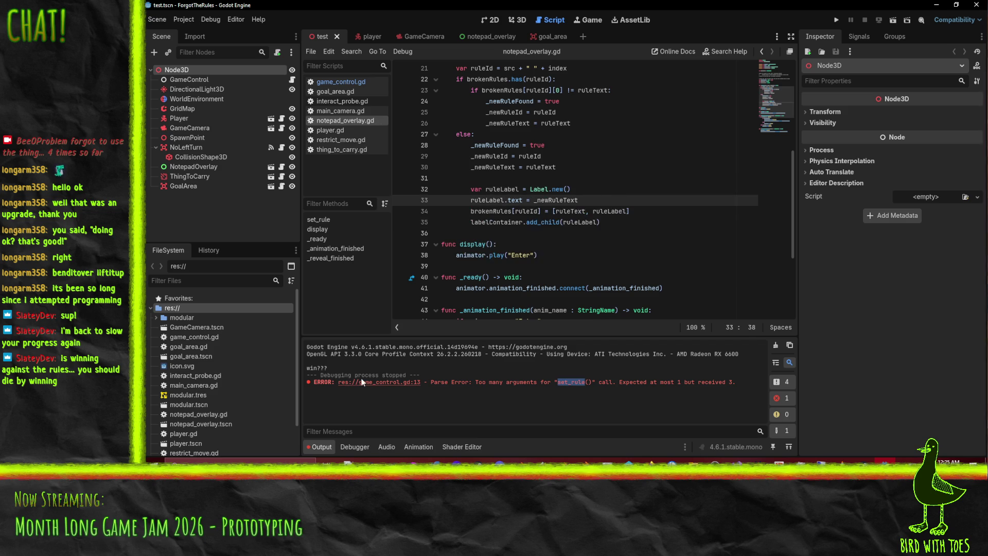
# Step: Follow the Output error to the failing set_rule call in game_control.gd
pyautogui.click(369, 383)
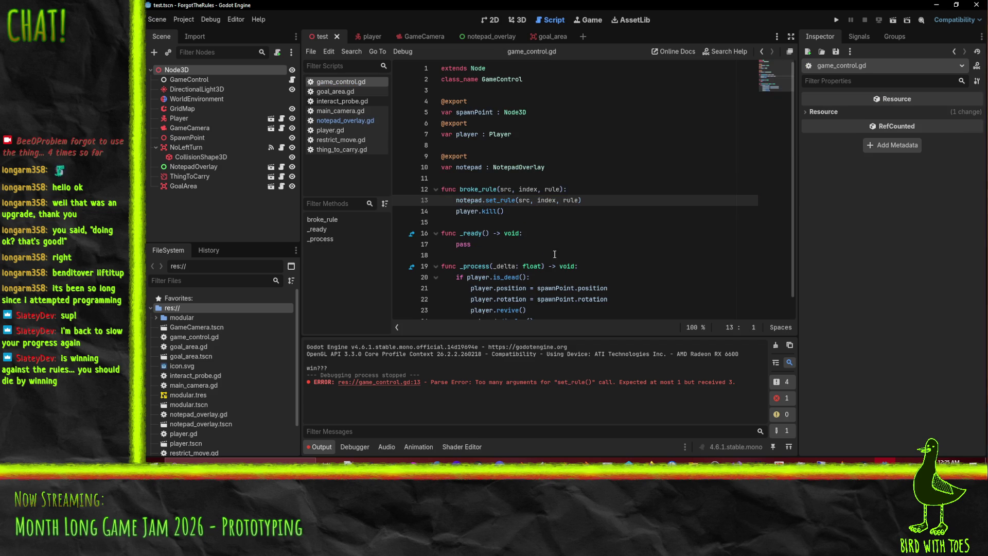
pyautogui.click(553, 135)
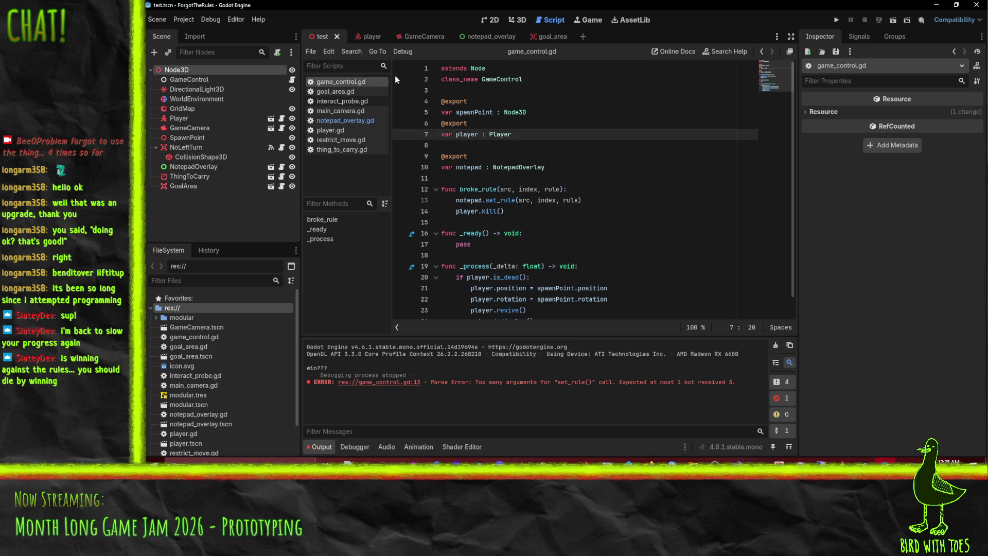
pyautogui.click(622, 169)
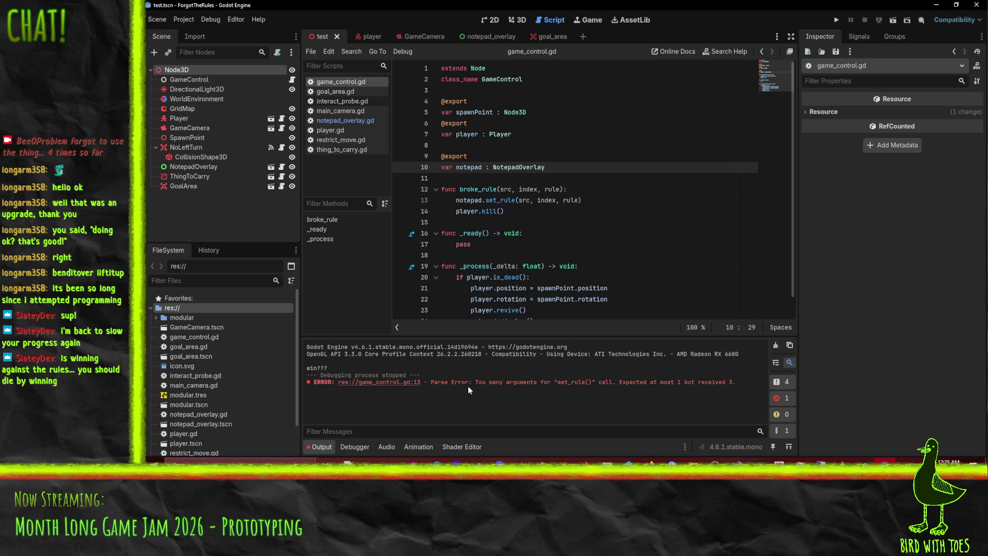
pyautogui.click(384, 383)
pyautogui.click(627, 212)
pyautogui.click(629, 201)
# Step: In player.gd, change broke_rule's parameters to src, index, ruleText
pyautogui.click(332, 130)
pyautogui.scroll(-1, 550, 209)
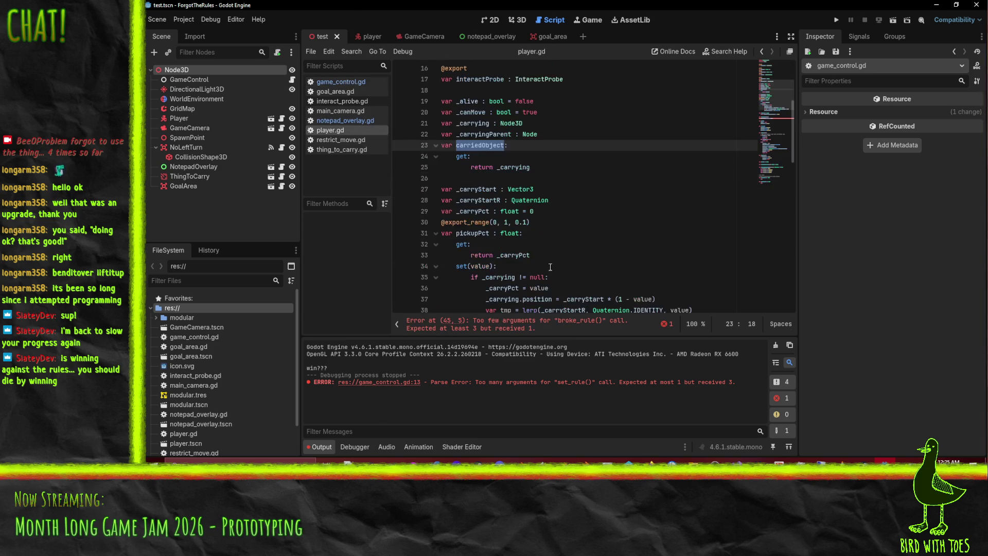
pyautogui.click(437, 320)
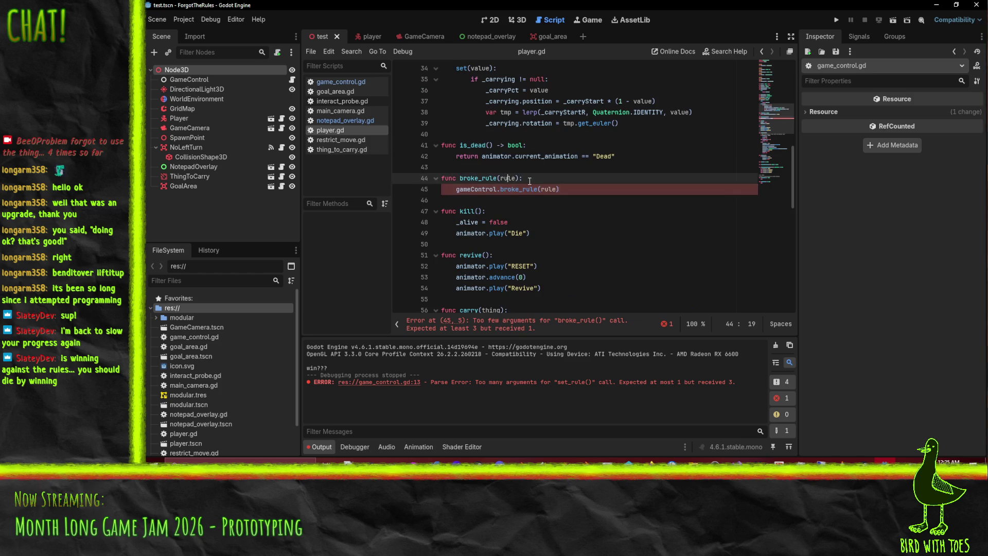
pyautogui.scroll(2, 508, 177)
pyautogui.click(499, 244)
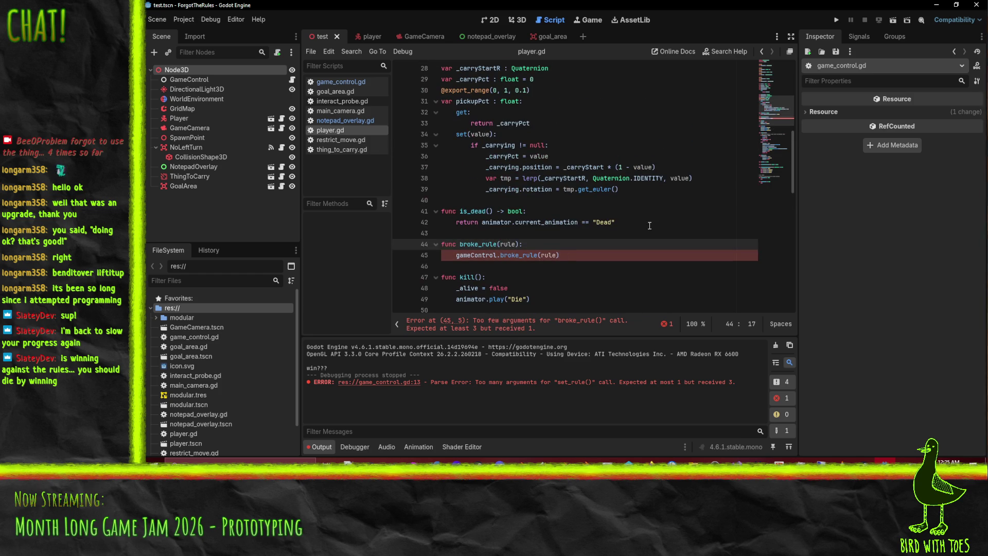
pyautogui.write('src, index')
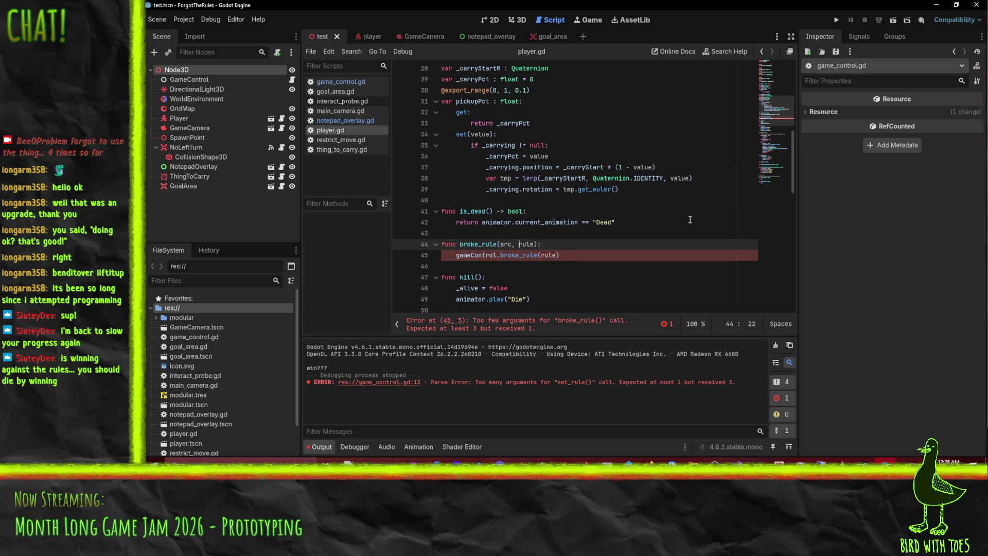
pyautogui.write(',')
pyautogui.press('Right')
pyautogui.press('Right')
pyautogui.press('Right')
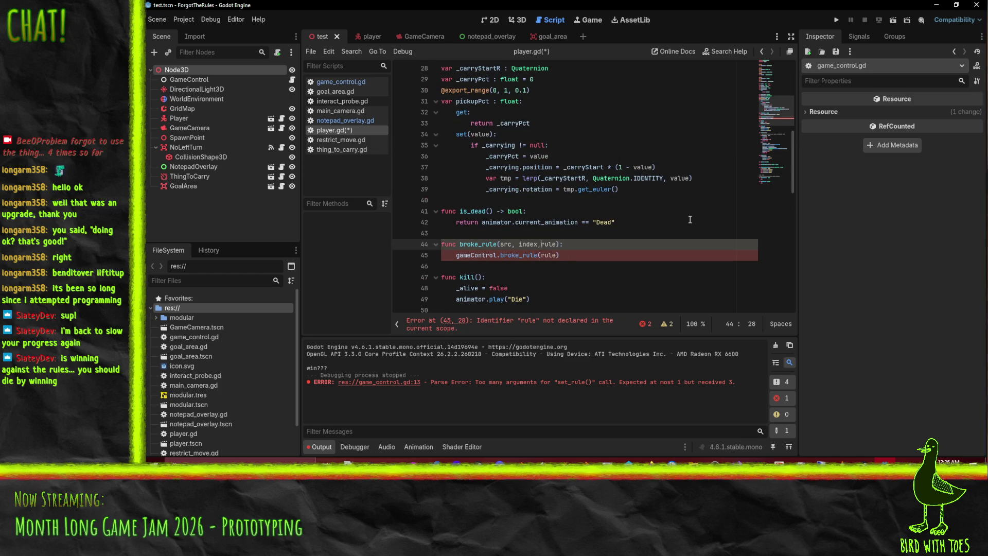
pyautogui.write('Text')
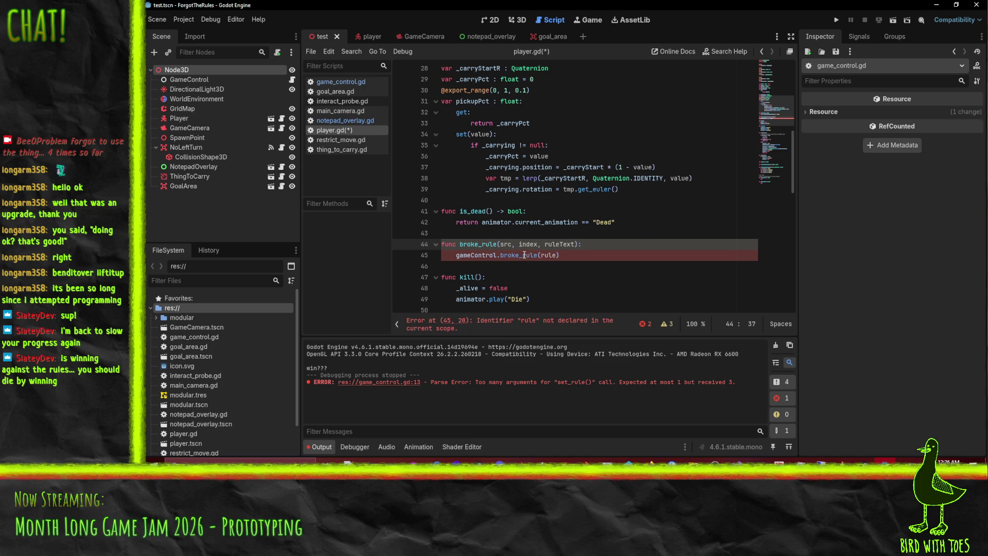
# Step: Pass the matching arguments in the broke_rule call on line 45 and save player.gd
pyautogui.click(500, 245)
pyautogui.moveTo(563, 244); pyautogui.dragTo(575, 244)
pyautogui.hotkey('ctrl', 'c')
pyautogui.doubleClick(550, 255)
pyautogui.hotkey('ctrl', 'v')
pyautogui.click(666, 244)
pyautogui.hotkey('ctrl', 's')
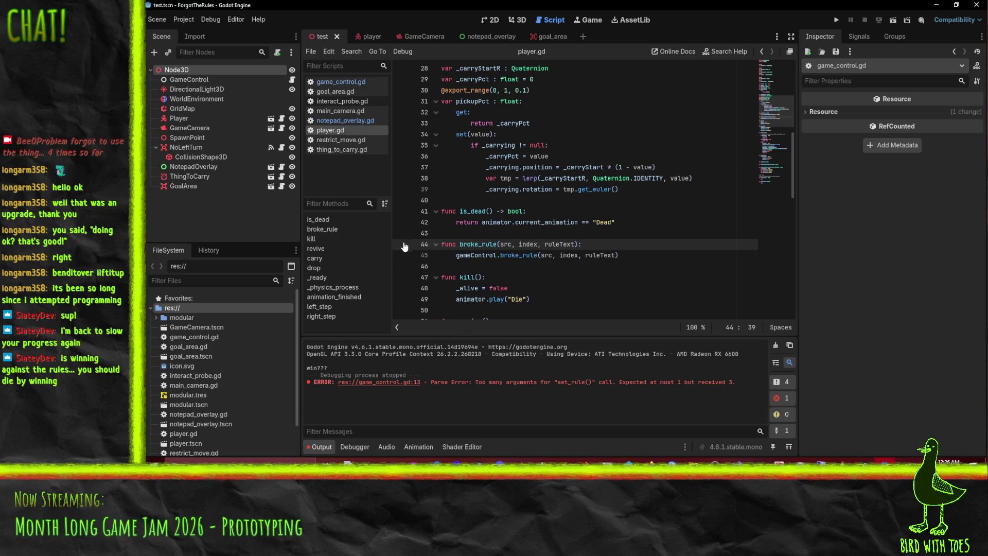
pyautogui.click(400, 244)
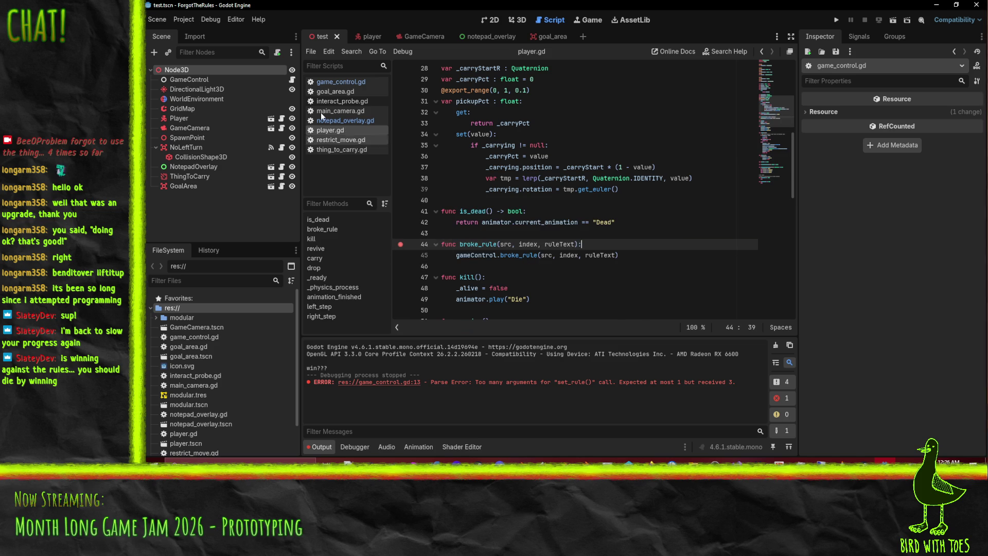
# Step: In game_control.gd, rename rule to ruleText in line 12's parameter and the set_rule call
pyautogui.click(341, 82)
pyautogui.press('Left')
pyautogui.write('Text')
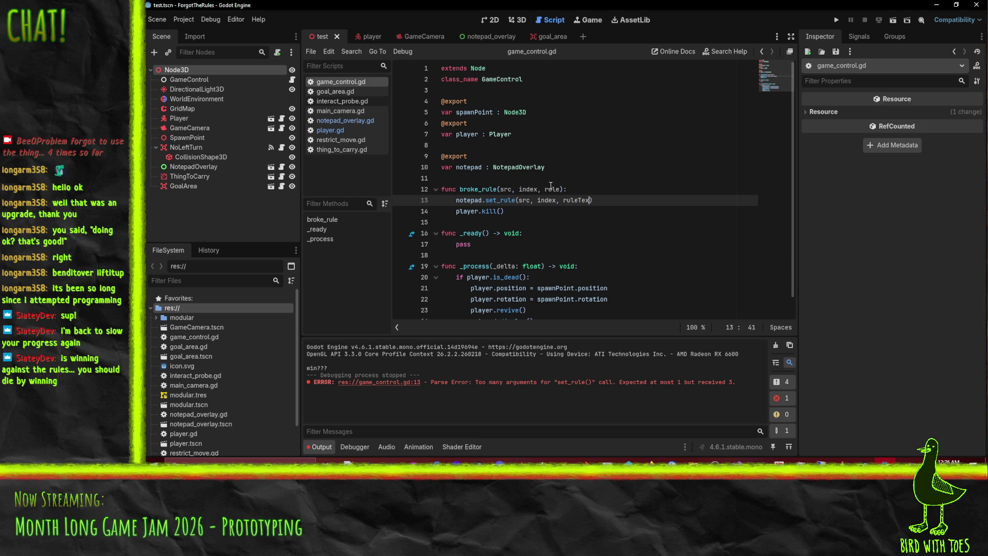
pyautogui.press('Up')
pyautogui.press('Left')
pyautogui.press('Left')
pyautogui.write('Text')
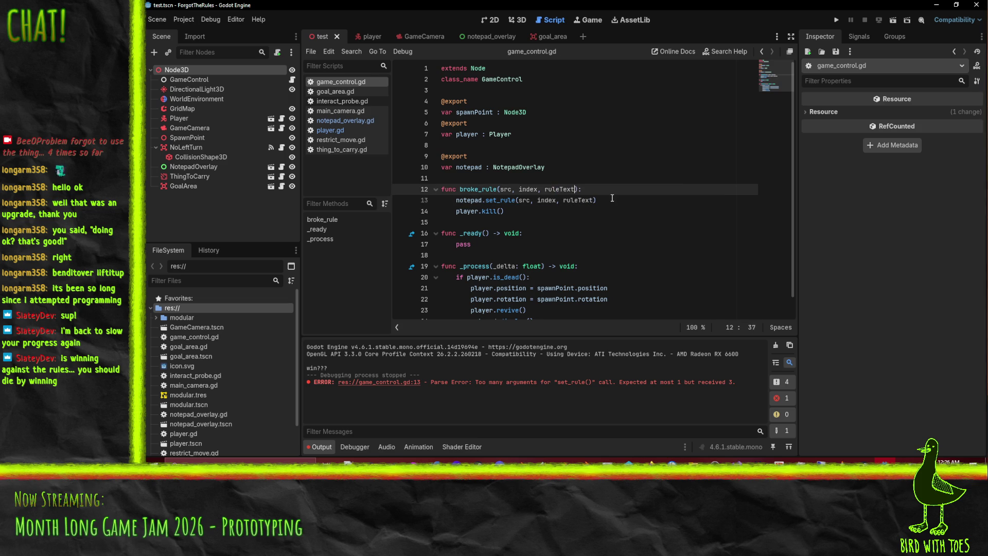
pyautogui.click(565, 177)
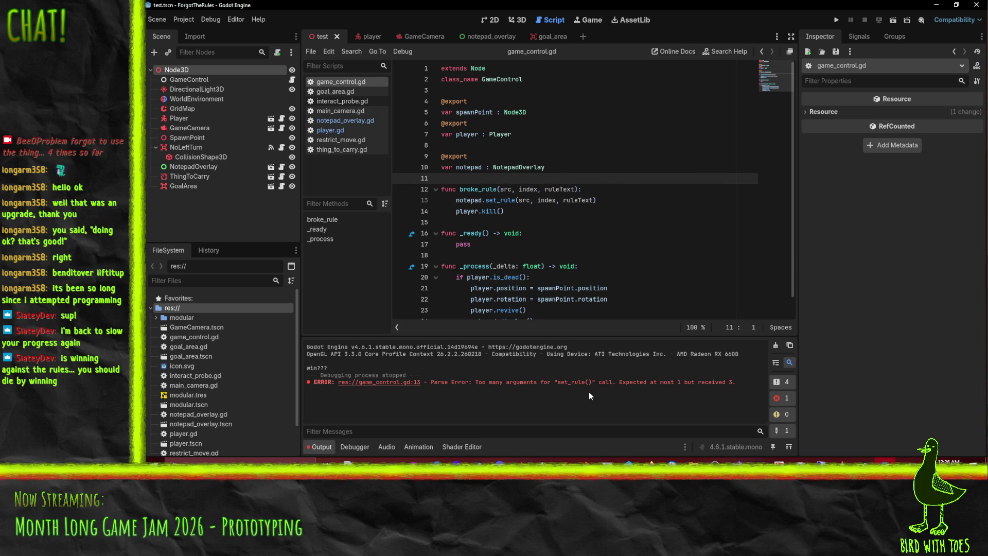
pyautogui.click(608, 253)
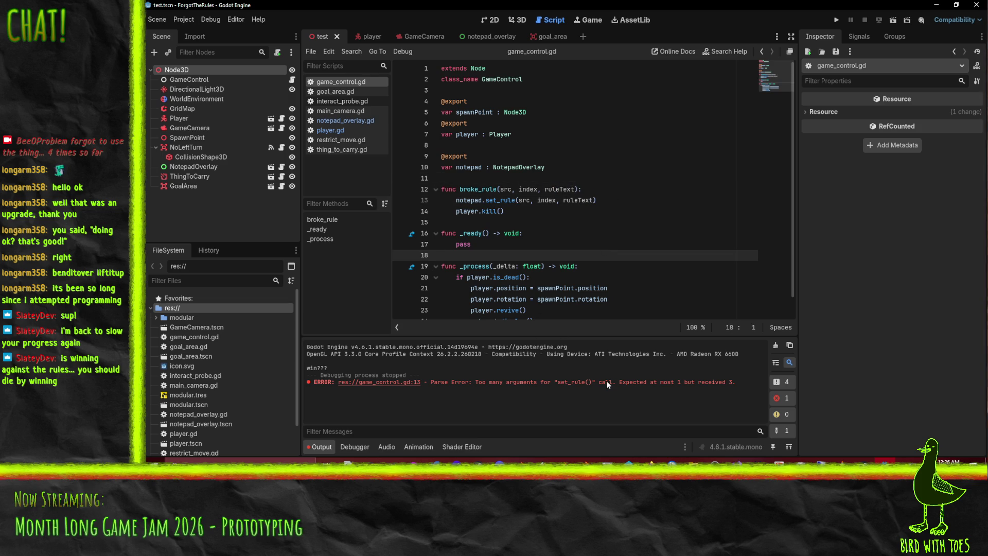
pyautogui.click(601, 181)
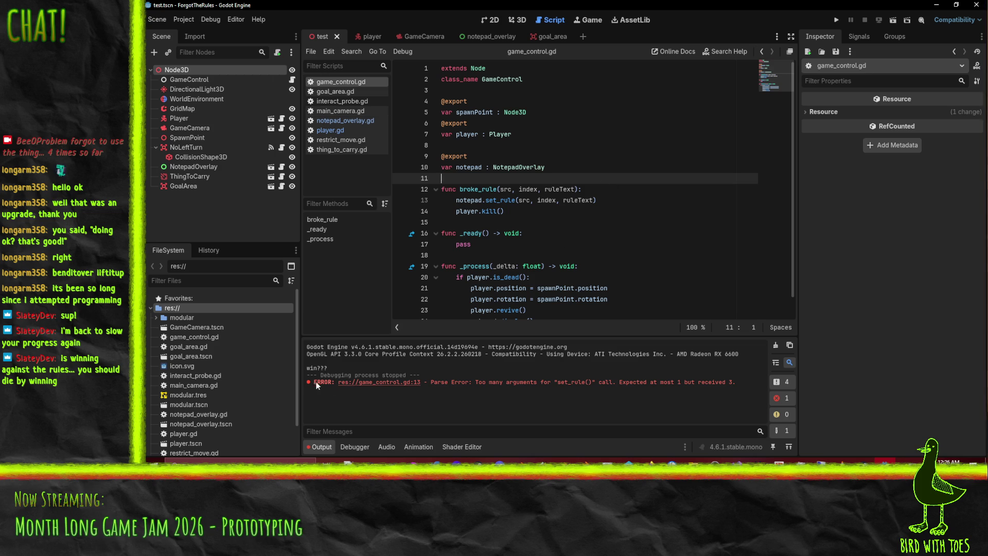
pyautogui.click(368, 388)
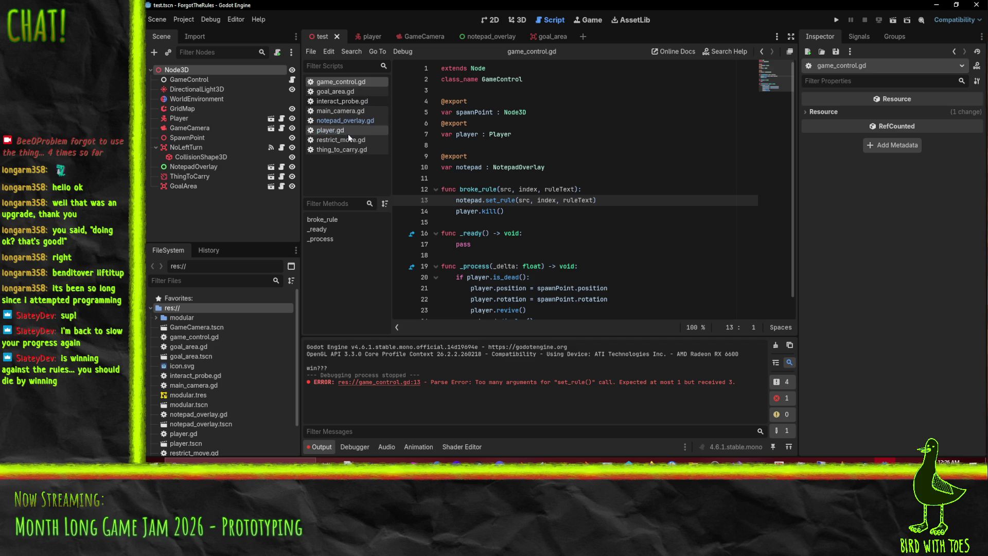
pyautogui.click(357, 120)
# Step: Review set_rule in notepad_overlay.gd and select the Label type of line 5's label export
pyautogui.scroll(3, 625, 199)
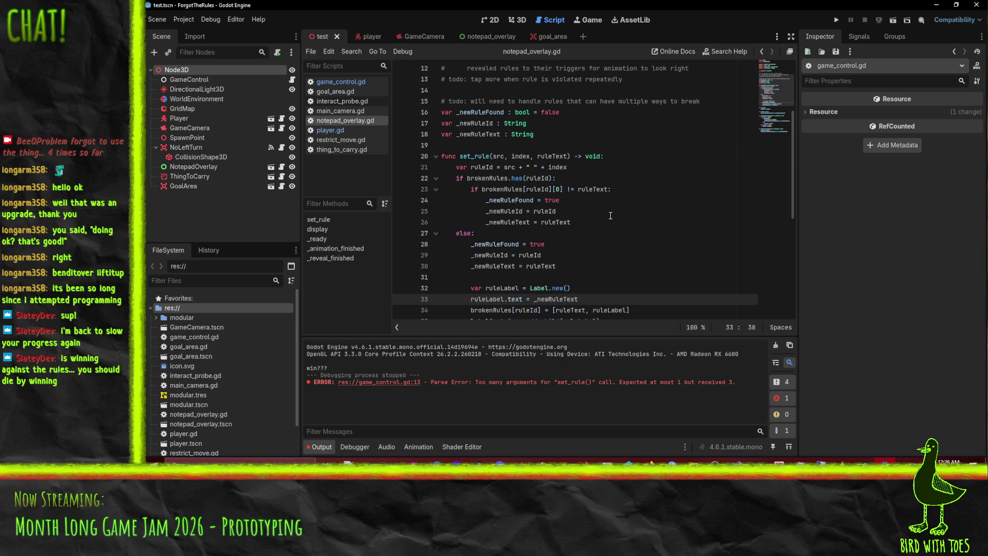
pyautogui.scroll(-3, 615, 227)
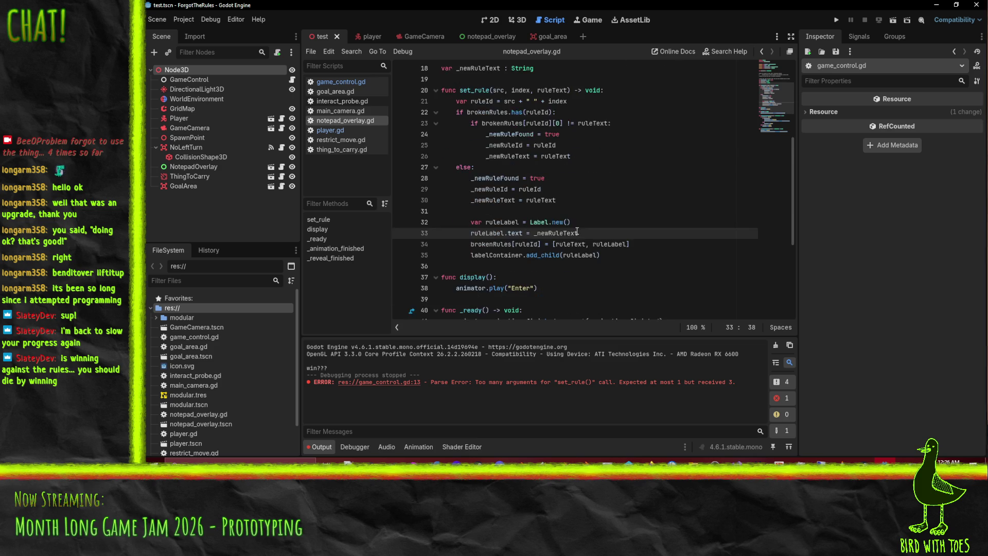
pyautogui.scroll(2, 654, 216)
pyautogui.scroll(5, 654, 216)
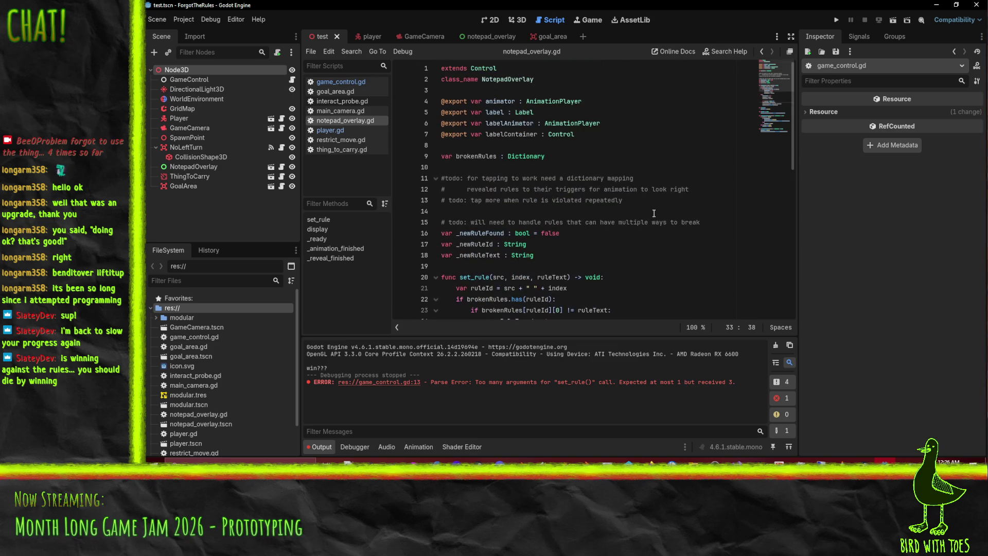
pyautogui.click(487, 112)
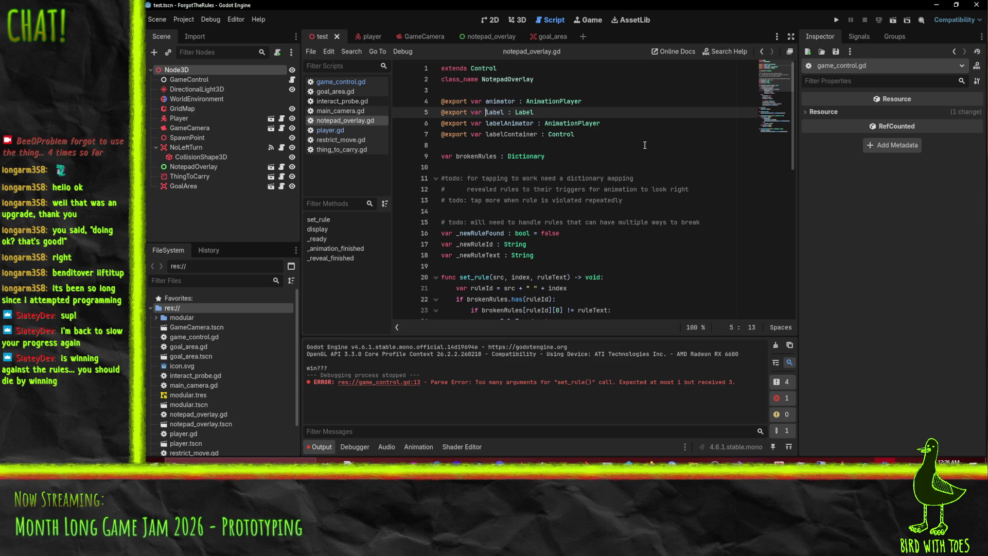
pyautogui.scroll(-6, 618, 185)
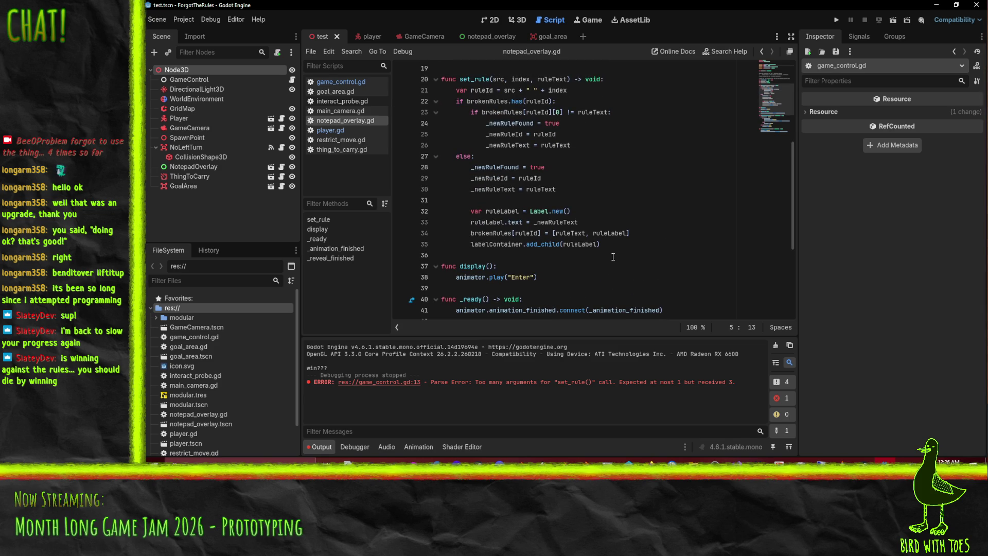
pyautogui.scroll(5, 614, 255)
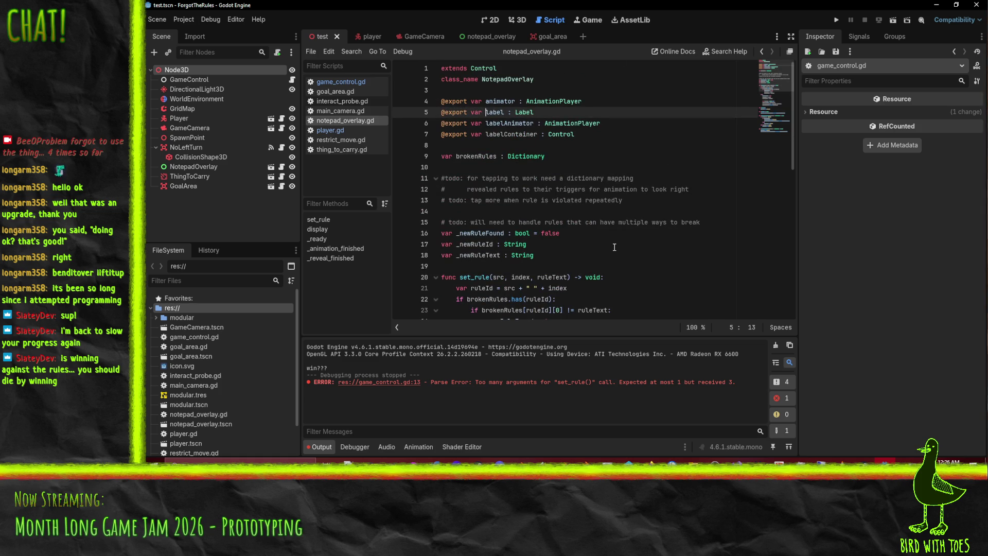
pyautogui.scroll(-4, 615, 241)
pyautogui.scroll(4, 560, 119)
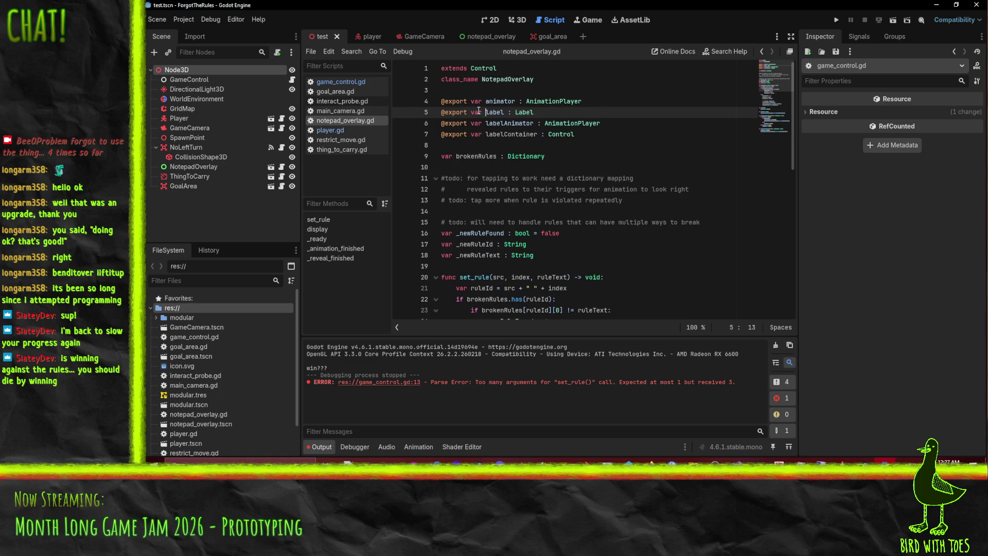
pyautogui.doubleClick(523, 113)
# Step: Change the exported label's type from Label to PackedScene
pyautogui.write('Packed')
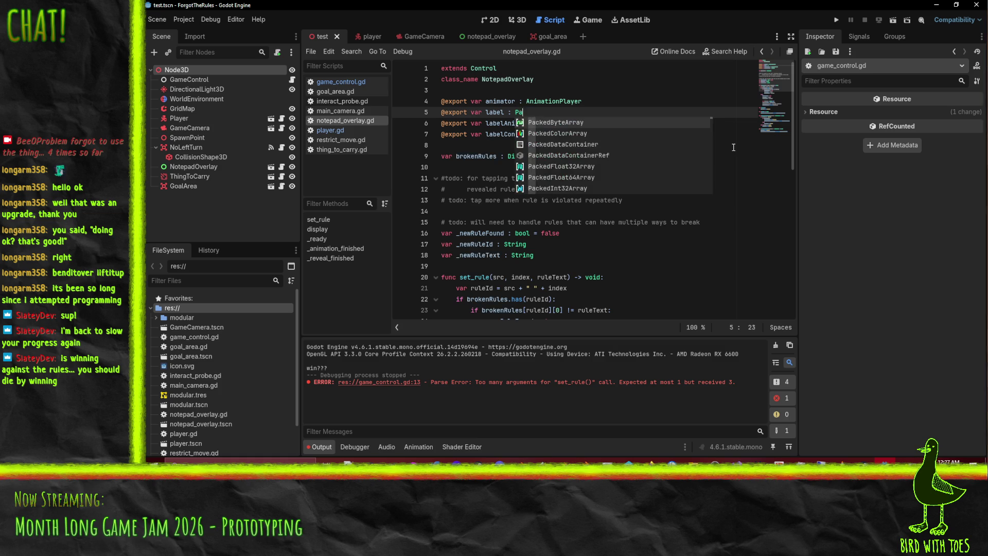
pyautogui.press('Return')
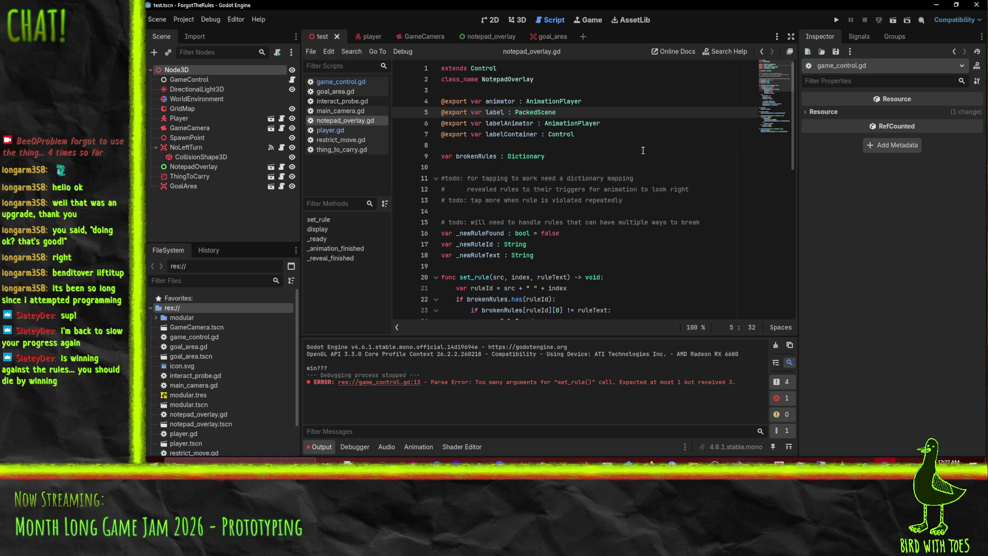
pyautogui.click(628, 136)
pyautogui.scroll(-8, 522, 156)
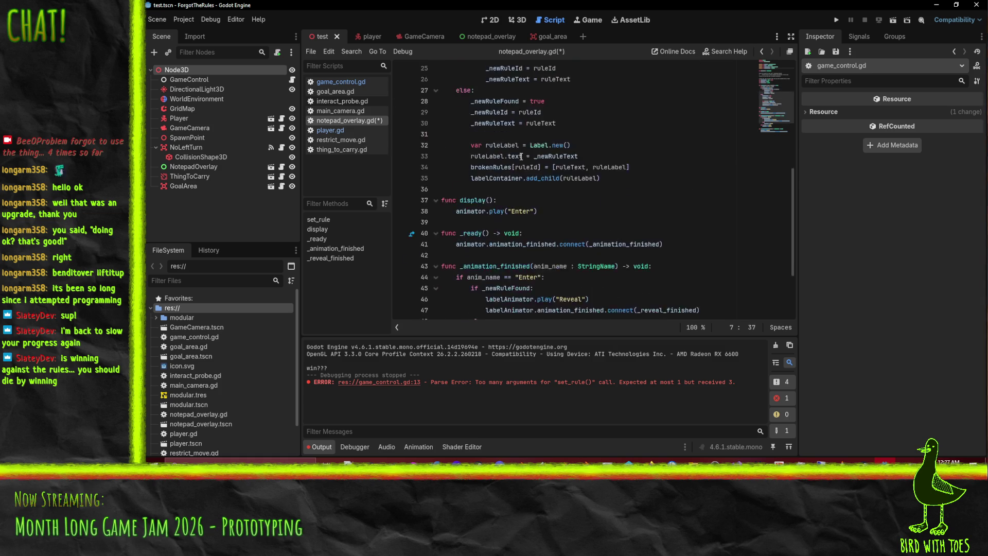
pyautogui.scroll(8, 521, 156)
# Step: Replace Label.new() on line 32 with label.instantiate()
pyautogui.doubleClick(495, 113)
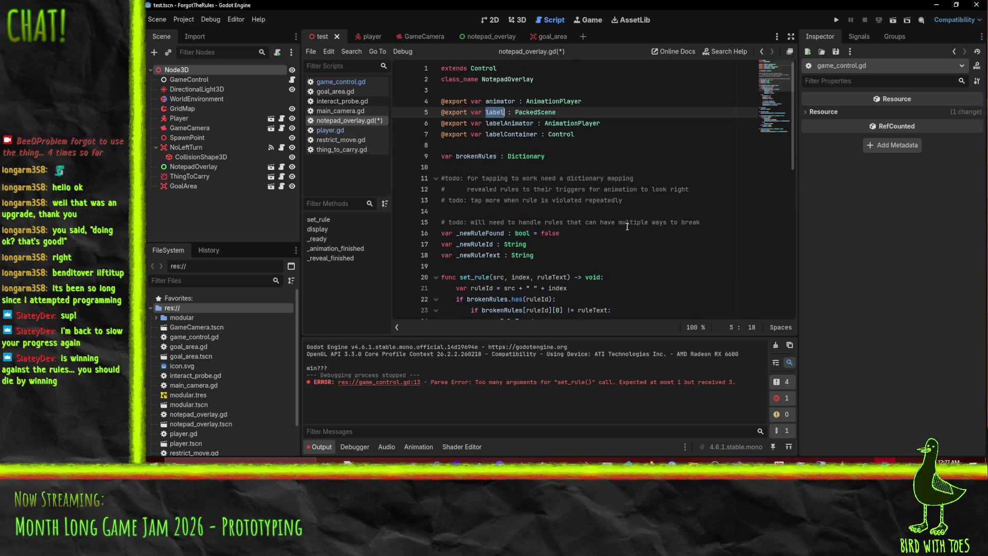
pyautogui.scroll(-9, 628, 226)
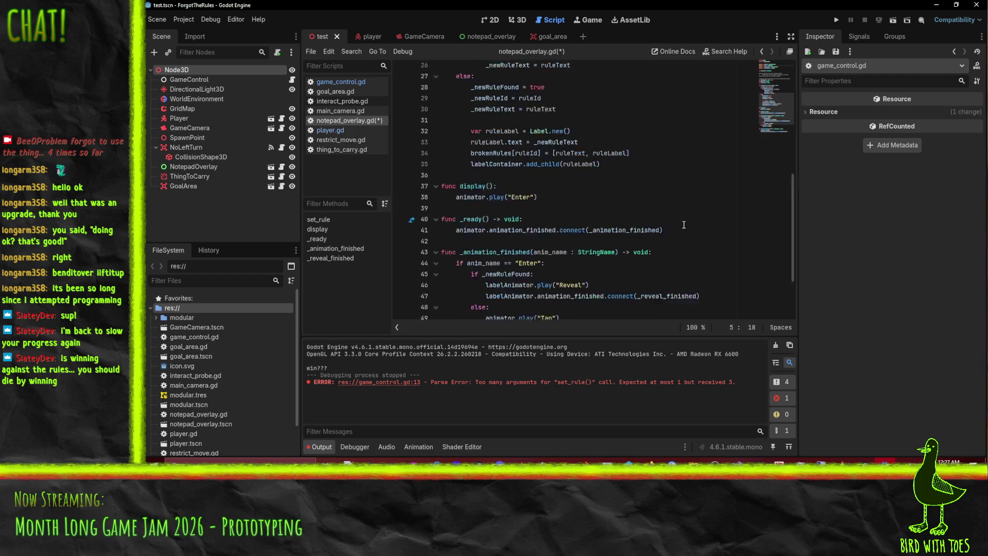
pyautogui.scroll(2, 684, 225)
pyautogui.click(529, 180)
pyautogui.hotkey('shift', 'End')
pyautogui.write('label.ins')
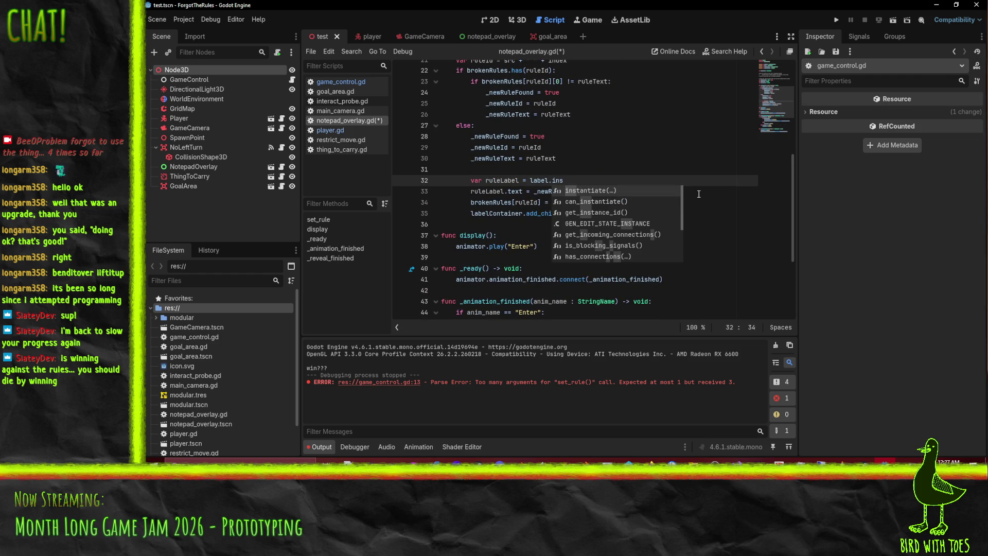
pyautogui.press('Return')
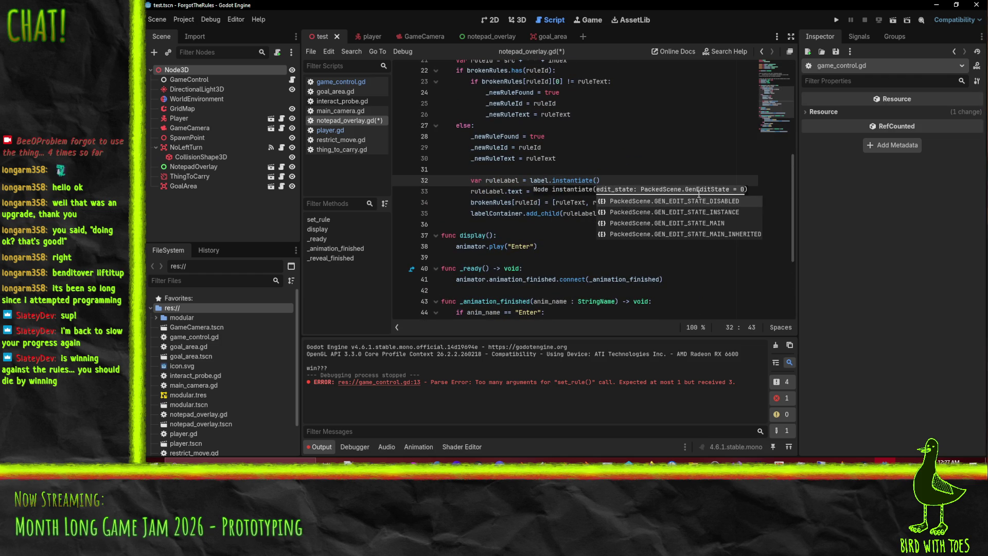
# Step: Try a ': RuleLabel' type hint on ruleLabel, then undo the unknown type
pyautogui.press('Right')
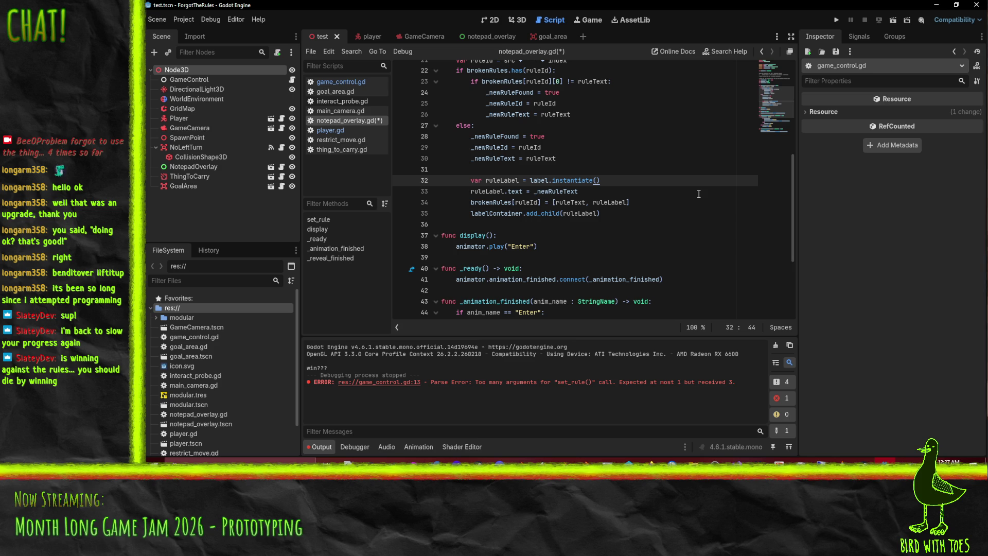
pyautogui.press('Down')
pyautogui.press('Up')
pyautogui.press('Left')
pyautogui.press('Left')
pyautogui.press('Left')
pyautogui.write(': RuleL')
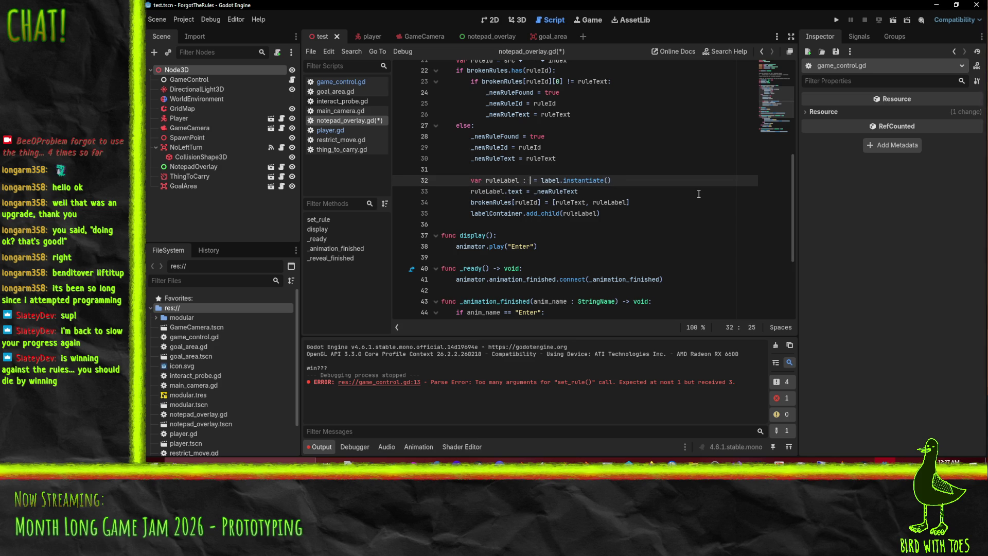
pyautogui.write('abel')
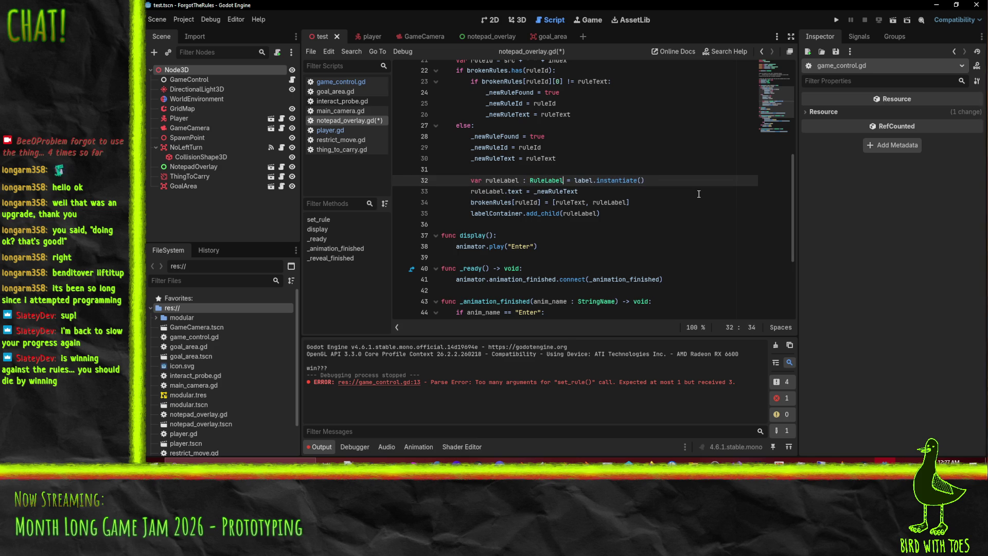
pyautogui.press('Down')
pyautogui.press('Down')
pyautogui.press('End')
pyautogui.press('Up')
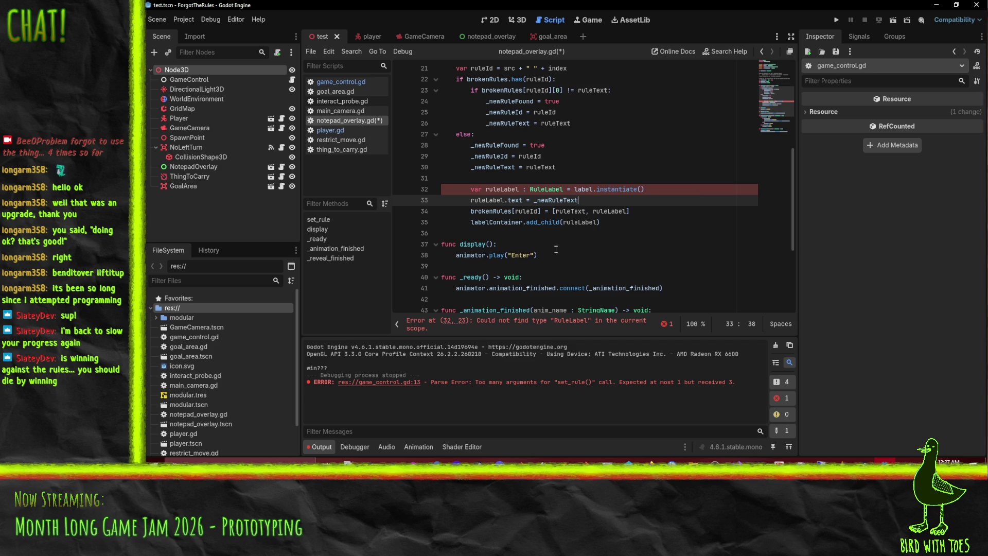
pyautogui.hotkey('ctrl', 'z')
# Step: Check the add_child line and confirm set_rule shows no errors
pyautogui.press('Down')
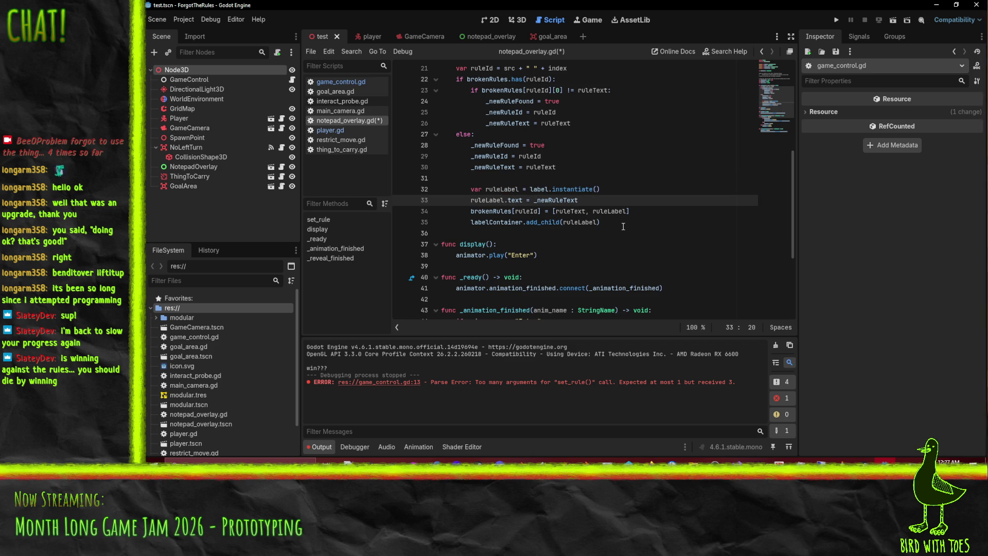
pyautogui.press('Down')
pyautogui.press('Down')
pyautogui.press('End')
pyautogui.scroll(2, 477, 233)
pyautogui.scroll(-1, 476, 233)
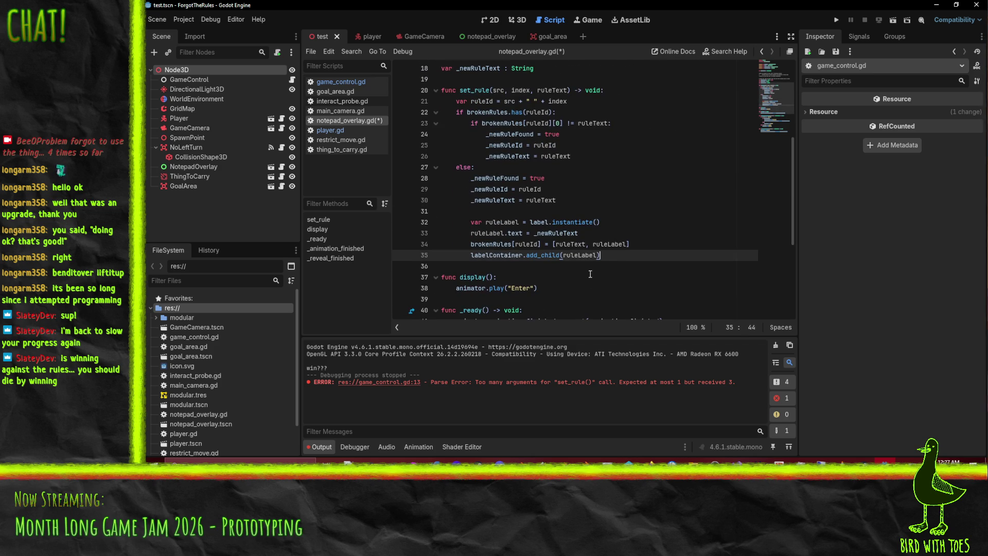
pyautogui.scroll(-2, 624, 265)
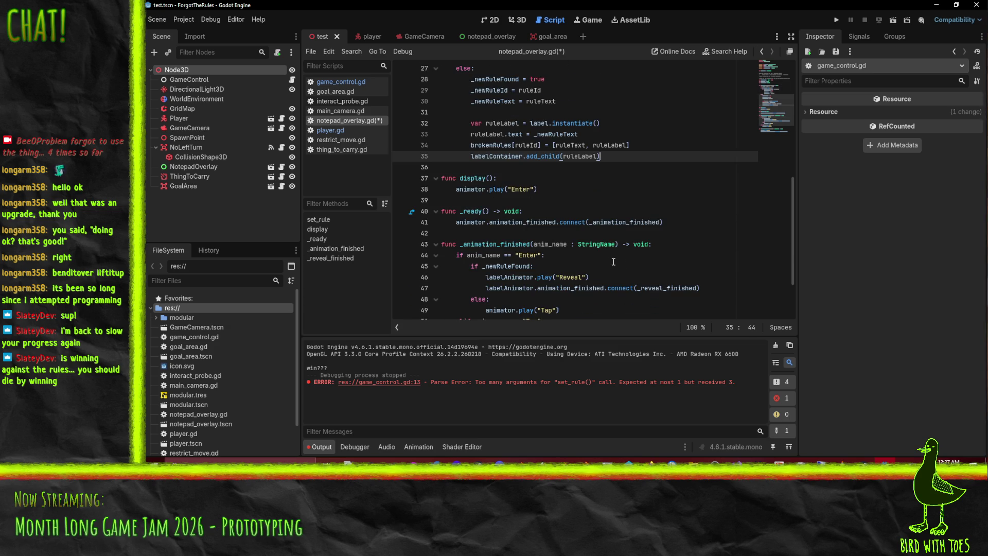